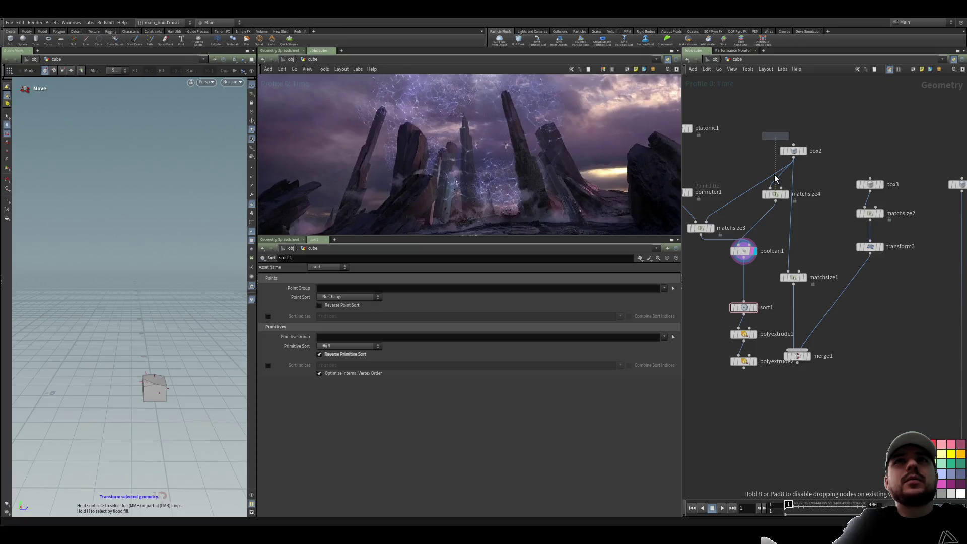
- Insert a Transform between boolean1 and sort1 and stretch it to Scale Y 3.5
{"action": "left_click", "coordinate": [744, 281]}
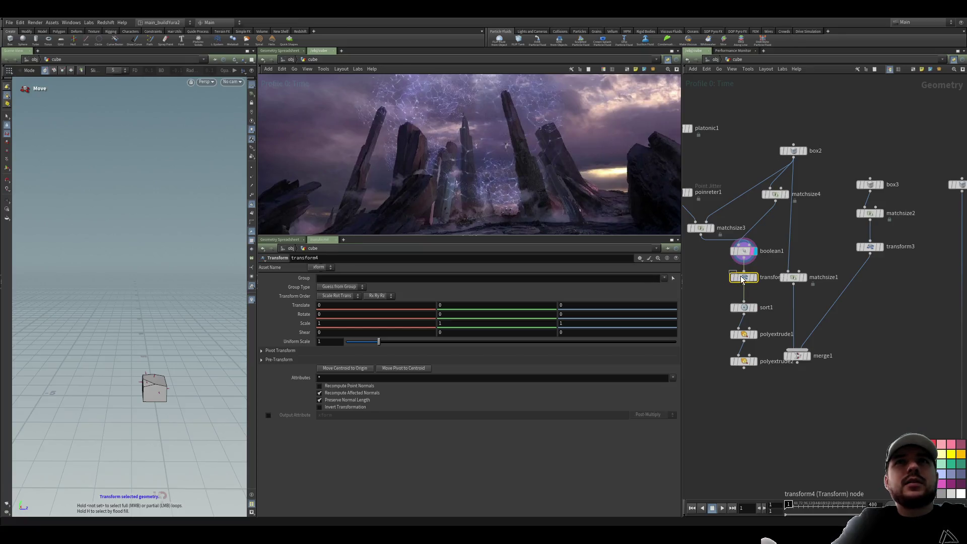
{"action": "key", "text": "ctrl+z"}
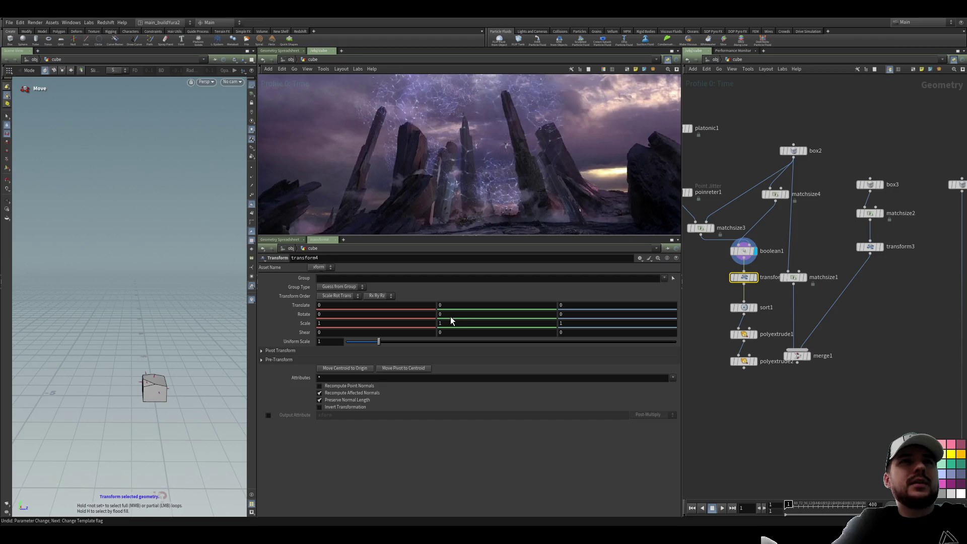
{"action": "mouse_move", "coordinate": [449, 321]}
{"action": "middle_mouse_down"}
{"action": "mouse_move", "coordinate": [574, 316]}
{"action": "mouse_move", "coordinate": [544, 316]}
{"action": "middle_mouse_up"}
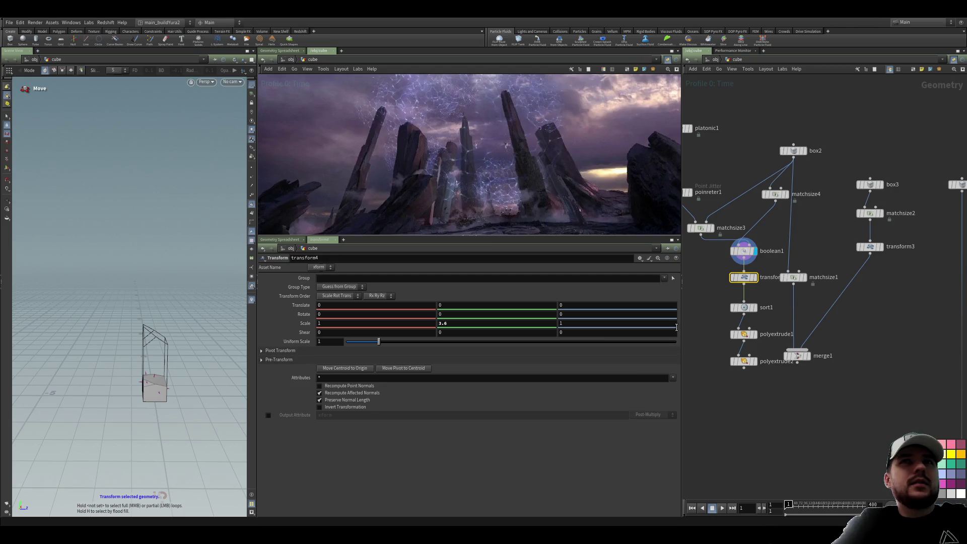
{"action": "scroll", "coordinate": [154, 384], "scroll_direction": "up", "scroll_amount": 5}
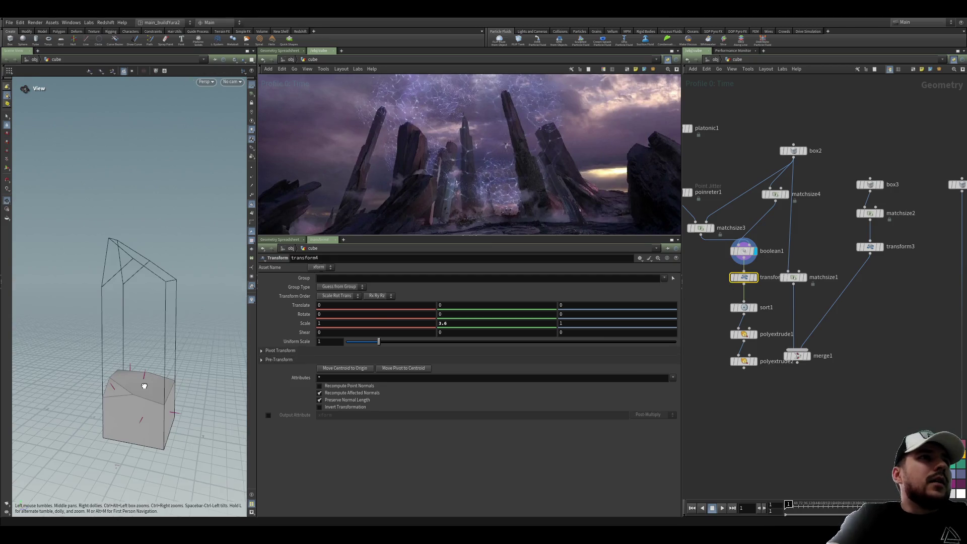
{"action": "key", "text": "r"}
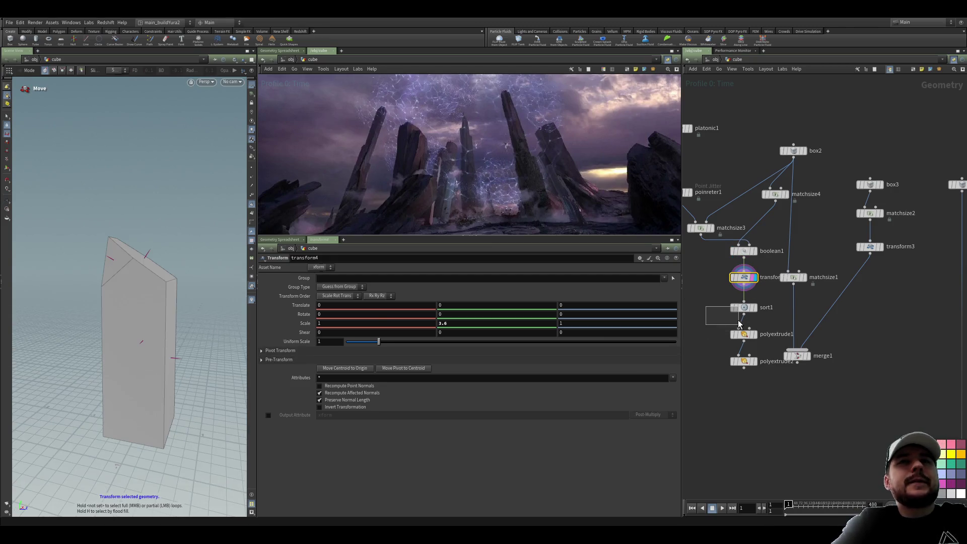
- Display the final polyextrude2 result and orbit around the extruded beam
{"action": "left_click_drag", "start_coordinate": [739, 324], "coordinate": [738, 326]}
{"action": "left_click", "coordinate": [741, 320]}
{"action": "key", "text": "r"}
{"action": "left_click", "coordinate": [741, 347]}
{"action": "key", "text": "r"}
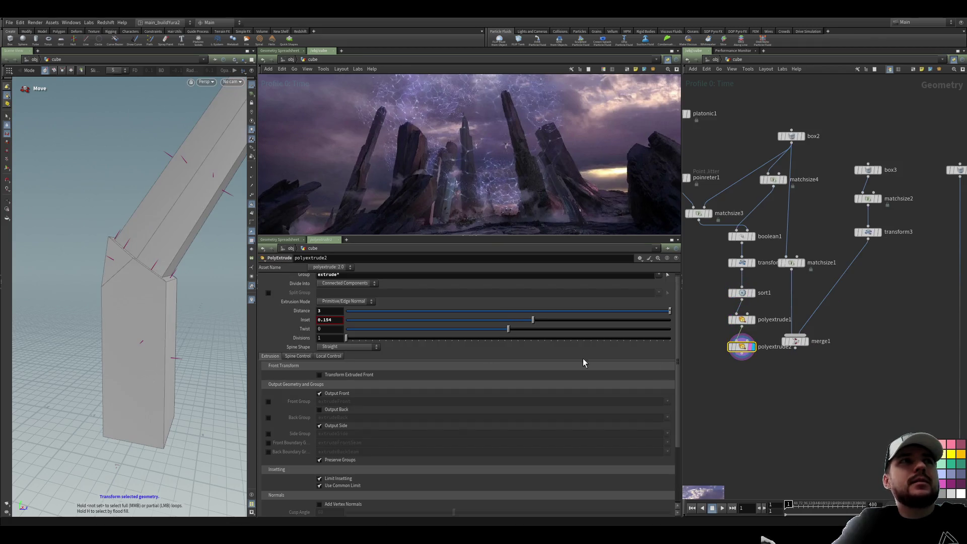
{"action": "key", "text": "Escape"}
{"action": "left_click_drag", "start_coordinate": [149, 263], "coordinate": [162, 324]}
{"action": "key", "text": "t"}
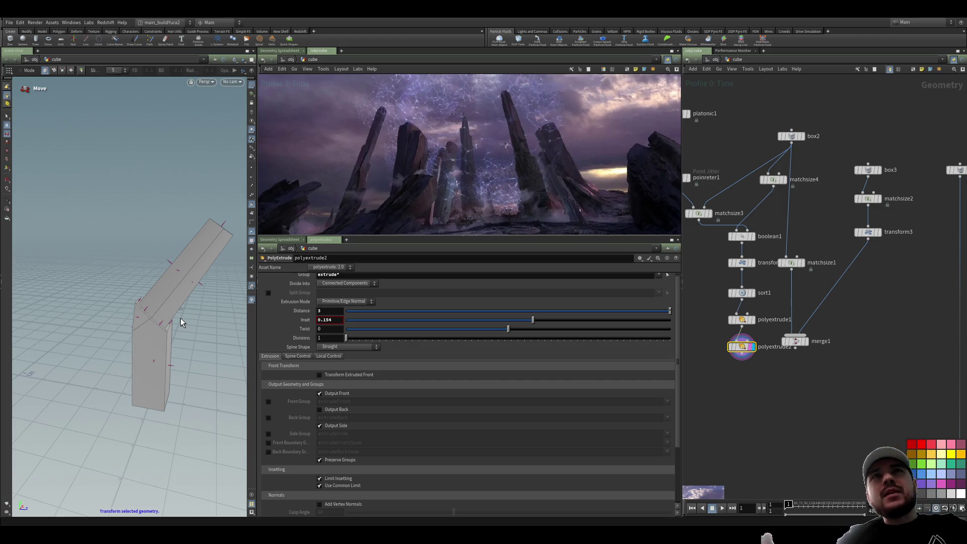
{"action": "scroll", "coordinate": [806, 403], "scroll_direction": "down", "scroll_amount": 3}
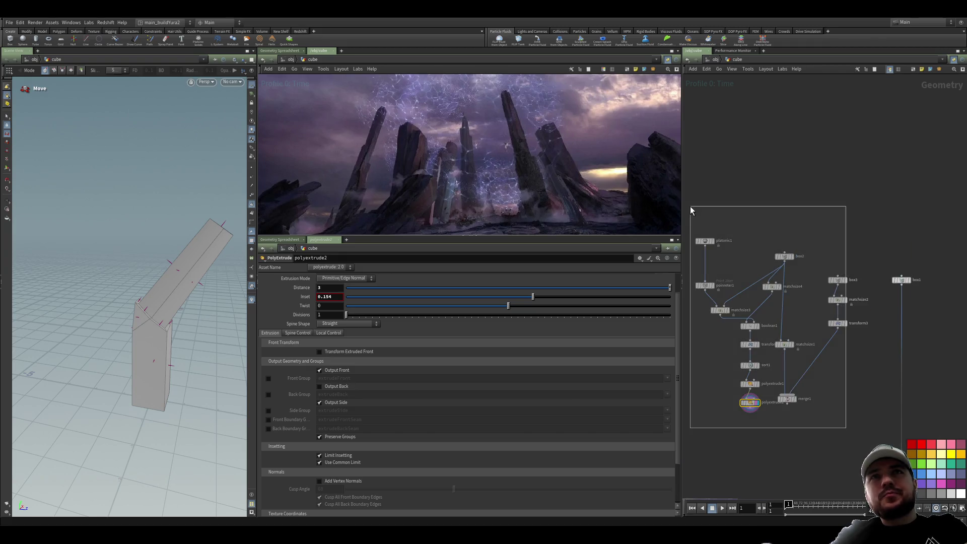
- Delete the old nodes, keeping only box1, and frame its tall box
{"action": "left_click_drag", "start_coordinate": [838, 419], "coordinate": [693, 232]}
{"action": "key", "text": "Delete"}
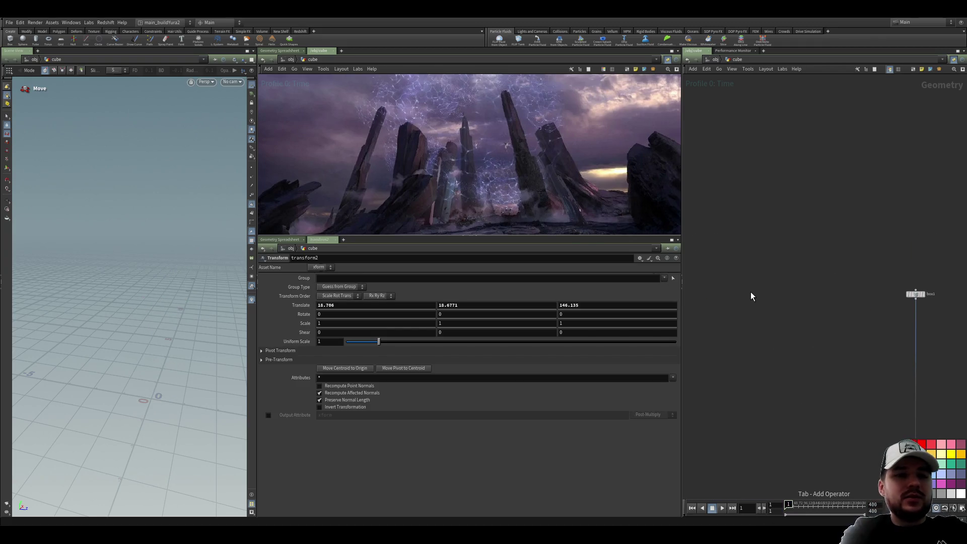
{"action": "left_click_drag", "start_coordinate": [861, 242], "coordinate": [923, 289]}
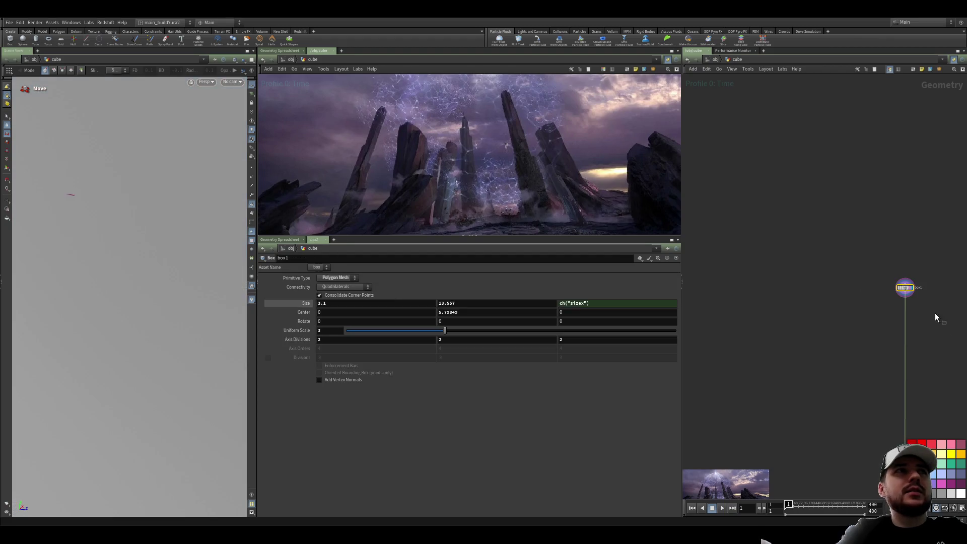
{"action": "key", "text": "g"}
{"action": "key", "text": "t"}
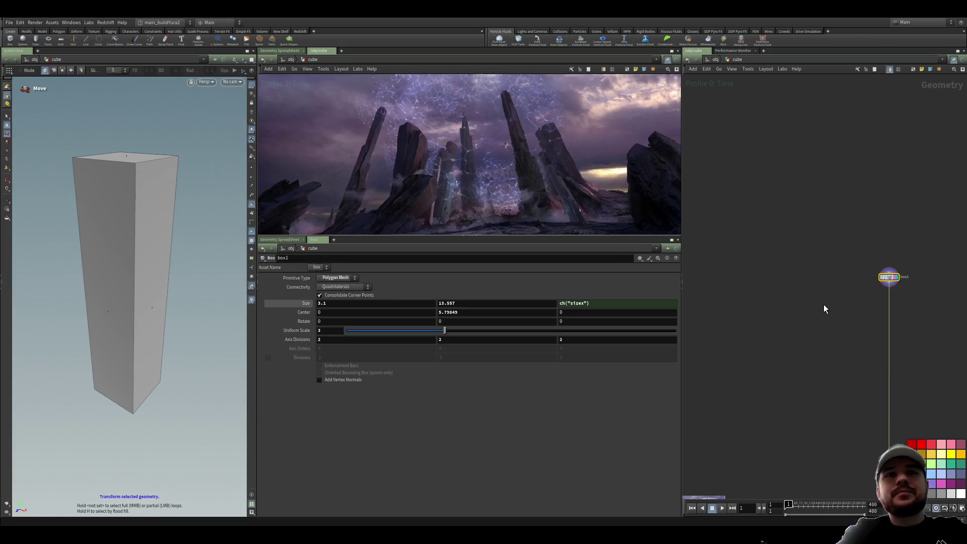
- Add an IsoOffset node fed by box1 with Uniform Sampling Divs 44
{"action": "key", "text": "Tab"}
{"action": "type", "text": "isooffset"}
{"action": "key", "text": "Return"}
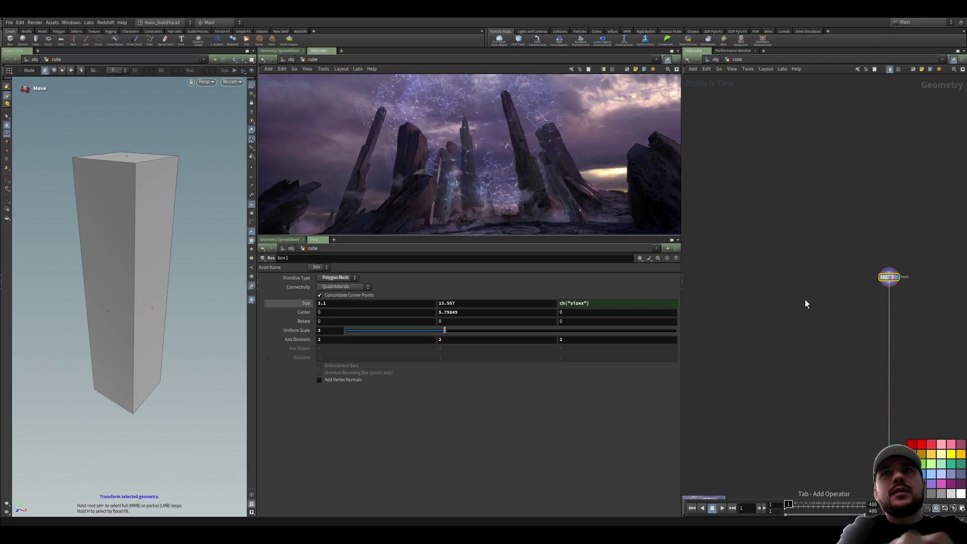
{"action": "left_click", "coordinate": [805, 299]}
{"action": "key", "text": "ctrl+z"}
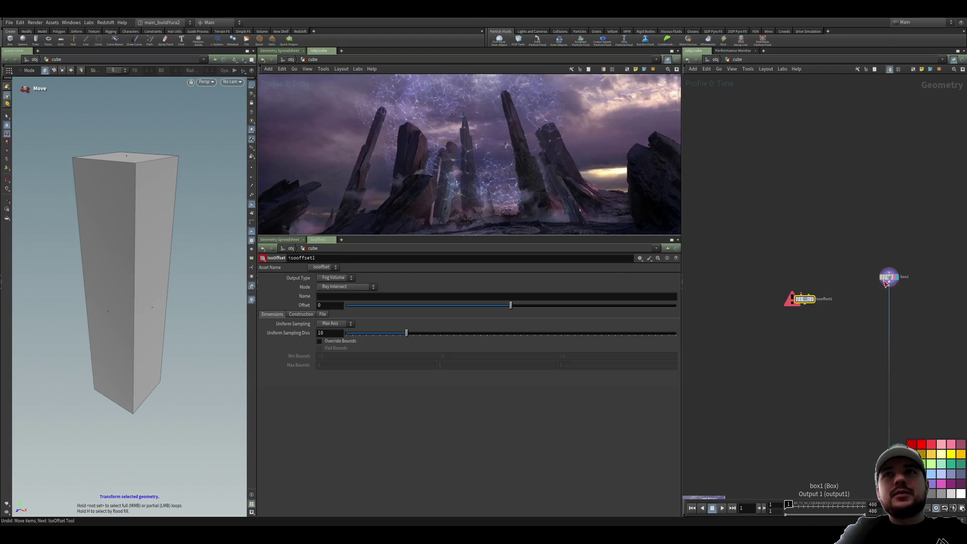
{"action": "left_click_drag", "start_coordinate": [886, 286], "coordinate": [804, 294]}
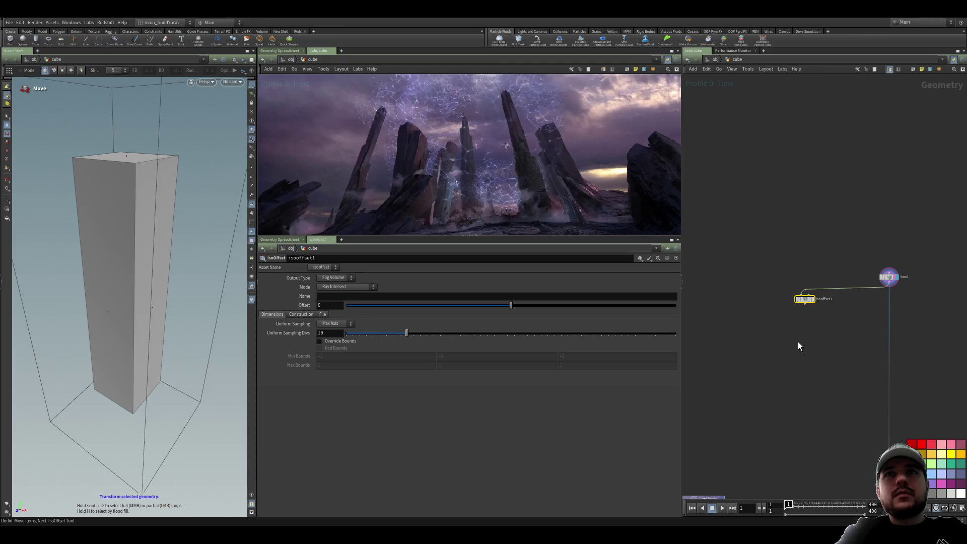
{"action": "left_click", "coordinate": [504, 333]}
{"action": "left_click_drag", "start_coordinate": [504, 333], "coordinate": [634, 333]}
{"action": "scroll", "coordinate": [809, 324], "scroll_direction": "up", "scroll_amount": 1}
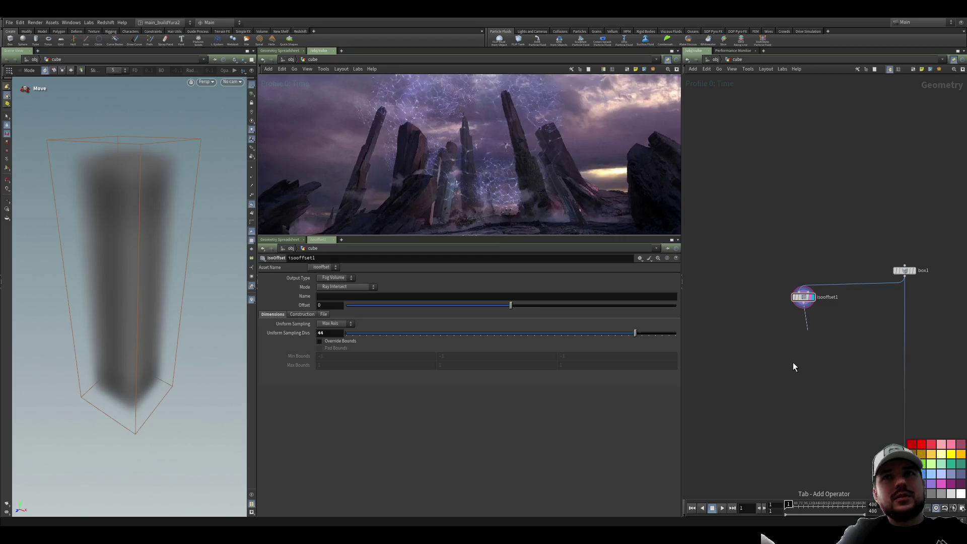
- Add a Scatter node with a lower Force Total Count and save the scene
{"action": "key", "text": "Return"}
{"action": "left_click_drag", "start_coordinate": [376, 315], "coordinate": [397, 316]}
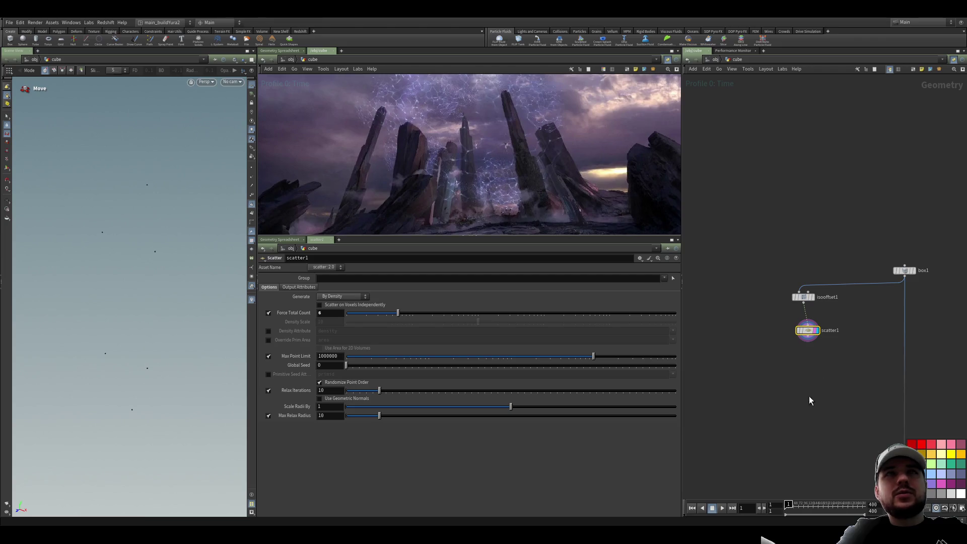
{"action": "scroll", "coordinate": [801, 383], "scroll_direction": "down", "scroll_amount": 2}
{"action": "key", "text": "ctrl+s"}
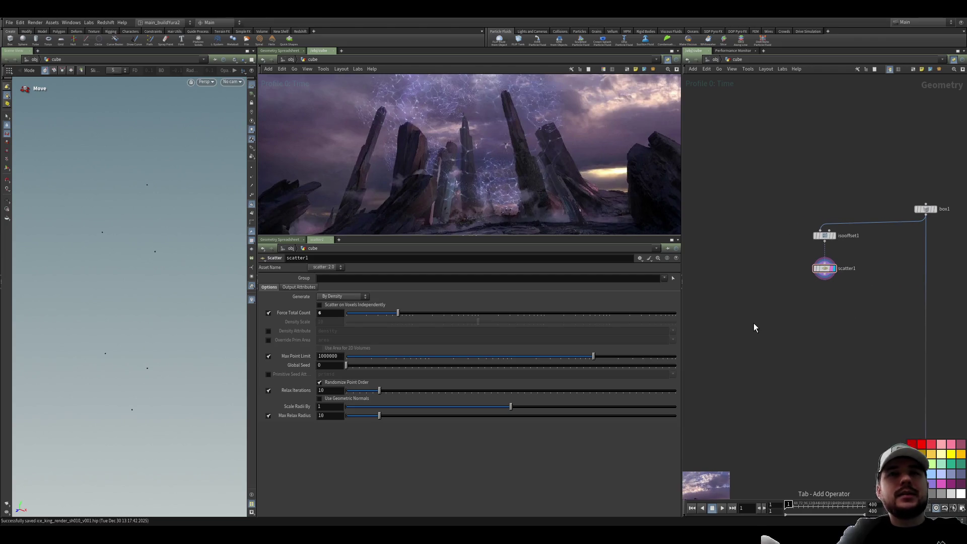
{"action": "key", "text": "Tab"}
- Add a new box node, box2, to the network
{"action": "type", "text": "box"}
{"action": "key", "text": "Return"}
{"action": "left_click", "coordinate": [753, 322]}
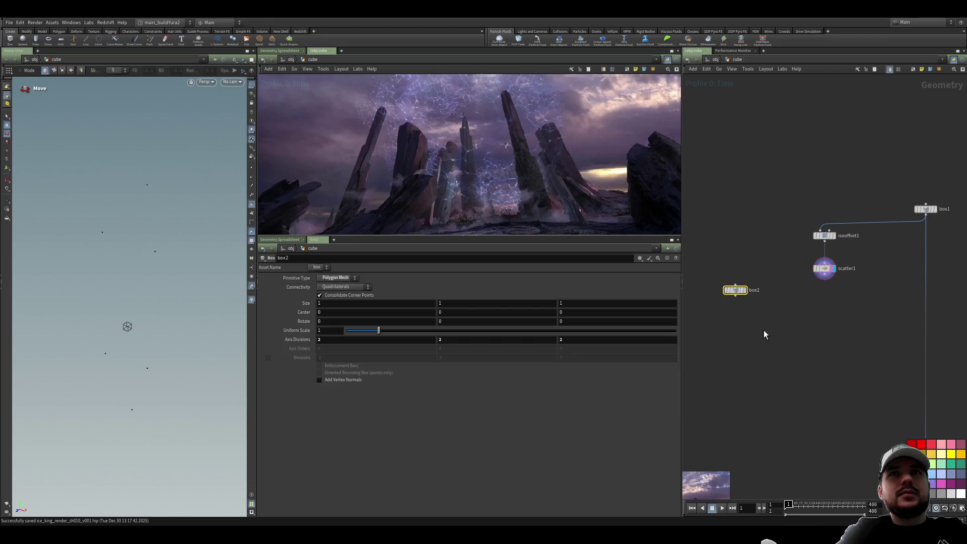
{"action": "scroll", "coordinate": [762, 329], "scroll_direction": "up", "scroll_amount": 2}
{"action": "middle_click_drag", "start_coordinate": [801, 343], "coordinate": [788, 359]}
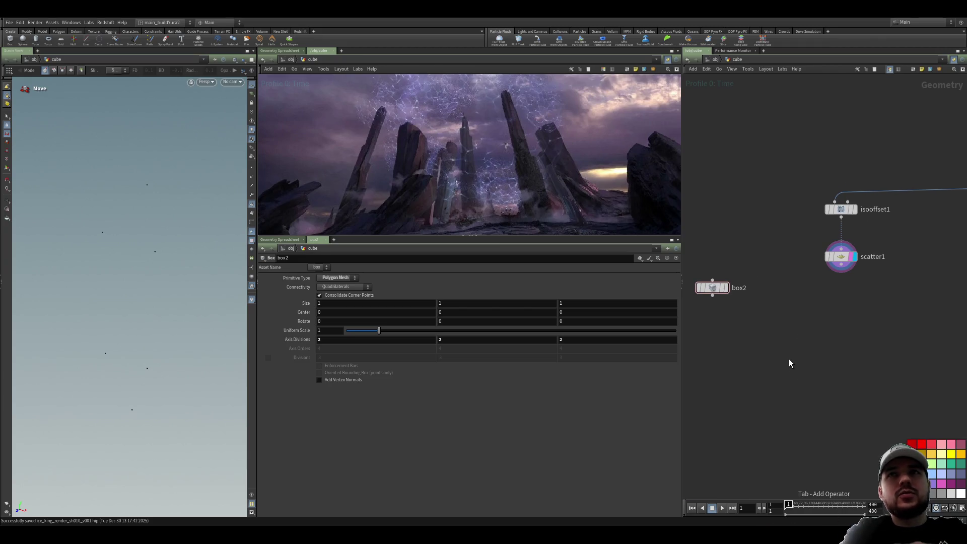
- Copy box2 onto the scattered points with a Copy to Points node and display it
{"action": "key", "text": "Tab"}
{"action": "type", "text": "copytopoints"}
{"action": "key", "text": "Return"}
{"action": "left_click", "coordinate": [788, 360]}
{"action": "mouse_move", "coordinate": [795, 349]}
{"action": "left_mouse_down"}
{"action": "mouse_move", "coordinate": [841, 271]}
{"action": "mouse_move", "coordinate": [712, 296]}
{"action": "left_mouse_up"}
{"action": "key", "text": "r"}
{"action": "scroll", "coordinate": [790, 433], "scroll_direction": "down", "scroll_amount": 2}
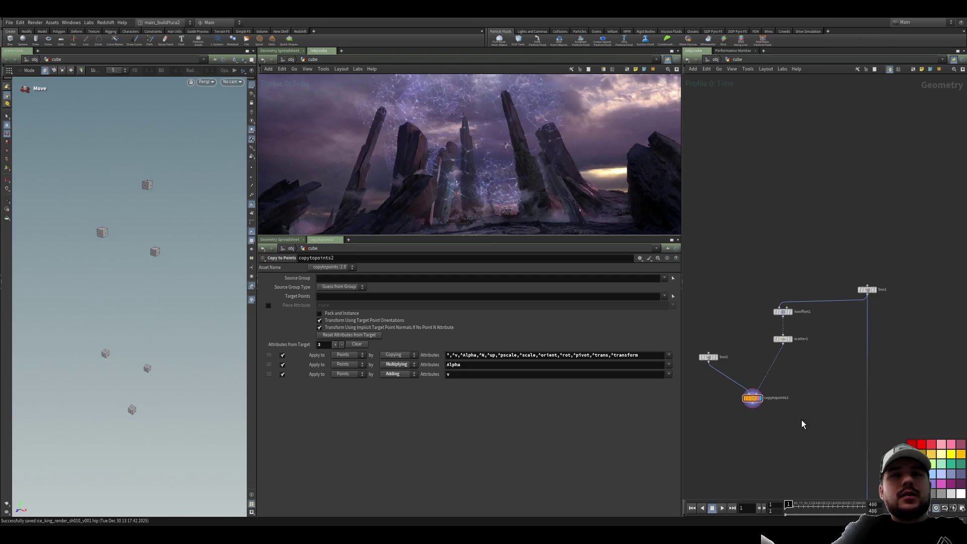
{"action": "scroll", "coordinate": [803, 384], "scroll_direction": "down", "scroll_amount": 1}
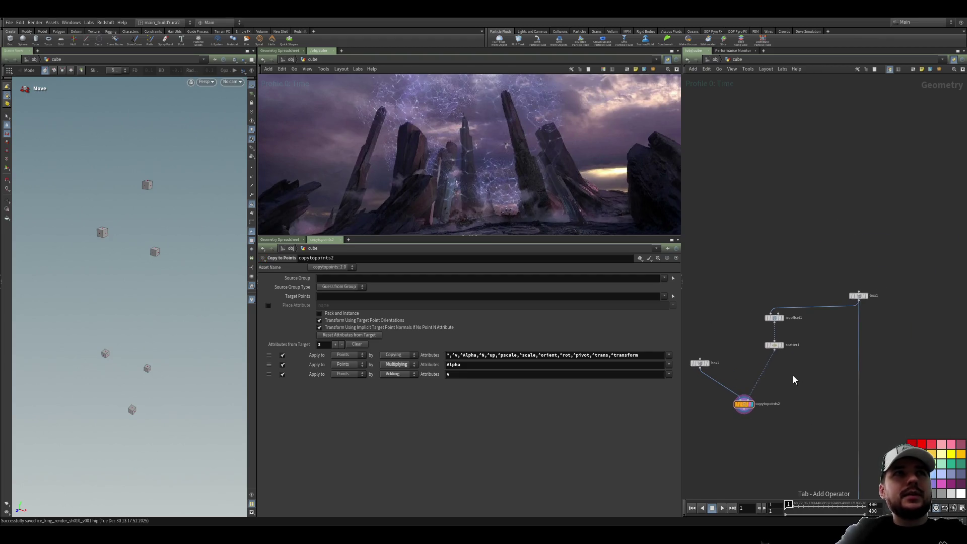
- Make box2 32 units tall, link depth to width, and set width 6.5
{"action": "left_click", "coordinate": [699, 362]}
{"action": "middle_click_drag", "start_coordinate": [689, 326], "coordinate": [702, 305]}
{"action": "left_click_drag", "start_coordinate": [711, 341], "coordinate": [699, 295]}
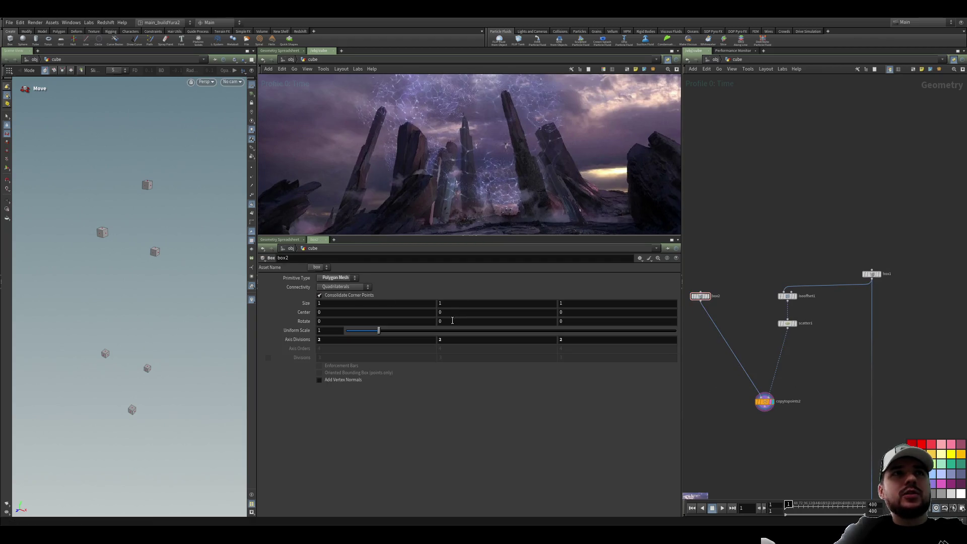
{"action": "middle_click_drag", "start_coordinate": [451, 302], "coordinate": [352, 310]}
{"action": "left_click_drag", "start_coordinate": [573, 307], "coordinate": [572, 308]}
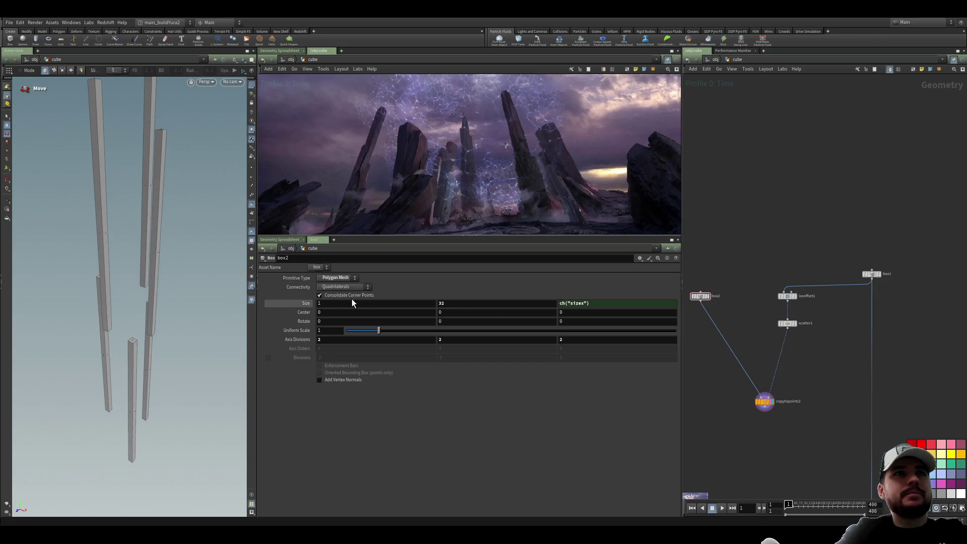
{"action": "middle_click_drag", "start_coordinate": [573, 308], "coordinate": [568, 313]}
{"action": "key", "text": "Escape"}
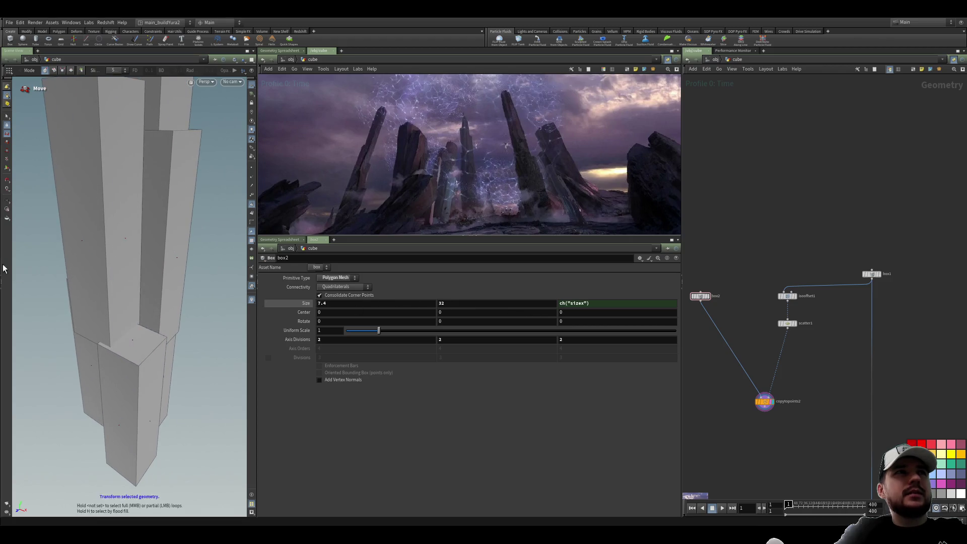
{"action": "scroll", "coordinate": [128, 309], "scroll_direction": "down", "scroll_amount": 3}
{"action": "mouse_move", "coordinate": [127, 309]}
{"action": "left_mouse_down"}
{"action": "mouse_move", "coordinate": [123, 276]}
{"action": "mouse_move", "coordinate": [195, 271]}
{"action": "mouse_move", "coordinate": [157, 280]}
{"action": "left_mouse_up"}
{"action": "key", "text": "t"}
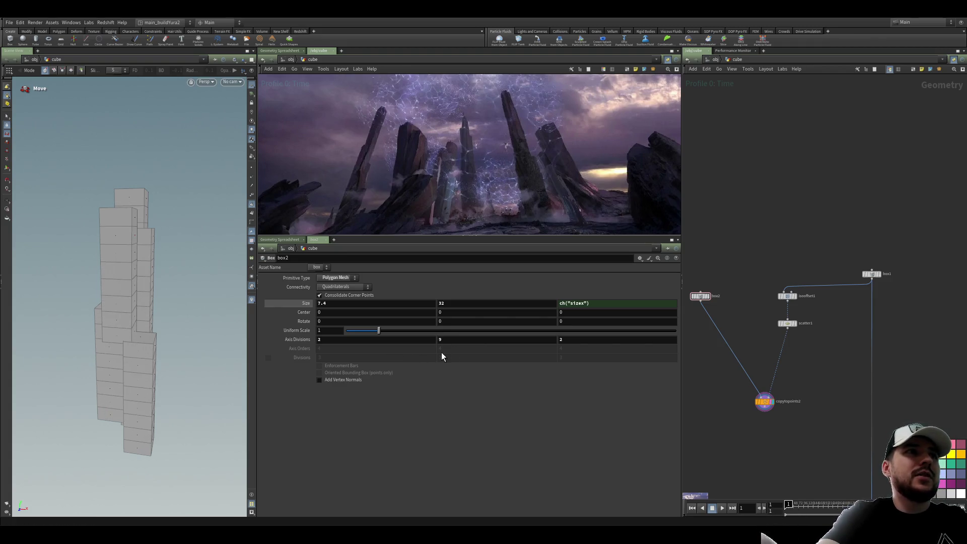
- Give box2 5 vertical divisions and widen it to 9.7
{"action": "left_click_drag", "start_coordinate": [461, 343], "coordinate": [455, 376]}
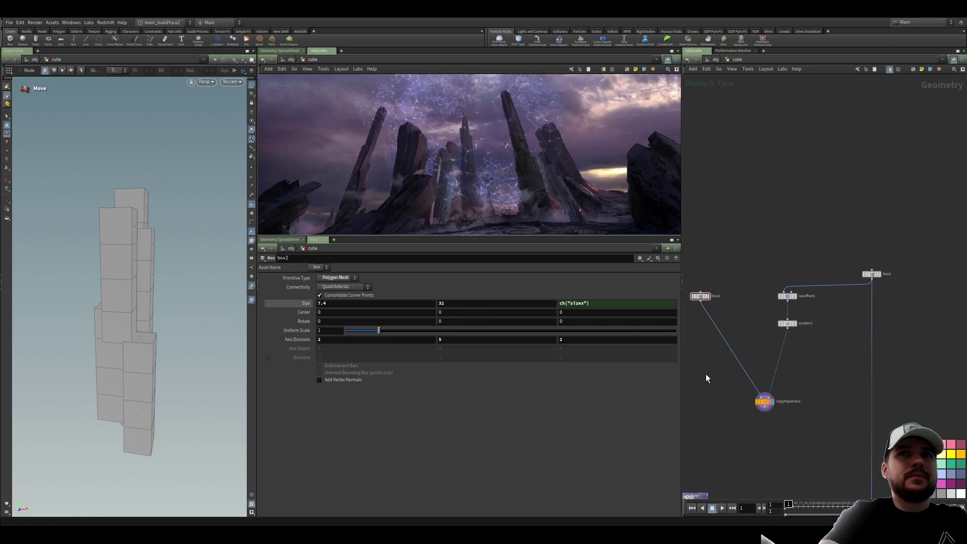
{"action": "middle_click_drag", "start_coordinate": [705, 374], "coordinate": [676, 353]}
{"action": "mouse_move", "coordinate": [153, 297]}
{"action": "left_mouse_down", "text": "alt"}
{"action": "mouse_move", "coordinate": [106, 295]}
{"action": "mouse_move", "coordinate": [131, 317]}
{"action": "left_mouse_up", "text": "alt"}
{"action": "middle_click_drag", "start_coordinate": [446, 303], "coordinate": [461, 309]}
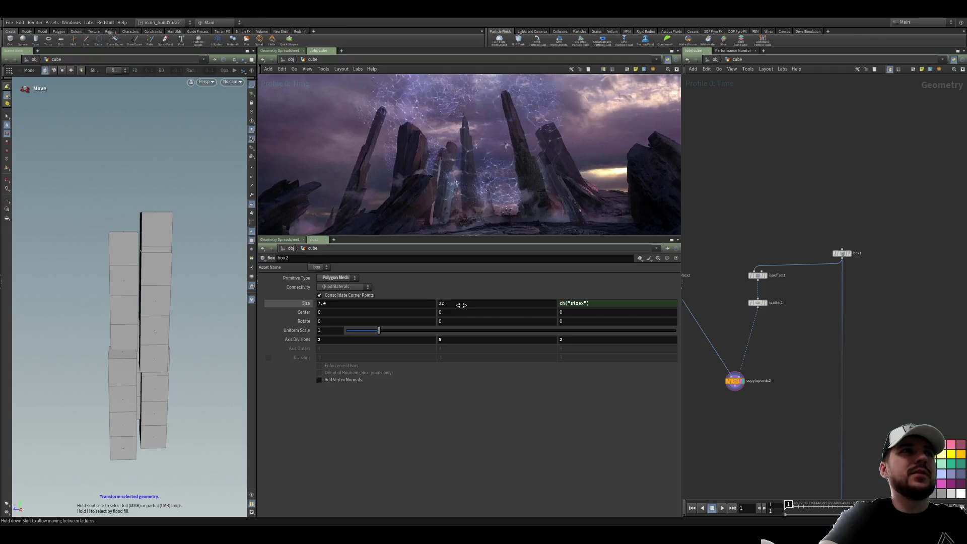
{"action": "key", "text": "ctrl+z"}
{"action": "middle_click_drag", "start_coordinate": [355, 307], "coordinate": [393, 307]}
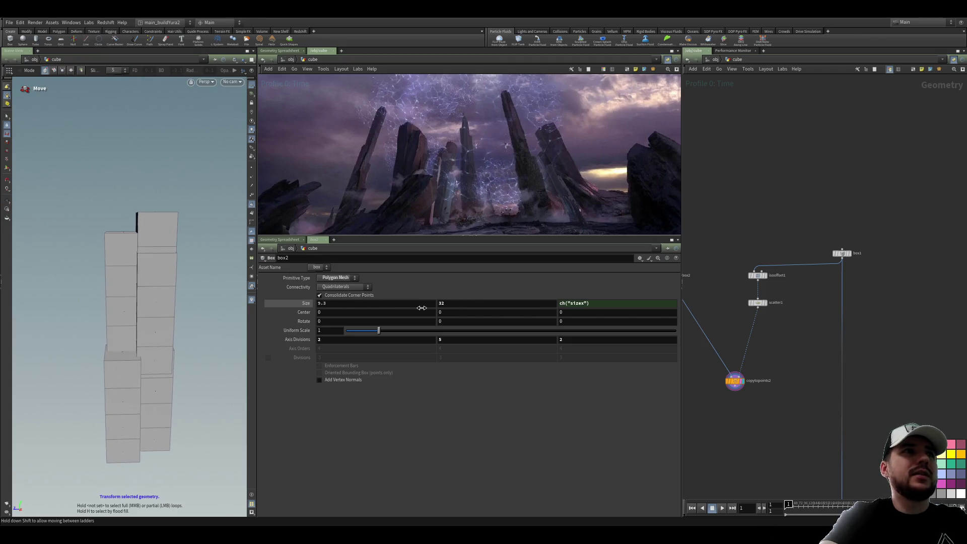
{"action": "mouse_move", "coordinate": [147, 309]}
{"action": "left_mouse_down", "text": "alt"}
{"action": "mouse_move", "coordinate": [136, 296]}
{"action": "mouse_move", "coordinate": [135, 314]}
{"action": "left_mouse_up", "text": "alt"}
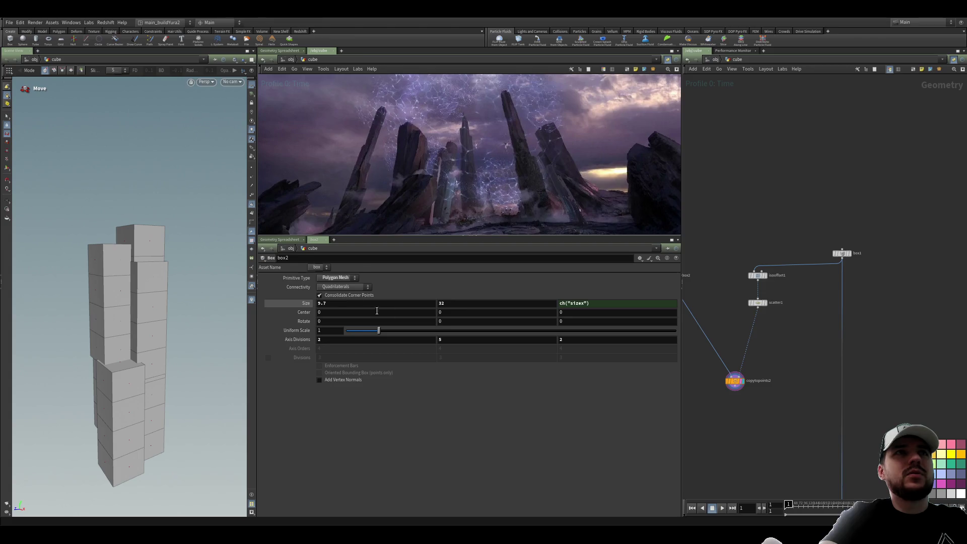
- Raise box2's X size to 12.6 and orbit to check the widened stack
{"action": "middle_click_drag", "start_coordinate": [352, 304], "coordinate": [342, 306]}
{"action": "key", "text": "Escape"}
{"action": "mouse_move", "coordinate": [121, 310]}
{"action": "left_mouse_down"}
{"action": "mouse_move", "coordinate": [160, 334]}
{"action": "mouse_move", "coordinate": [148, 322]}
{"action": "left_mouse_up"}
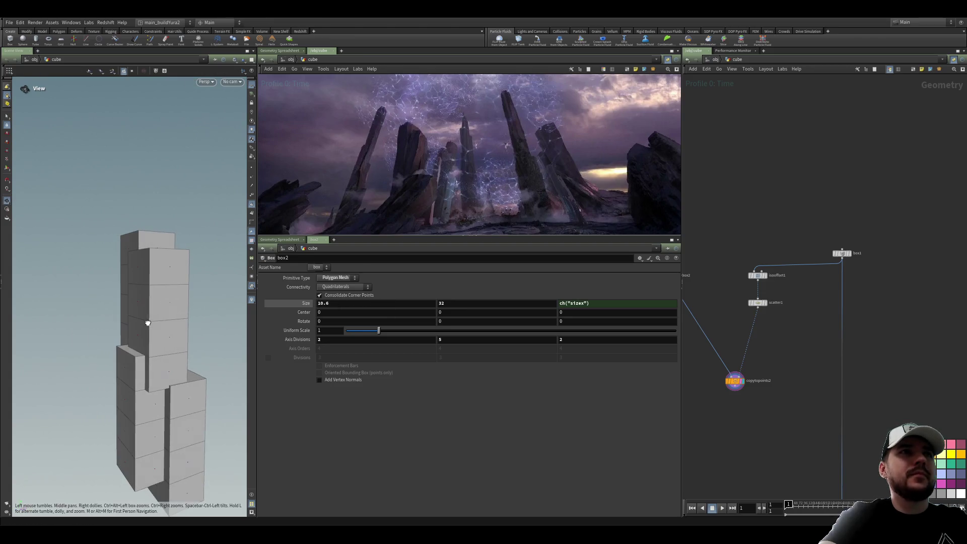
{"action": "middle_click_drag", "start_coordinate": [342, 305], "coordinate": [353, 296]}
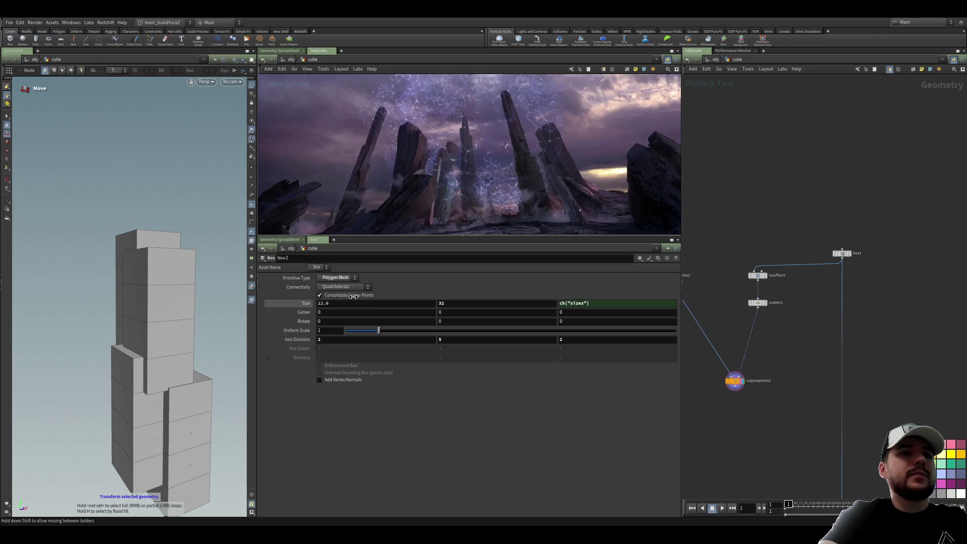
{"action": "scroll", "coordinate": [766, 372], "scroll_direction": "up", "scroll_amount": 2}
{"action": "mouse_move", "coordinate": [733, 303]}
{"action": "left_mouse_down"}
{"action": "mouse_move", "coordinate": [798, 362]}
{"action": "mouse_move", "coordinate": [807, 358]}
{"action": "left_mouse_up"}
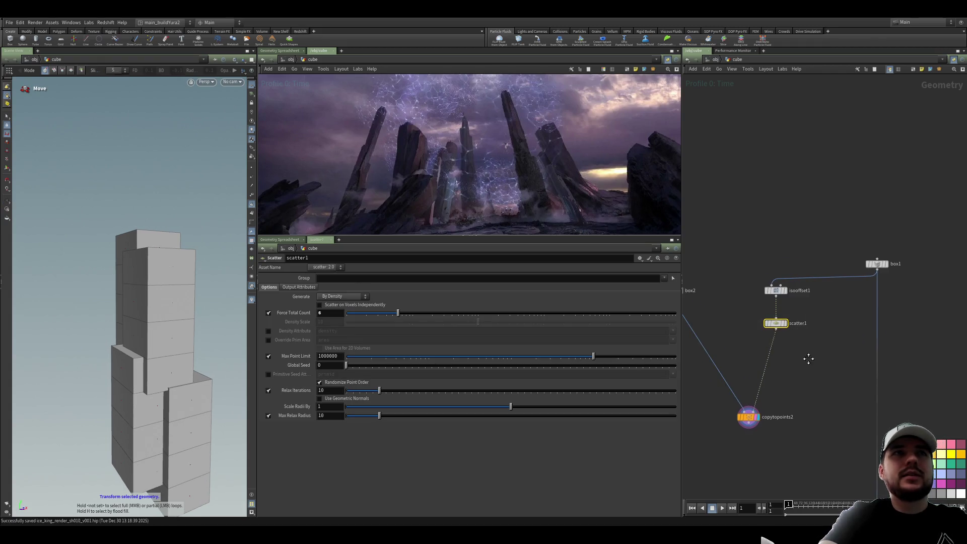
- Auto-layout the nodes from copytopoints2, then orbit and pan around the stacked tower
{"action": "left_click", "coordinate": [778, 395]}
{"action": "key", "text": "l"}
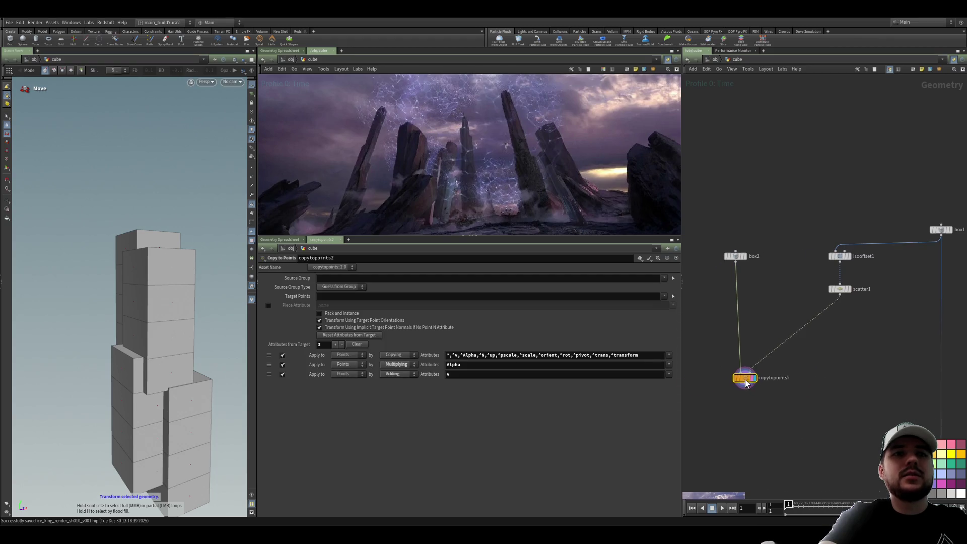
{"action": "key", "text": "h"}
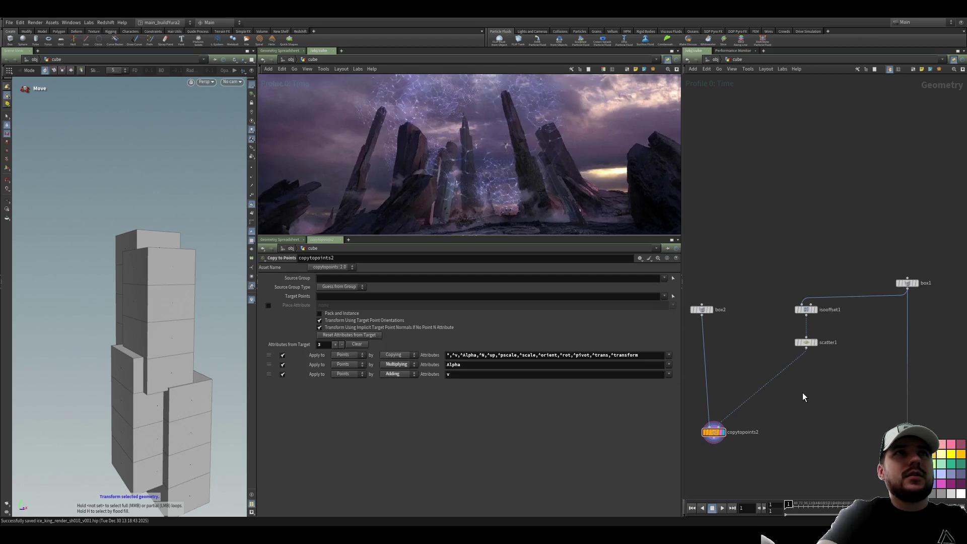
{"action": "key", "text": "Escape"}
{"action": "mouse_move", "coordinate": [200, 300]}
{"action": "left_mouse_down"}
{"action": "mouse_move", "coordinate": [129, 309]}
{"action": "mouse_move", "coordinate": [97, 325]}
{"action": "mouse_move", "coordinate": [181, 319]}
{"action": "mouse_move", "coordinate": [170, 326]}
{"action": "left_mouse_up"}
{"action": "mouse_move", "coordinate": [169, 326]}
{"action": "middle_mouse_down"}
{"action": "mouse_move", "coordinate": [141, 341]}
{"action": "mouse_move", "coordinate": [147, 287]}
{"action": "mouse_move", "coordinate": [151, 313]}
{"action": "middle_mouse_up"}
{"action": "key", "text": "t"}
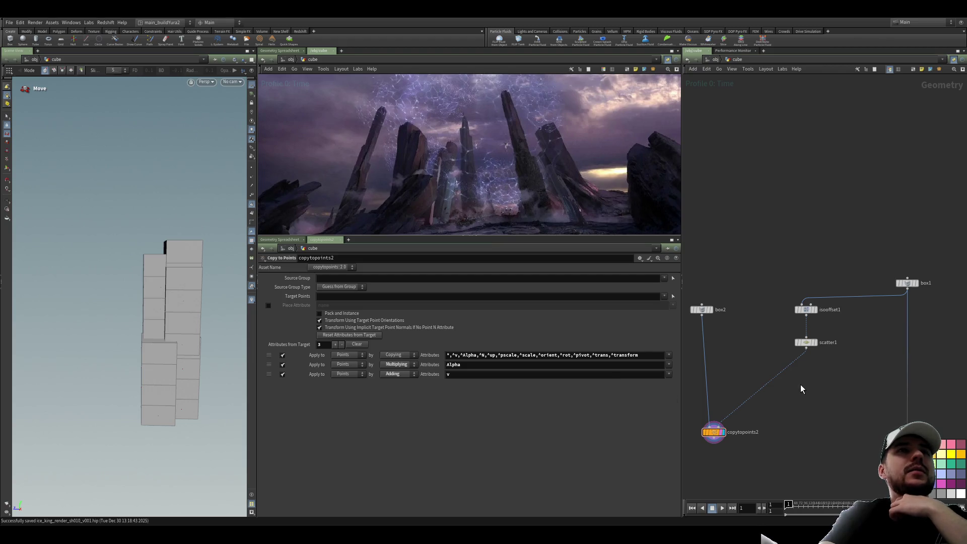
{"action": "left_click", "coordinate": [805, 343]}
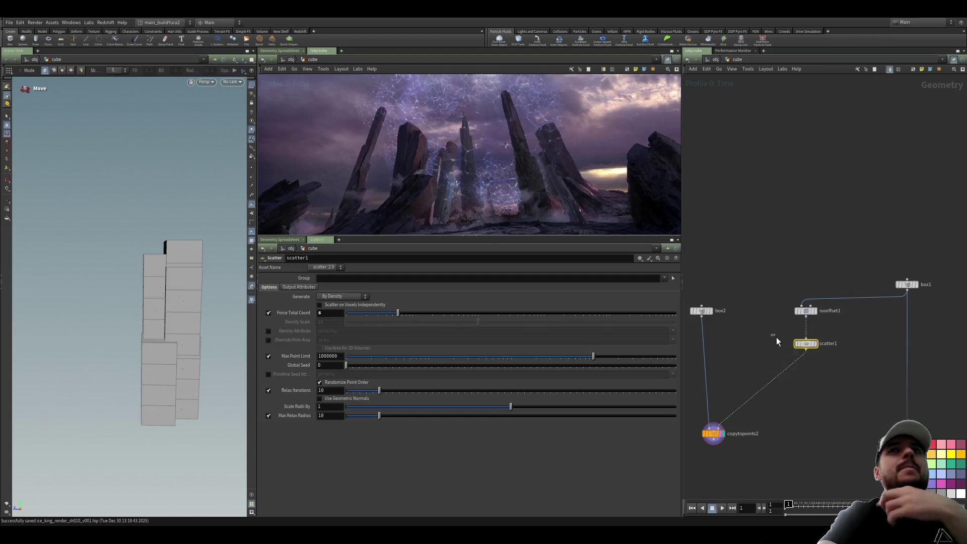
- Add an Attribute Wrangle between scatter1 and copytopoints2 and display its output
{"action": "key", "text": "r"}
{"action": "key", "text": "Tab"}
{"action": "type", "text": "wrangle"}
{"action": "key", "text": "Return"}
{"action": "left_click", "coordinate": [793, 336]}
{"action": "left_click_drag", "start_coordinate": [793, 336], "coordinate": [802, 346]}
{"action": "key", "text": "r"}
- Enter the VEX code f@mask = relbbox( @P ).y; and save the scene
{"action": "left_click", "coordinate": [539, 348]}
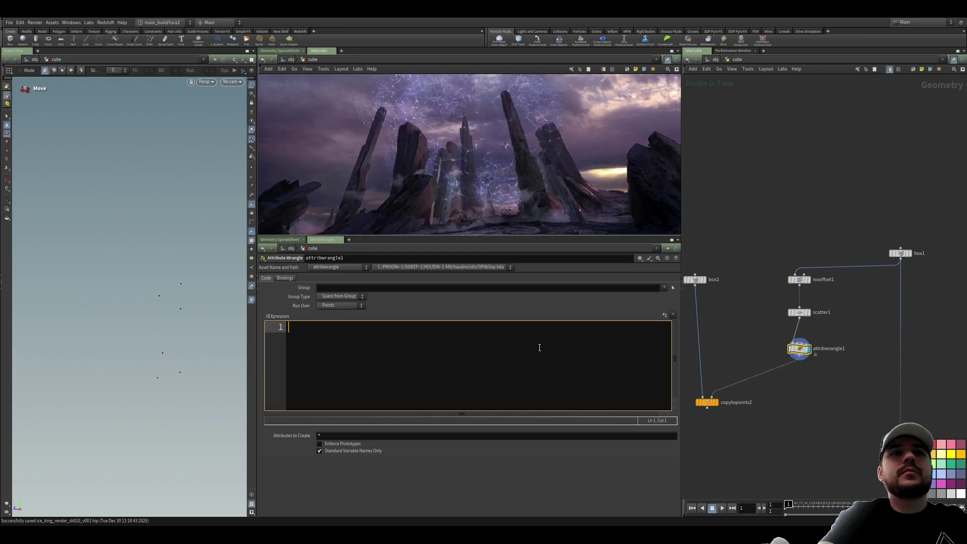
{"action": "type", "text": "f@mask ="}
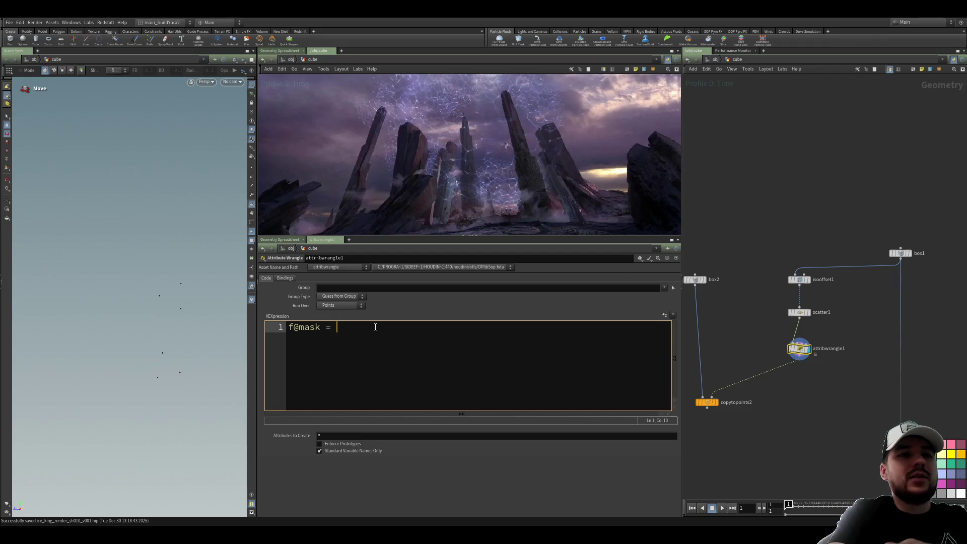
{"action": "type", "text": "@"}
{"action": "key", "text": "BackSpace"}
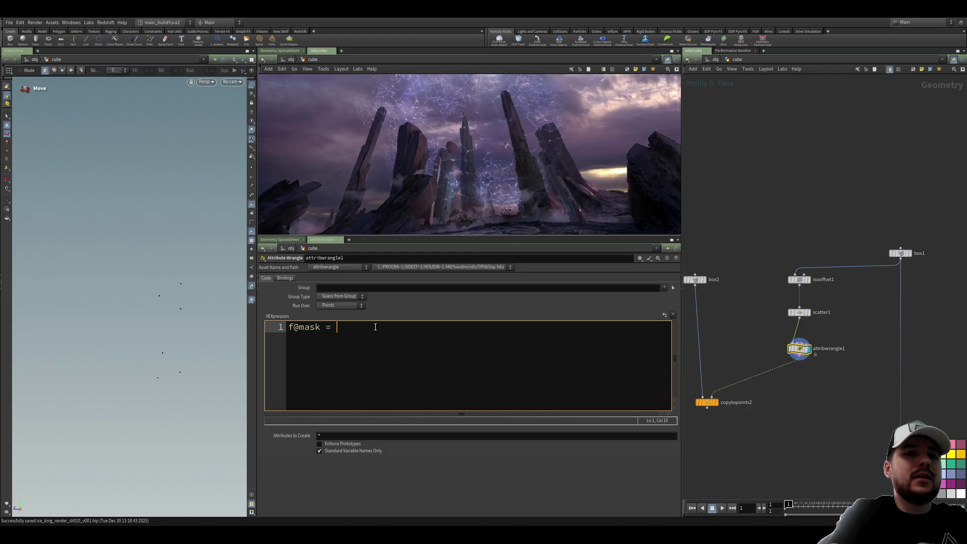
{"action": "type", "text": "bo"}
{"action": "key", "text": "BackSpace"}
{"action": "key", "text": "BackSpace"}
{"action": "key", "text": "BackSpace"}
{"action": "type", "text": "bbox( @P ).y;"}
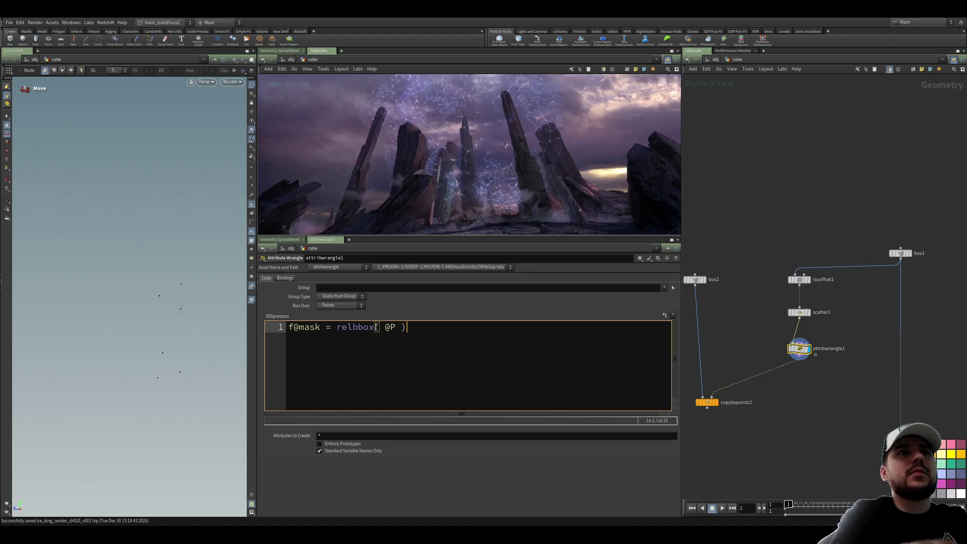
{"action": "key", "text": "ctrl+s"}
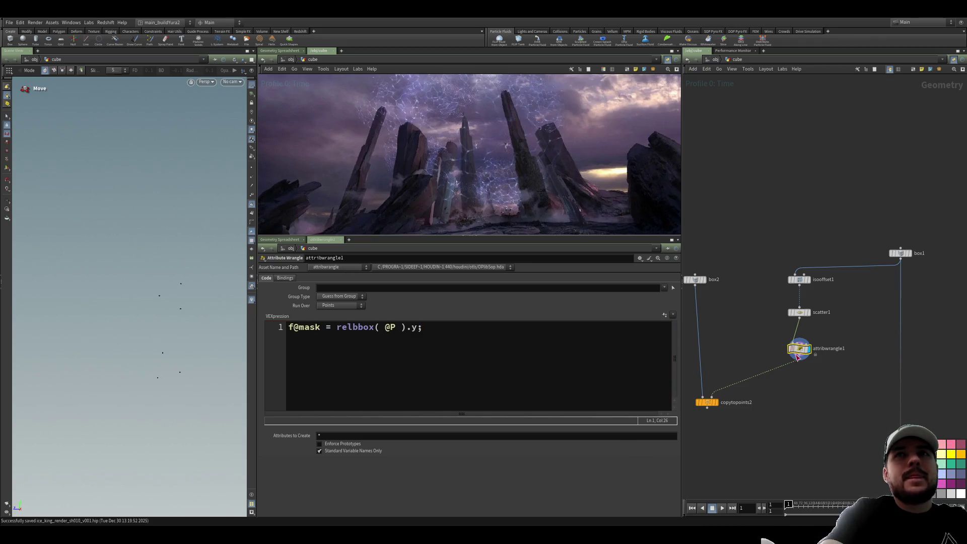
- Auto-layout isooffset1, scatter1 and attribwrangle1, then select copytopoints2
{"action": "left_click_drag", "start_coordinate": [827, 371], "coordinate": [781, 269]}
{"action": "key", "text": "l"}
{"action": "mouse_move", "coordinate": [820, 394]}
{"action": "left_mouse_down"}
{"action": "mouse_move", "coordinate": [687, 439]}
{"action": "mouse_move", "coordinate": [695, 428]}
{"action": "left_mouse_up"}
- Save the scene and rearrange the wrangle-to-copytopoints2 wiring in the network
{"action": "key", "text": "ctrl+s"}
{"action": "scroll", "coordinate": [808, 382], "scroll_direction": "up", "scroll_amount": 1}
{"action": "left_click", "coordinate": [757, 357]}
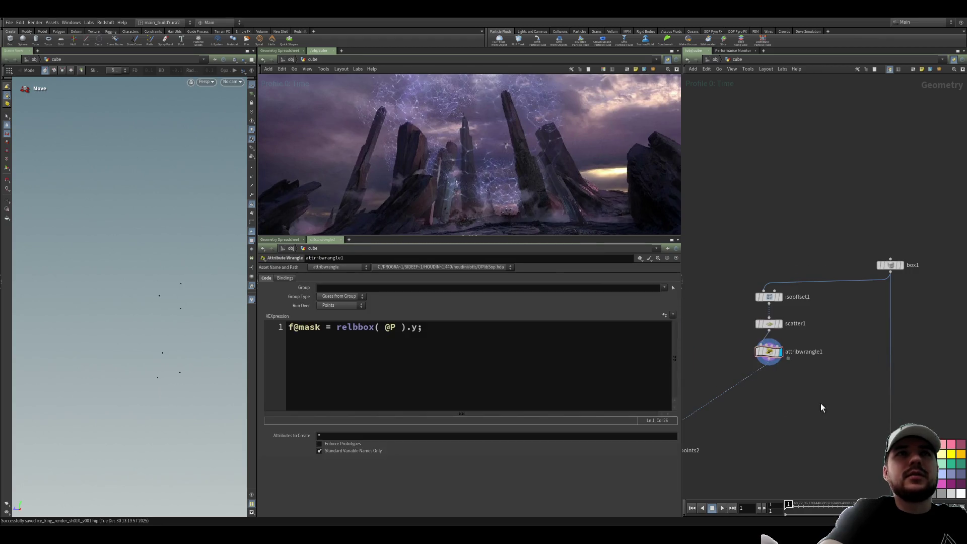
{"action": "left_click_drag", "start_coordinate": [796, 421], "coordinate": [811, 436]}
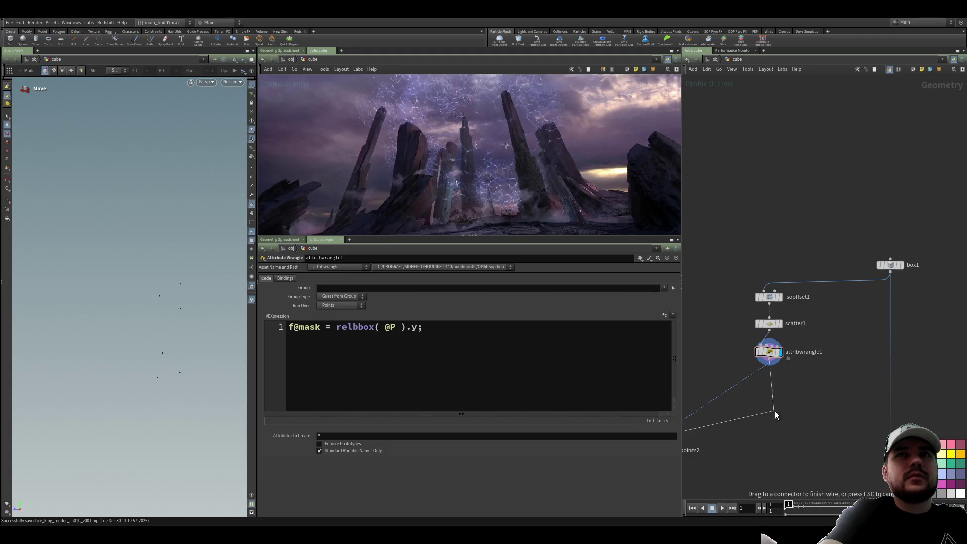
{"action": "left_click_drag", "start_coordinate": [731, 386], "coordinate": [740, 404]}
{"action": "mouse_move", "coordinate": [726, 394]}
{"action": "left_mouse_down"}
{"action": "mouse_move", "coordinate": [762, 413]}
{"action": "mouse_move", "coordinate": [721, 397]}
{"action": "mouse_move", "coordinate": [769, 424]}
{"action": "mouse_move", "coordinate": [761, 428]}
{"action": "left_mouse_up"}
{"action": "scroll", "coordinate": [738, 391], "scroll_direction": "up", "scroll_amount": 3}
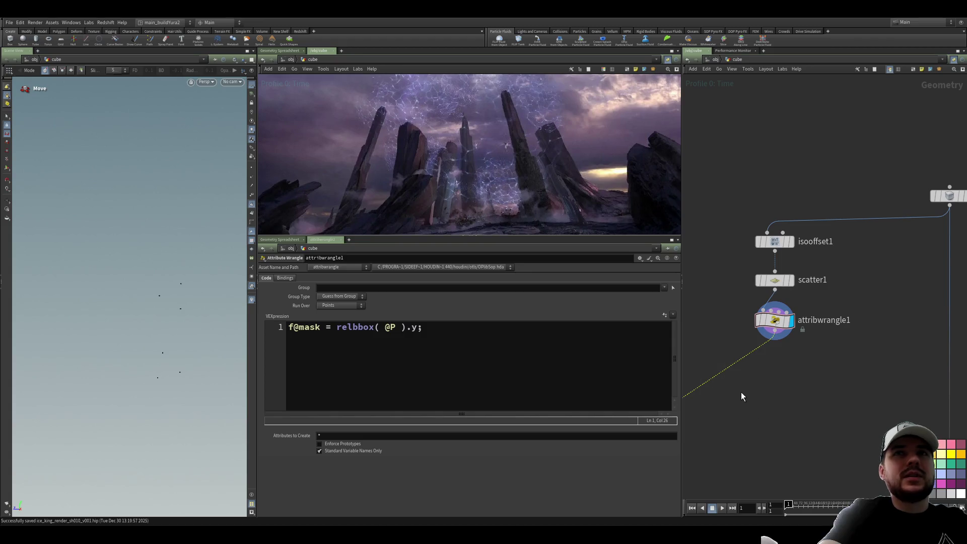
{"action": "mouse_move", "coordinate": [769, 403]}
{"action": "middle_mouse_down"}
{"action": "mouse_move", "coordinate": [786, 397]}
{"action": "mouse_move", "coordinate": [810, 359]}
{"action": "middle_mouse_up"}
{"action": "left_click", "coordinate": [497, 355]}
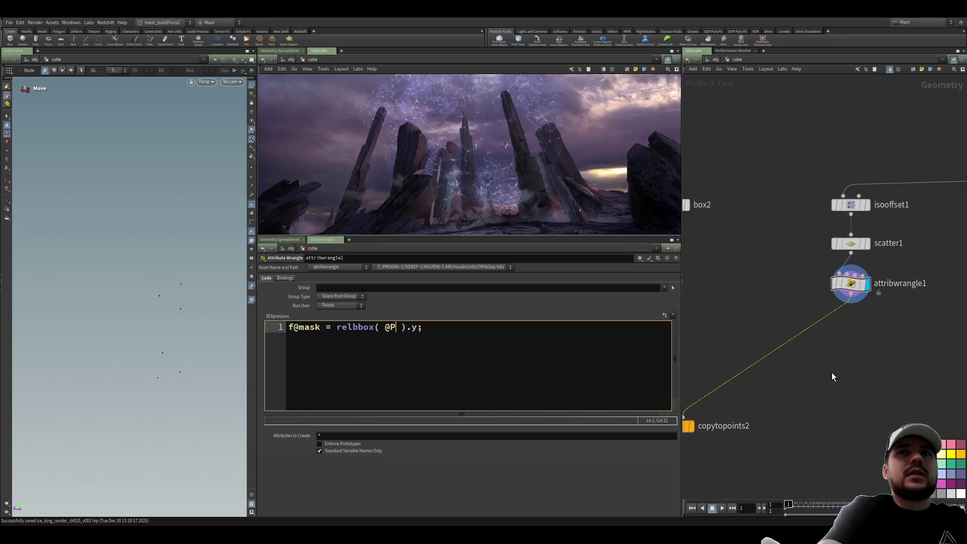
{"action": "middle_click_drag", "start_coordinate": [804, 369], "coordinate": [763, 346]}
{"action": "left_click_drag", "start_coordinate": [754, 293], "coordinate": [776, 317]}
- Create attribremap1 and place it under attribwrangle1, before copytopoints2
{"action": "key", "text": "Tab"}
{"action": "type", "text": "attribremap"}
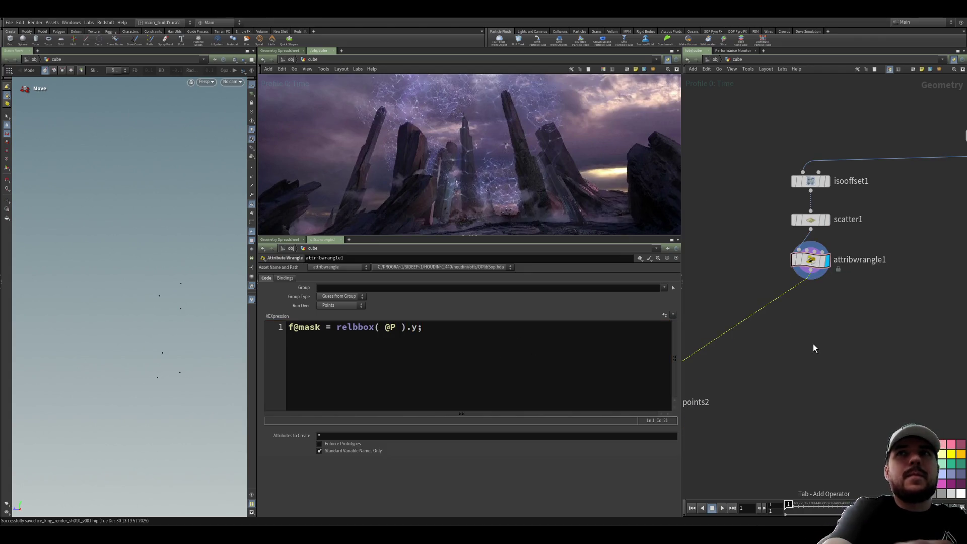
{"action": "key", "text": "Return"}
{"action": "left_click", "coordinate": [812, 344]}
{"action": "left_click", "coordinate": [399, 306]}
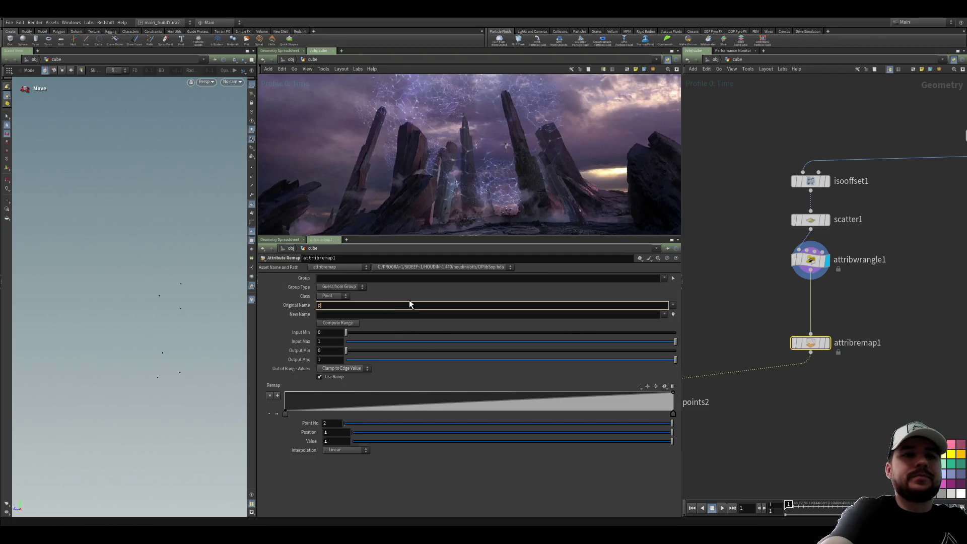
- Set attribremap1's Original Name to mask and New Name to pscale
{"action": "type", "text": "mask"}
{"action": "key", "text": "Tab"}
{"action": "type", "text": "cale"}
{"action": "key", "text": "Return"}
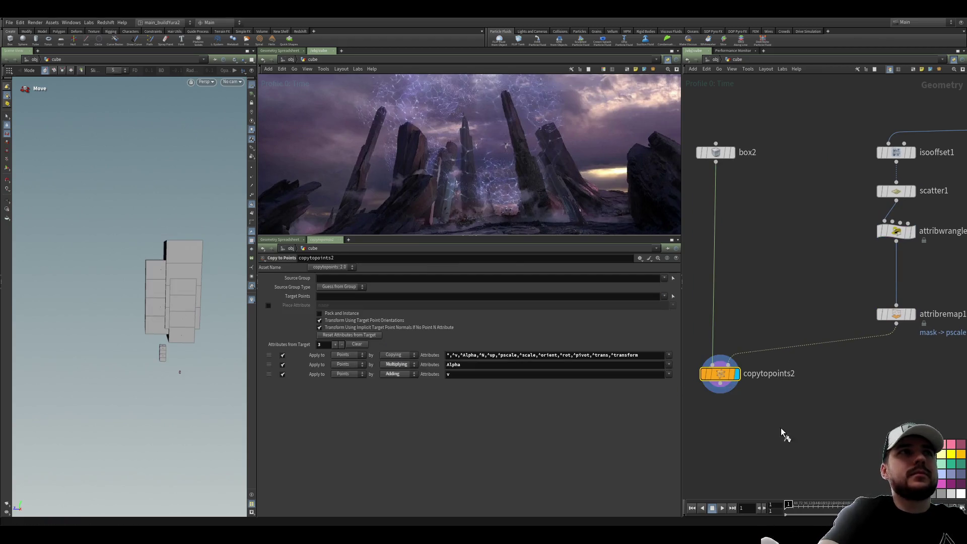
{"action": "left_click_drag", "start_coordinate": [823, 289], "coordinate": [941, 326]}
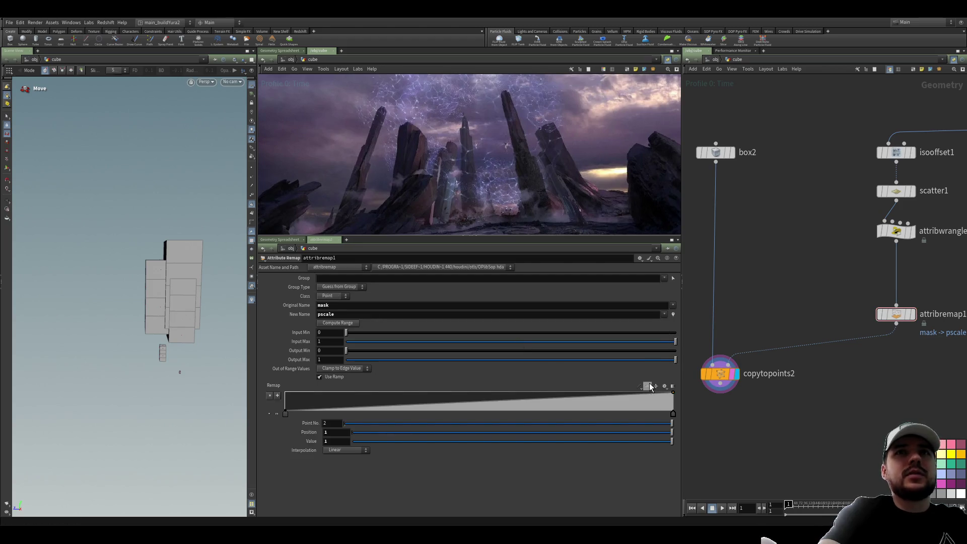
- Raise the remap Output Min to 0.686, check the scaled boxes, and save
{"action": "mouse_move", "coordinate": [352, 349]}
{"action": "left_mouse_down"}
{"action": "mouse_move", "coordinate": [614, 376]}
{"action": "mouse_move", "coordinate": [529, 371]}
{"action": "mouse_move", "coordinate": [539, 370]}
{"action": "left_mouse_up"}
{"action": "key", "text": "Escape"}
{"action": "mouse_move", "coordinate": [195, 319]}
{"action": "left_mouse_down"}
{"action": "mouse_move", "coordinate": [231, 295]}
{"action": "mouse_move", "coordinate": [183, 334]}
{"action": "mouse_move", "coordinate": [123, 334]}
{"action": "mouse_move", "coordinate": [150, 338]}
{"action": "left_mouse_up"}
{"action": "key", "text": "t"}
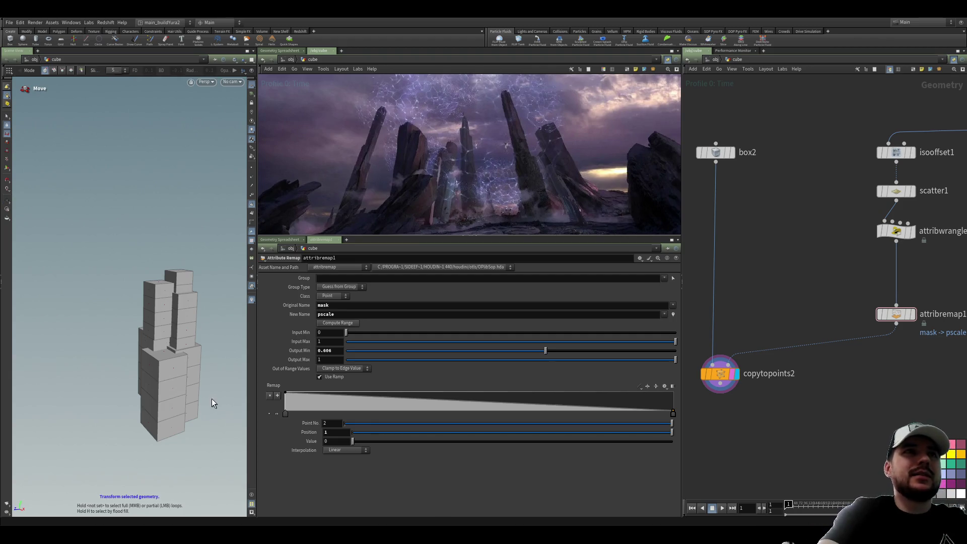
{"action": "left_click_drag", "start_coordinate": [385, 402], "coordinate": [594, 401]}
{"action": "key", "text": "ctrl+s"}
{"action": "key", "text": "ctrl+z"}
{"action": "mouse_move", "coordinate": [797, 404]}
{"action": "middle_mouse_down"}
{"action": "mouse_move", "coordinate": [789, 456]}
{"action": "mouse_move", "coordinate": [751, 346]}
{"action": "mouse_move", "coordinate": [730, 353]}
{"action": "mouse_move", "coordinate": [739, 316]}
{"action": "mouse_move", "coordinate": [713, 385]}
{"action": "middle_mouse_up"}
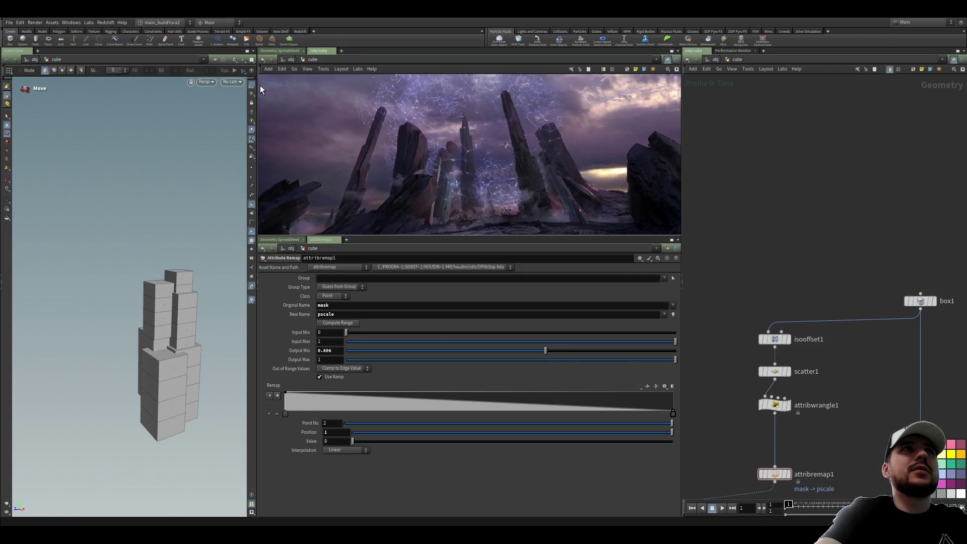
{"action": "scroll", "coordinate": [174, 360], "scroll_direction": "up", "scroll_amount": 3}
{"action": "scroll", "coordinate": [804, 391], "scroll_direction": "up", "scroll_amount": 2}
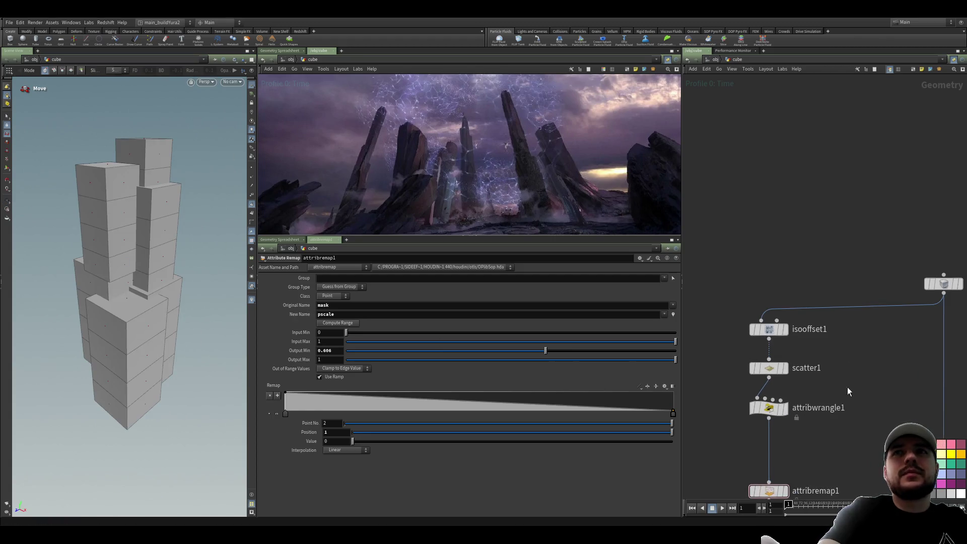
- Check box1 and box2, committing box2's taller Y size of 49.5
{"action": "scroll", "coordinate": [803, 391], "scroll_direction": "down", "scroll_amount": 3}
{"action": "middle_click_drag", "start_coordinate": [804, 390], "coordinate": [871, 375]}
{"action": "left_click", "coordinate": [942, 295]}
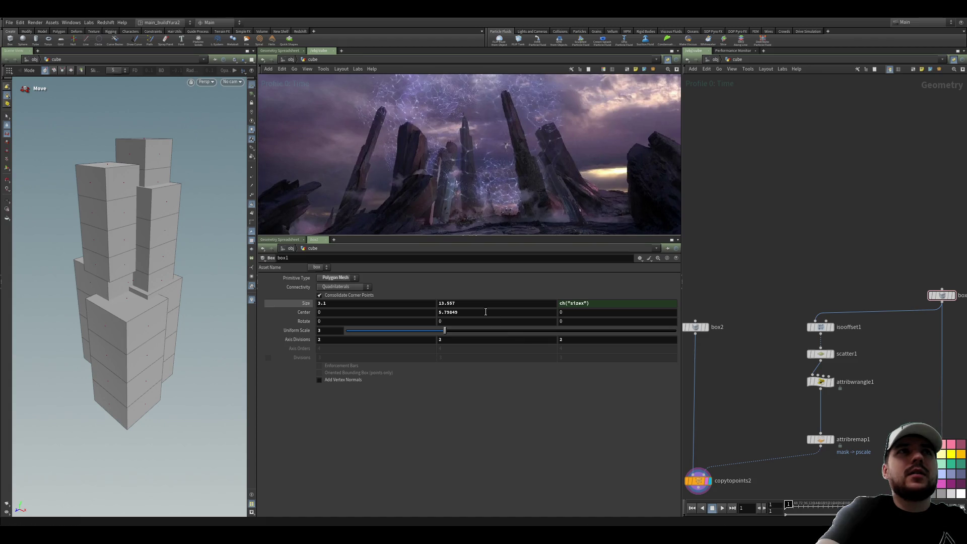
{"action": "middle_click_drag", "start_coordinate": [755, 399], "coordinate": [750, 366]}
{"action": "mouse_move", "coordinate": [690, 321]}
{"action": "middle_mouse_down"}
{"action": "mouse_move", "coordinate": [762, 321]}
{"action": "mouse_move", "coordinate": [275, 312]}
{"action": "middle_mouse_up"}
{"action": "left_click", "coordinate": [721, 291]}
{"action": "key", "text": "Escape"}
{"action": "scroll", "coordinate": [141, 282], "scroll_direction": "down", "scroll_amount": 5}
{"action": "left_click_drag", "start_coordinate": [141, 282], "coordinate": [120, 328]}
{"action": "key", "text": "t"}
{"action": "middle_click_drag", "start_coordinate": [720, 476], "coordinate": [741, 381]}
{"action": "scroll", "coordinate": [742, 376], "scroll_direction": "up", "scroll_amount": 2}
- Add a Boolean node below copytopoints2 and set its operation to Union
{"action": "left_click", "coordinate": [742, 350]}
{"action": "key", "text": "Tab"}
{"action": "type", "text": "boolean"}
{"action": "key", "text": "Return"}
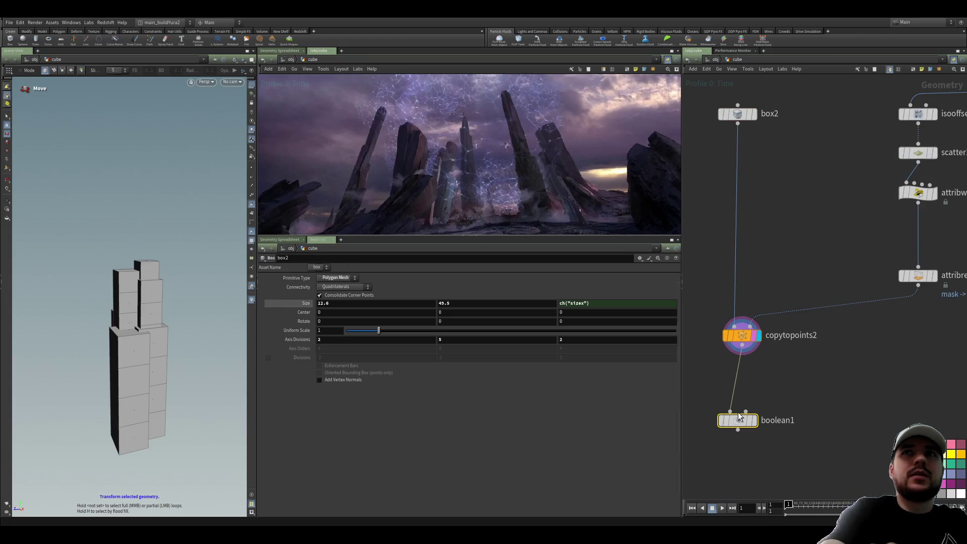
{"action": "left_click", "coordinate": [739, 412]}
{"action": "left_click", "coordinate": [331, 347]}
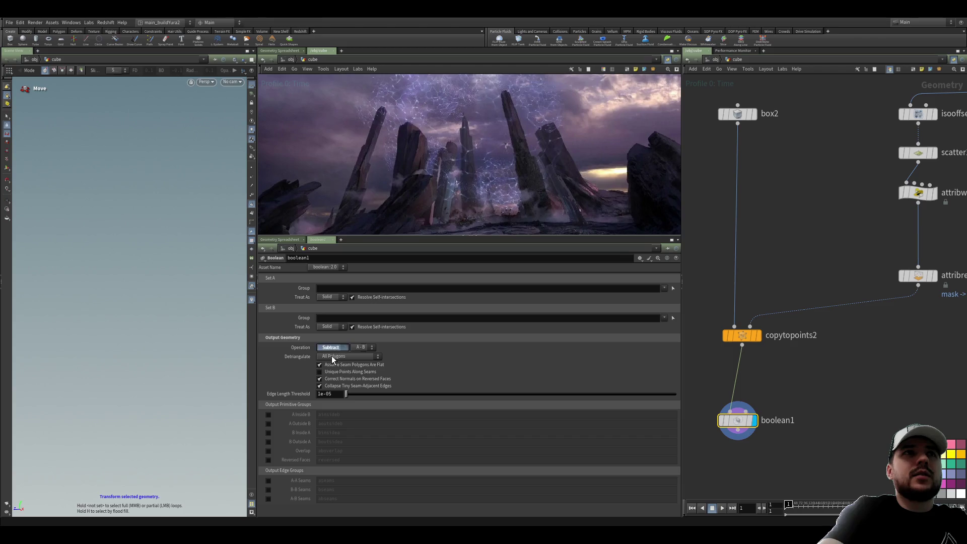
{"action": "left_click", "coordinate": [330, 354]}
{"action": "key", "text": "Escape"}
{"action": "key", "text": "t"}
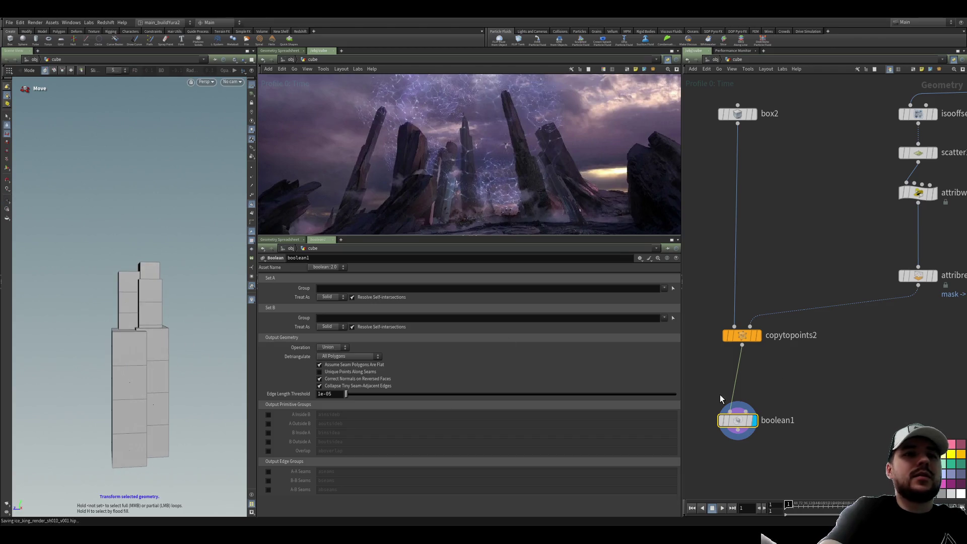
- Select boolean1, add a plain VDB node below it, then delete it as the wrong node
{"action": "scroll", "coordinate": [814, 385], "scroll_direction": "down", "scroll_amount": 3}
{"action": "scroll", "coordinate": [753, 369], "scroll_direction": "down", "scroll_amount": 5}
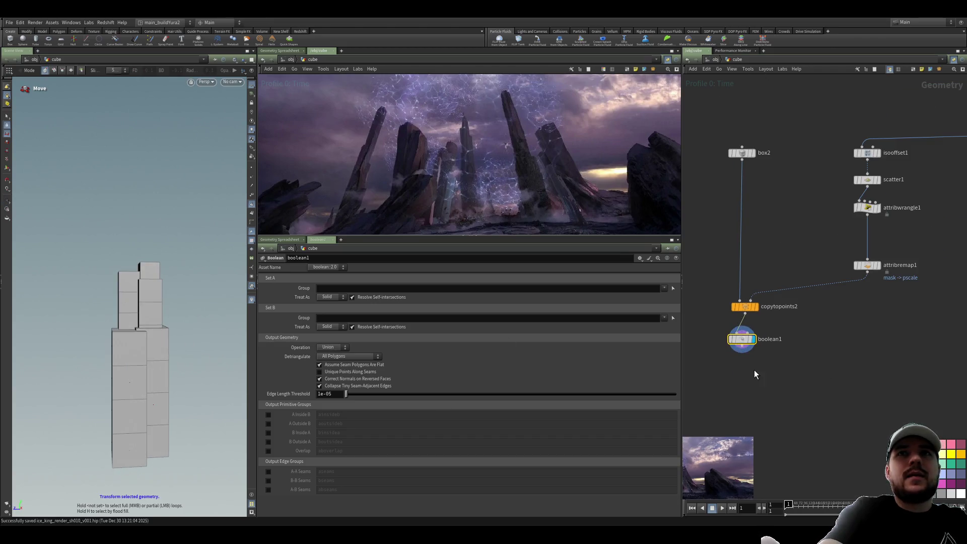
{"action": "scroll", "coordinate": [766, 387], "scroll_direction": "down", "scroll_amount": 5}
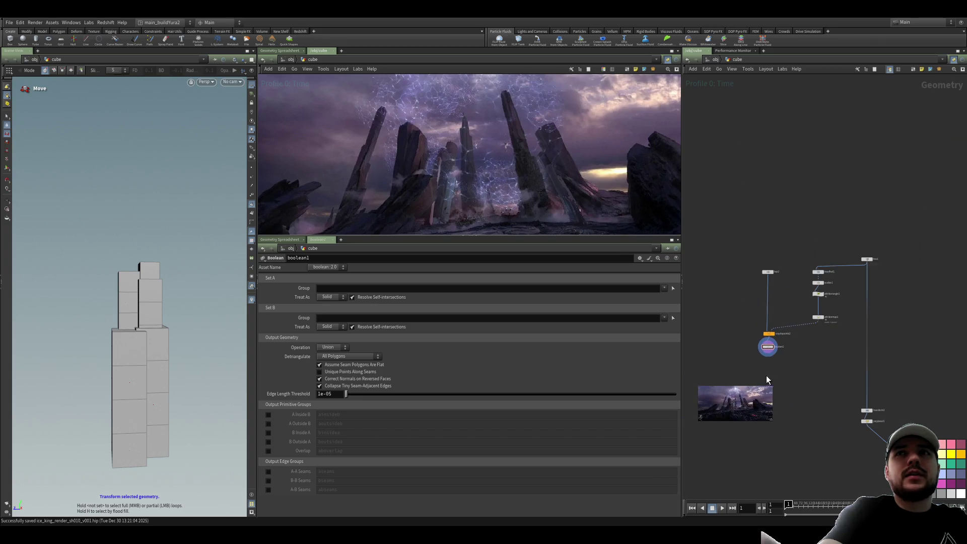
{"action": "left_click_drag", "start_coordinate": [819, 419], "coordinate": [719, 280]}
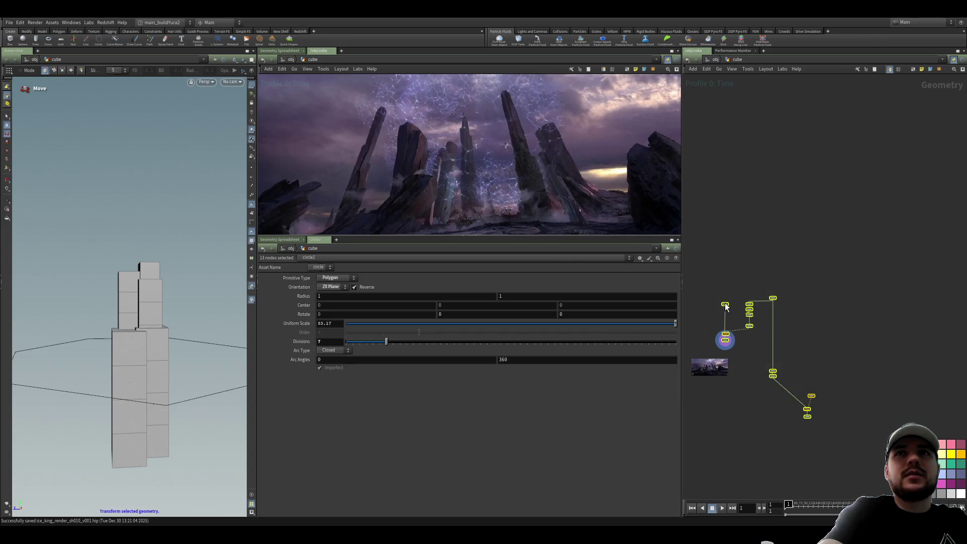
{"action": "left_click", "coordinate": [766, 332]}
{"action": "scroll", "coordinate": [760, 353], "scroll_direction": "up", "scroll_amount": 5}
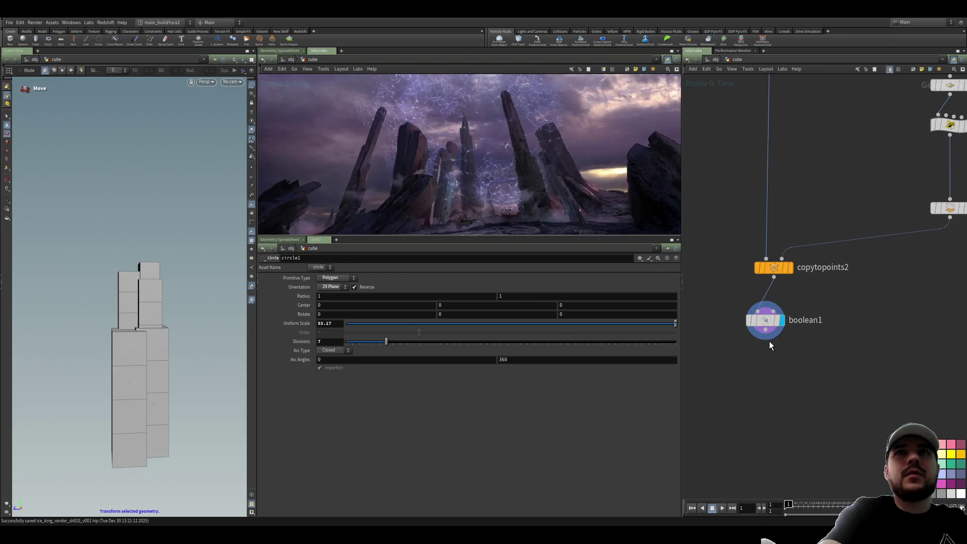
{"action": "left_click", "coordinate": [768, 338]}
{"action": "key", "text": "Tab"}
{"action": "type", "text": "vdb"}
{"action": "key", "text": "Return"}
{"action": "key", "text": "Delete"}
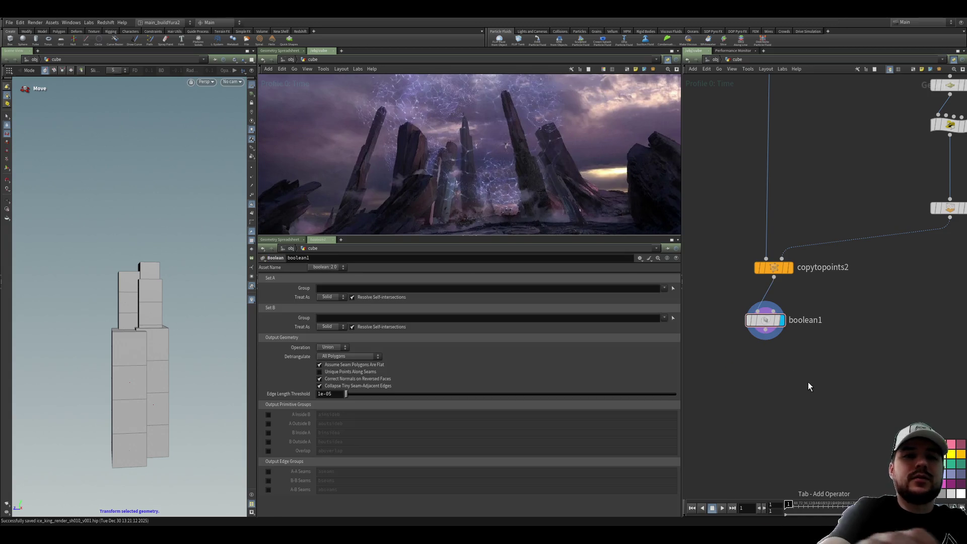
- Add a VDB from Polygons node below boolean1 using the 'vdb from' search
{"action": "key", "text": "o"}
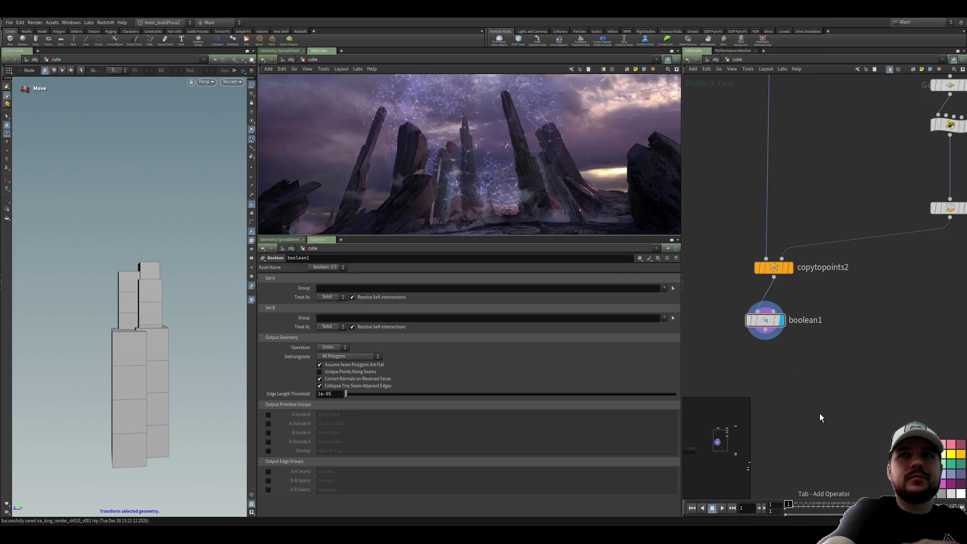
{"action": "key", "text": "Tab"}
{"action": "type", "text": "vdb from"}
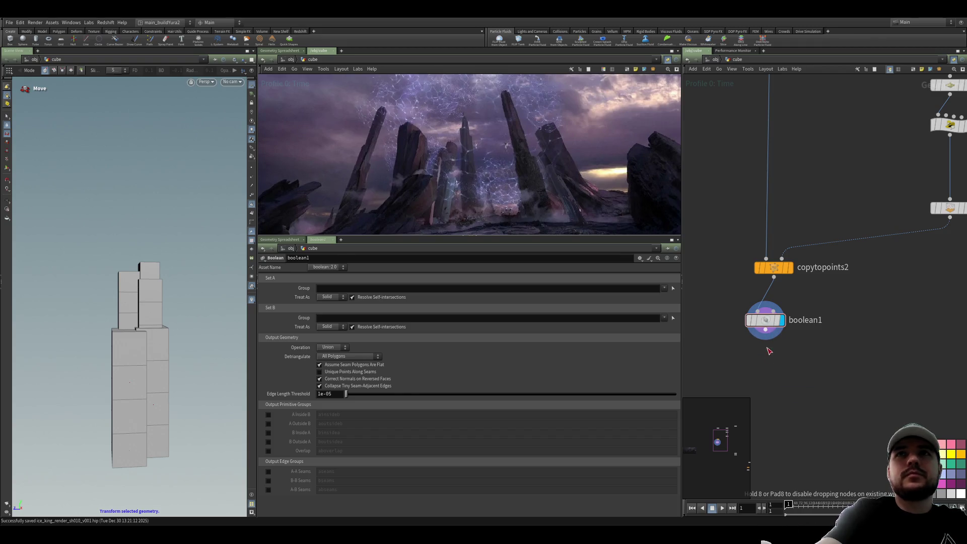
{"action": "key", "text": "Return"}
{"action": "scroll", "coordinate": [826, 436], "scroll_direction": "up", "scroll_amount": 1}
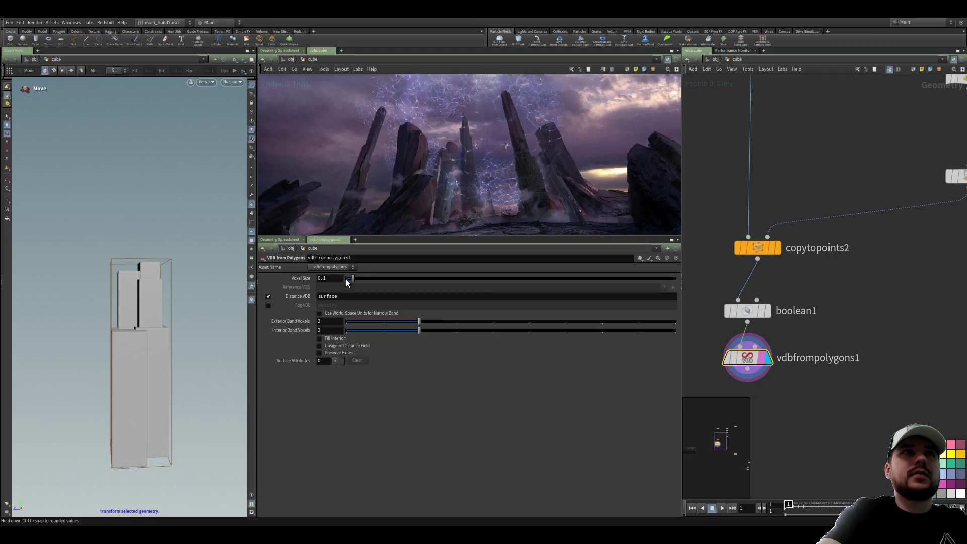
- Set vdbfrompolygons1's Voxel Size to 1
{"action": "left_click_drag", "start_coordinate": [352, 278], "coordinate": [361, 279]}
{"action": "left_click", "coordinate": [332, 278]}
{"action": "type", "text": "1"}
{"action": "key", "text": "Return"}
{"action": "middle_click_drag", "start_coordinate": [771, 439], "coordinate": [765, 386]}
- Add a Convert VDB node below vdbfrompolygons1 with Convert To set to Polygons
{"action": "key", "text": "Tab"}
{"action": "type", "text": "convertvdb"}
{"action": "key", "text": "Return"}
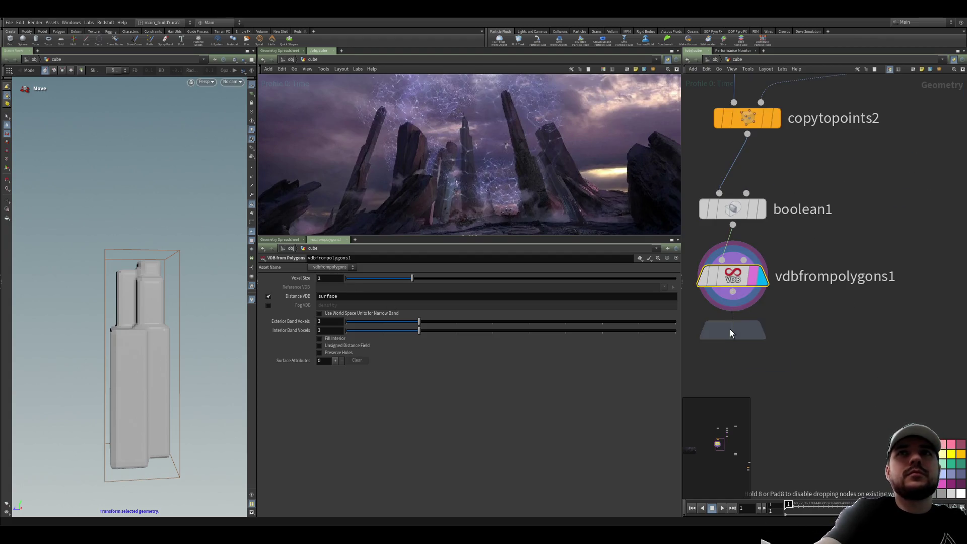
{"action": "left_click", "coordinate": [761, 366]}
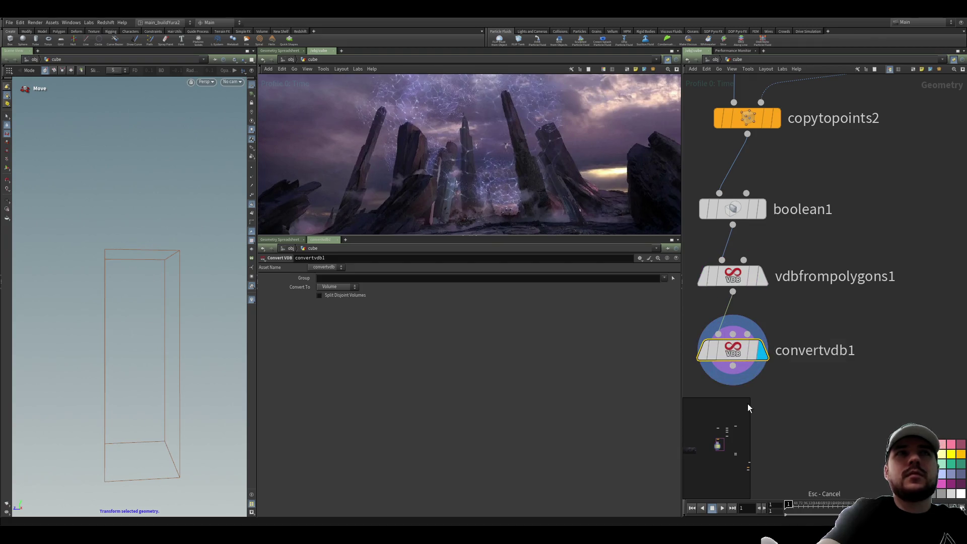
{"action": "left_click", "coordinate": [336, 286]}
{"action": "left_click", "coordinate": [336, 302]}
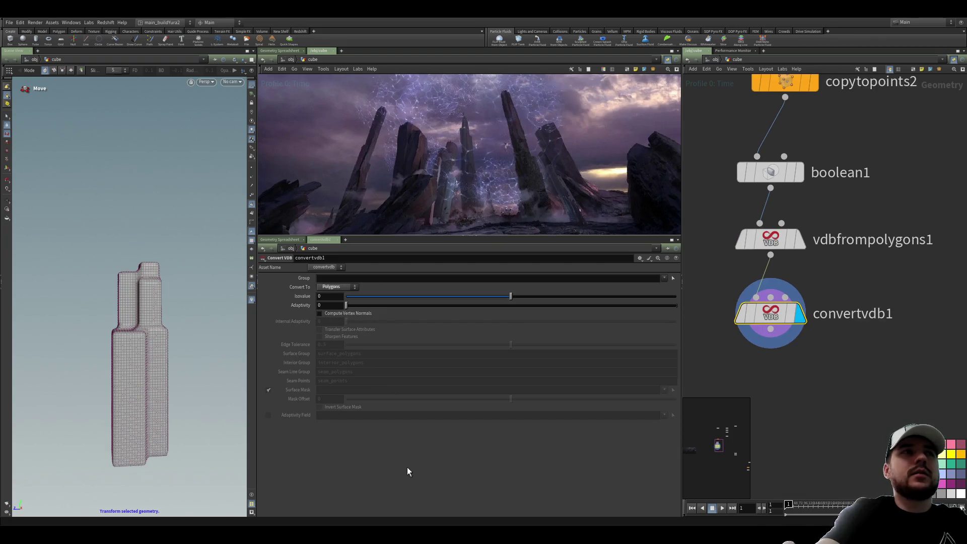
- Tumble the view to inspect the remeshed tower and save the scene
{"action": "key", "text": "Escape"}
{"action": "mouse_move", "coordinate": [185, 324]}
{"action": "left_mouse_down"}
{"action": "mouse_move", "coordinate": [152, 350]}
{"action": "mouse_move", "coordinate": [197, 367]}
{"action": "mouse_move", "coordinate": [138, 355]}
{"action": "left_mouse_up"}
{"action": "key", "text": "ctrl+s"}
{"action": "key", "text": "t"}
{"action": "scroll", "coordinate": [746, 326], "scroll_direction": "down", "scroll_amount": 5}
{"action": "scroll", "coordinate": [806, 313], "scroll_direction": "up", "scroll_amount": 3}
{"action": "scroll", "coordinate": [801, 309], "scroll_direction": "down", "scroll_amount": 1}
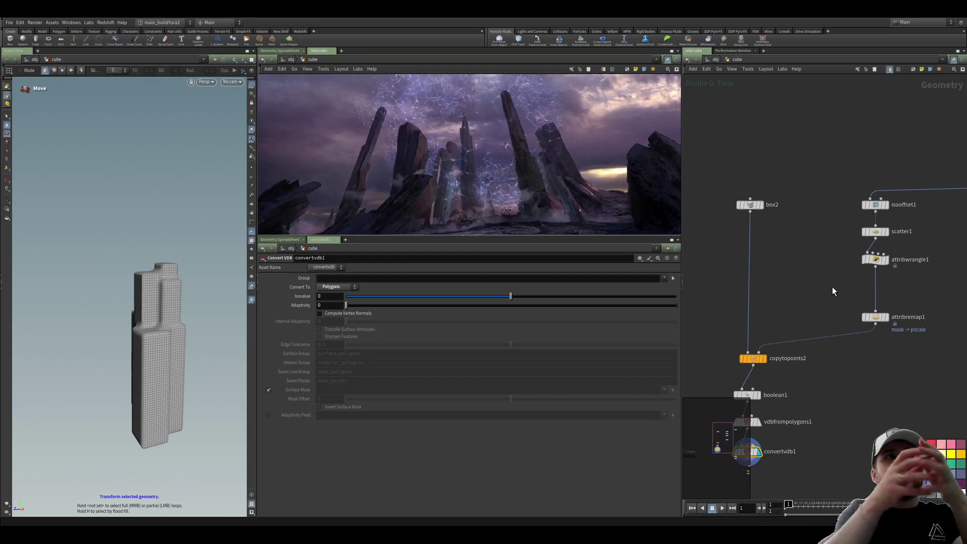
{"action": "mouse_move", "coordinate": [811, 285]}
{"action": "middle_mouse_down"}
{"action": "mouse_move", "coordinate": [809, 250]}
{"action": "mouse_move", "coordinate": [799, 286]}
{"action": "middle_mouse_up"}
{"action": "left_click", "coordinate": [876, 266]}
{"action": "left_click", "coordinate": [867, 206]}
{"action": "left_click", "coordinate": [580, 330]}
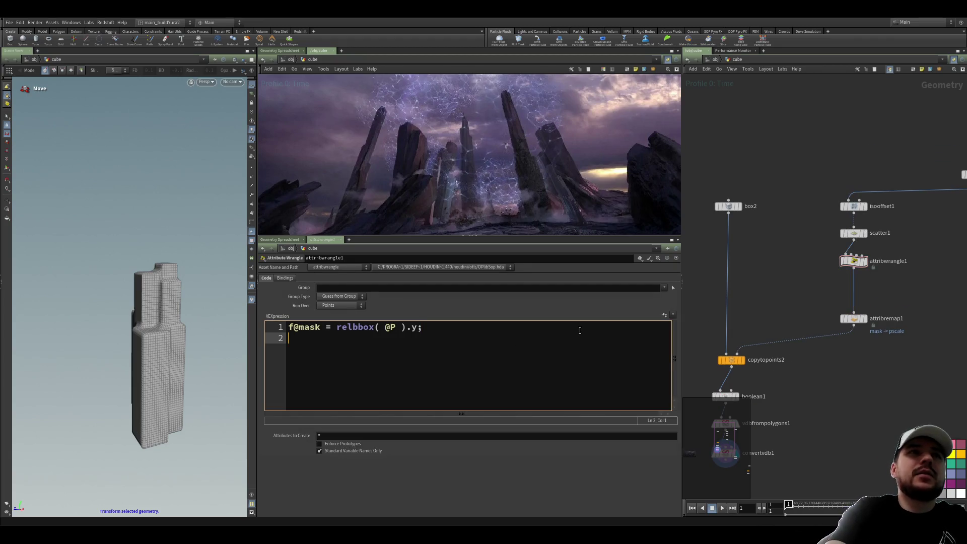
{"action": "type", "text": ";"}
{"action": "key", "text": "Return"}
{"action": "key", "text": "Return"}
{"action": "type", "text": "f@scale.x"}
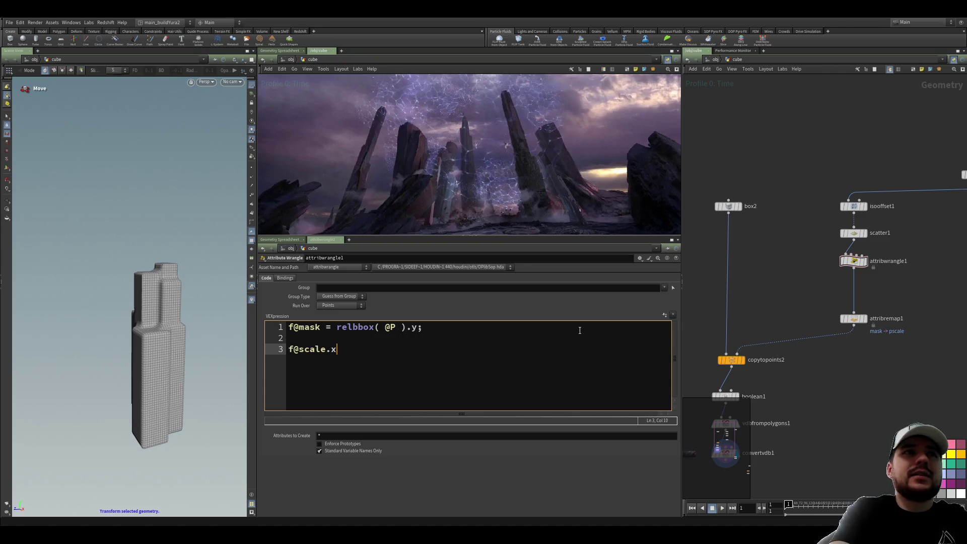
{"action": "key", "text": "Delete"}
{"action": "type", "text": "= 1;"}
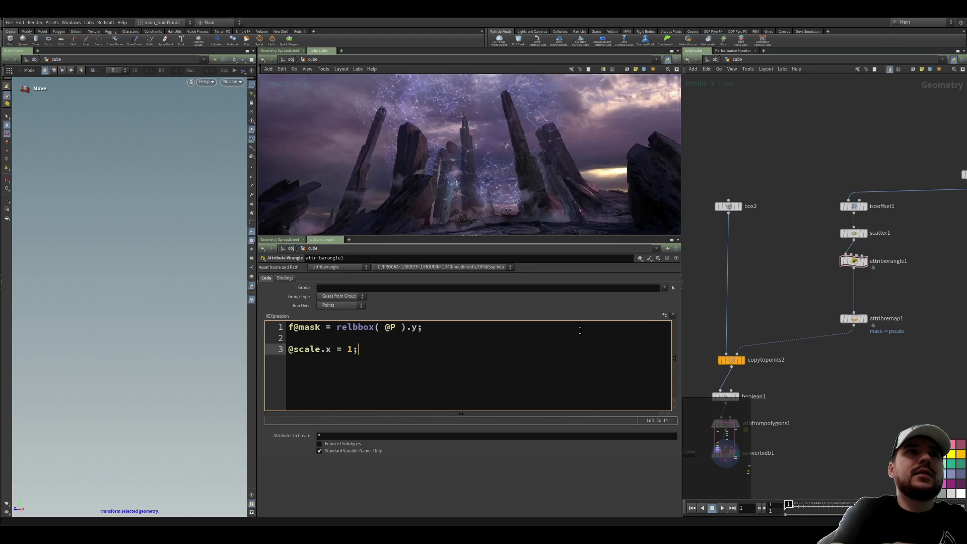
{"action": "key", "text": "Return"}
{"action": "type", "text": "@scale.y = 1;"}
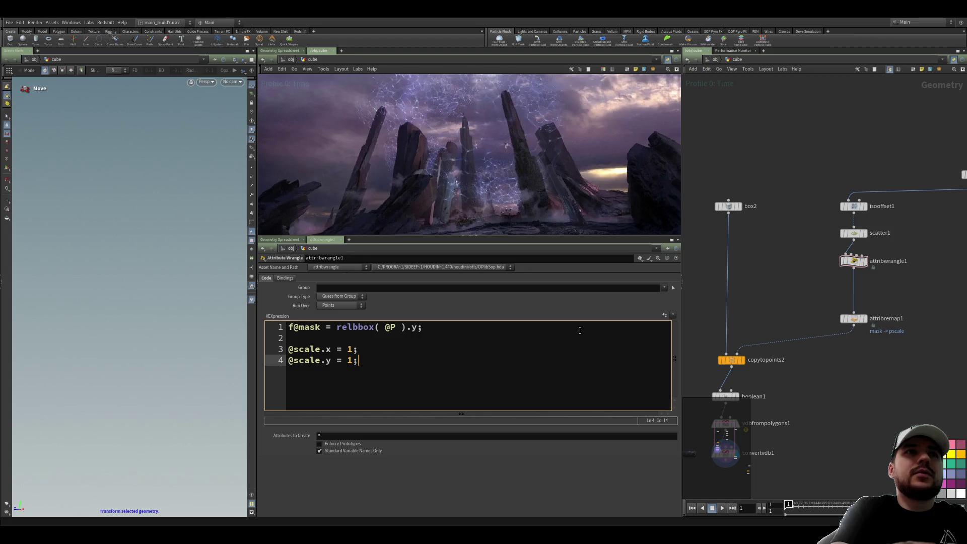
{"action": "key", "text": "Return"}
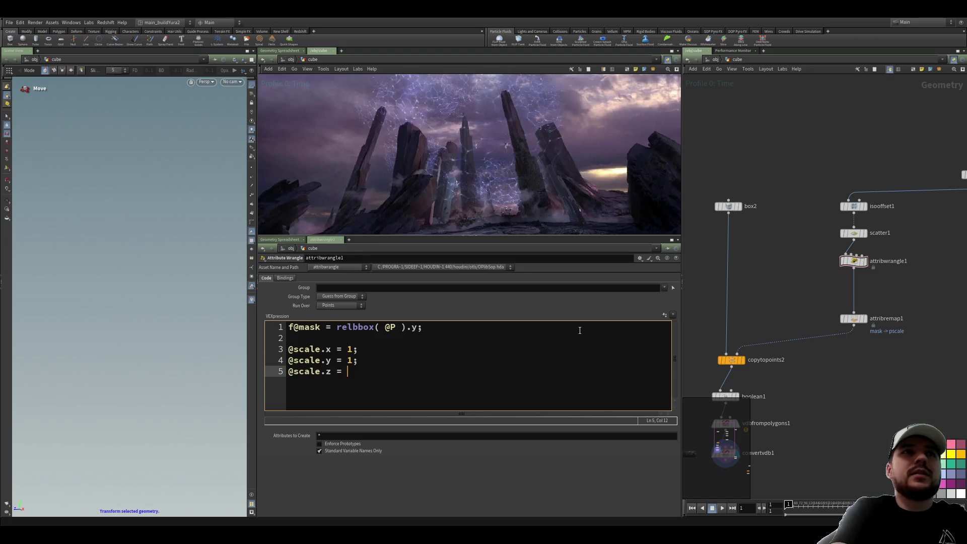
- Test a y scale value of 1, then delete the three scale lines
{"action": "key", "text": "Up"}
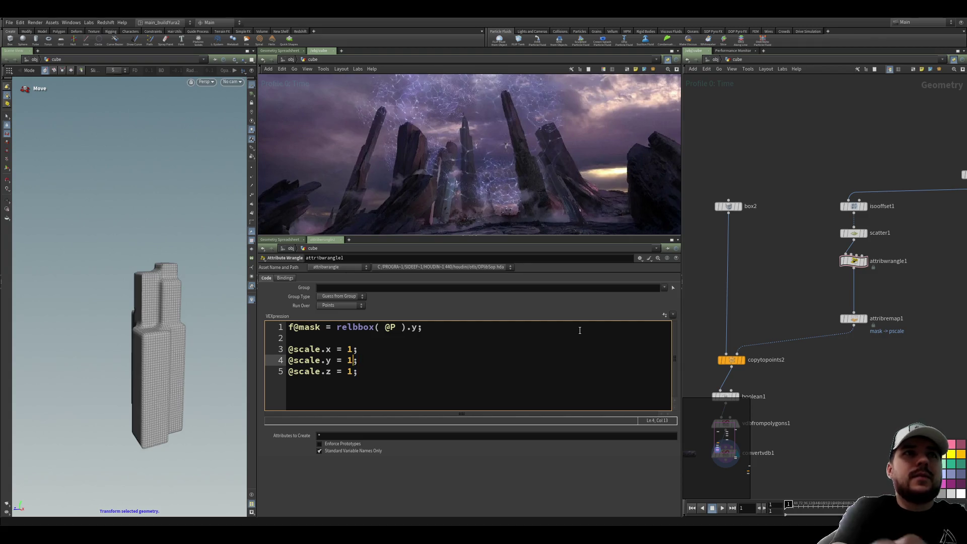
{"action": "type", "text": "1"}
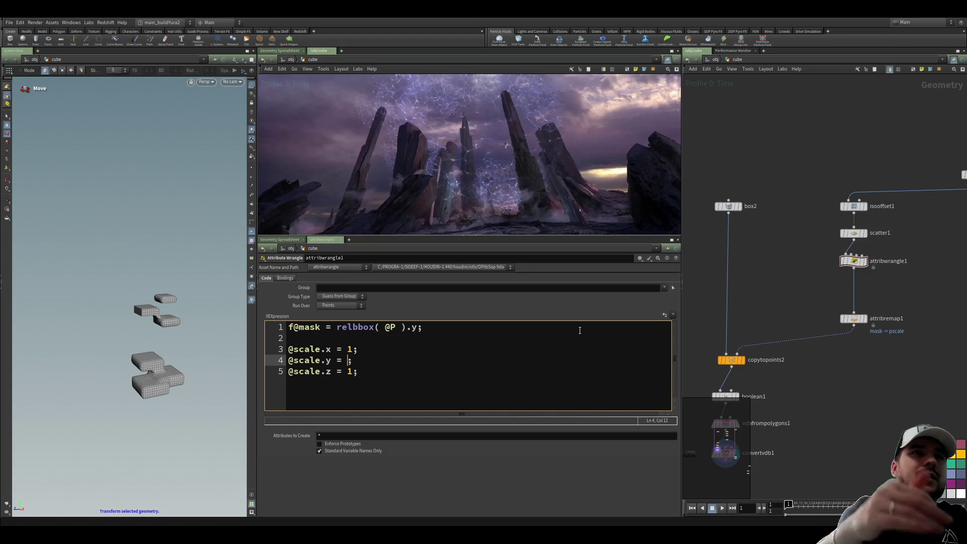
{"action": "left_click_drag", "start_coordinate": [446, 377], "coordinate": [288, 348]}
{"action": "key", "text": "ctrl+c"}
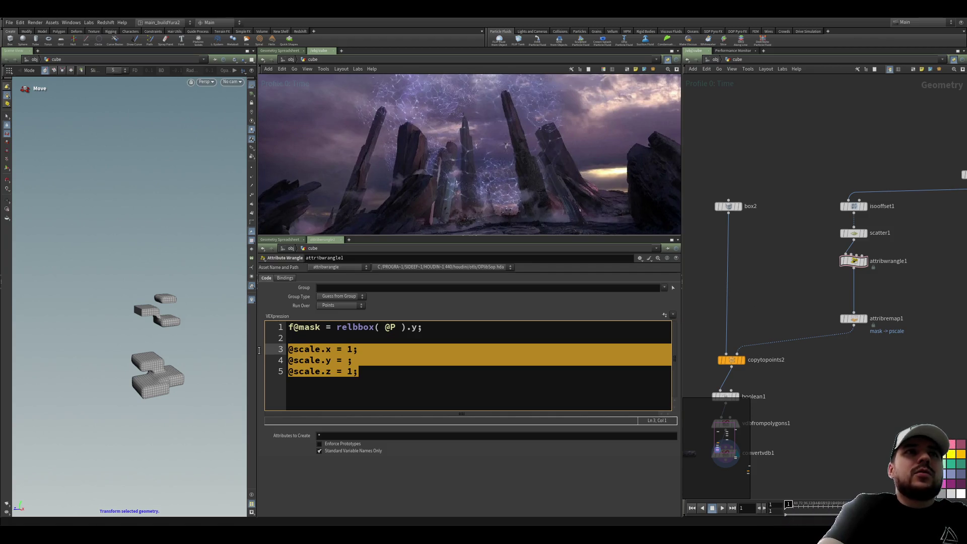
{"action": "key", "text": "BackSpace"}
{"action": "middle_click_drag", "start_coordinate": [785, 290], "coordinate": [764, 273]}
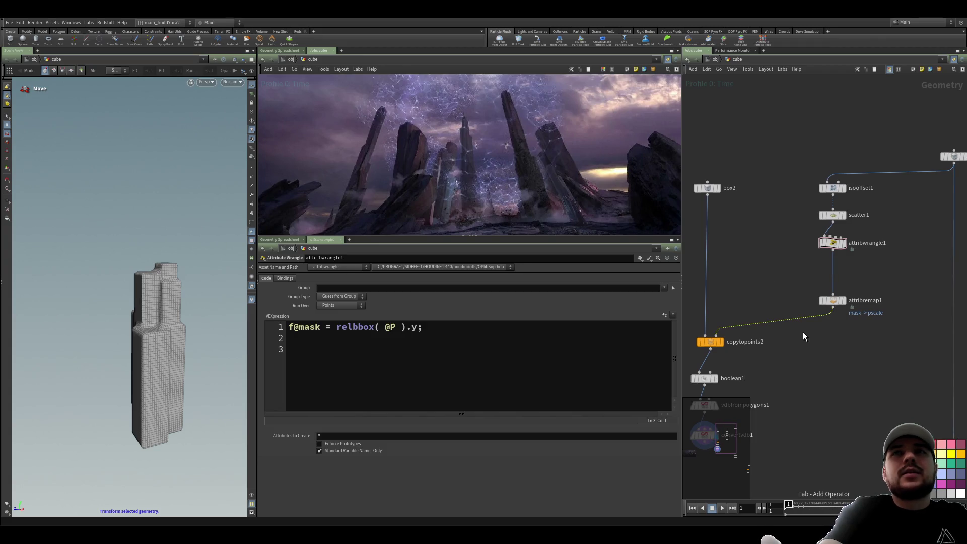
- Insert a new wrangle after attribremap1 and a duplicate remap writing the 'sca' attribute
{"action": "left_click", "coordinate": [832, 325]}
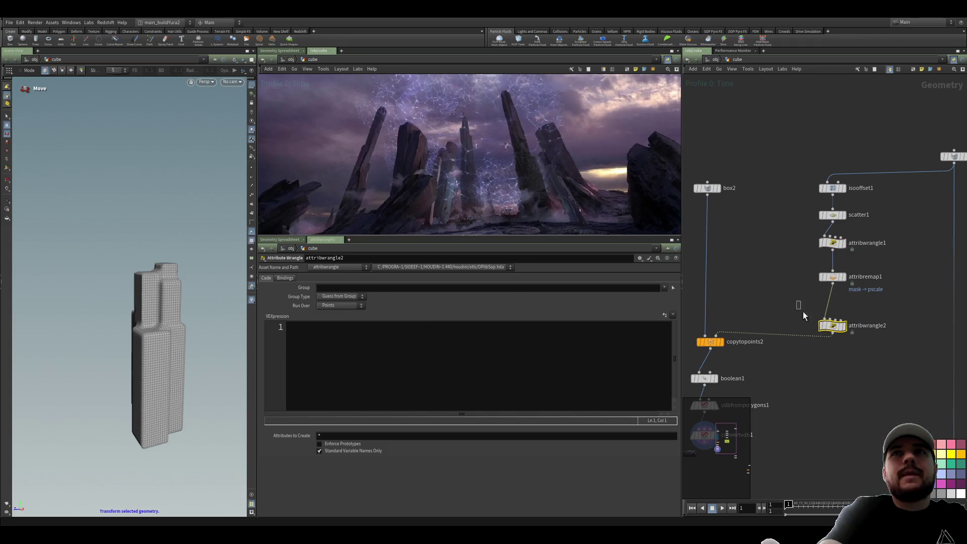
{"action": "left_click", "coordinate": [523, 359]}
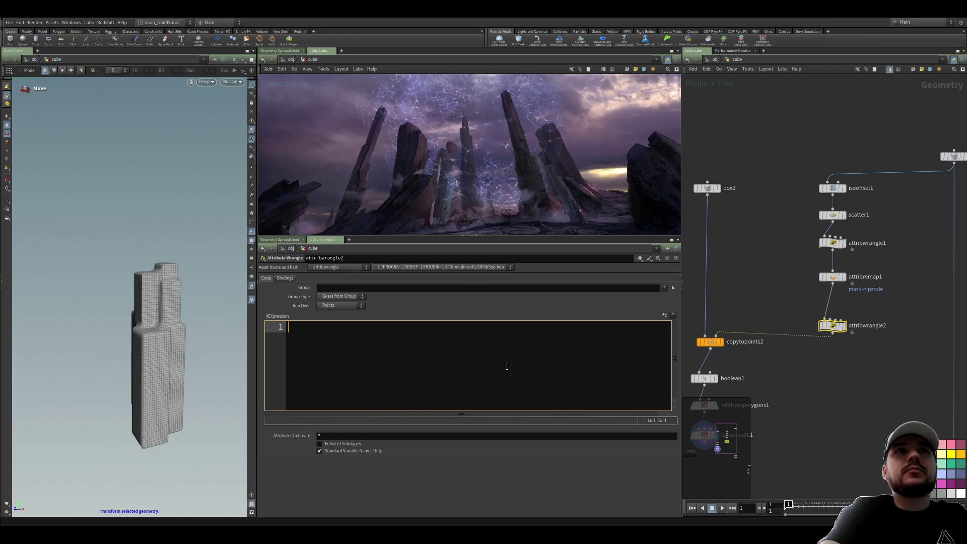
{"action": "scroll", "coordinate": [821, 293], "scroll_direction": "up", "scroll_amount": 3}
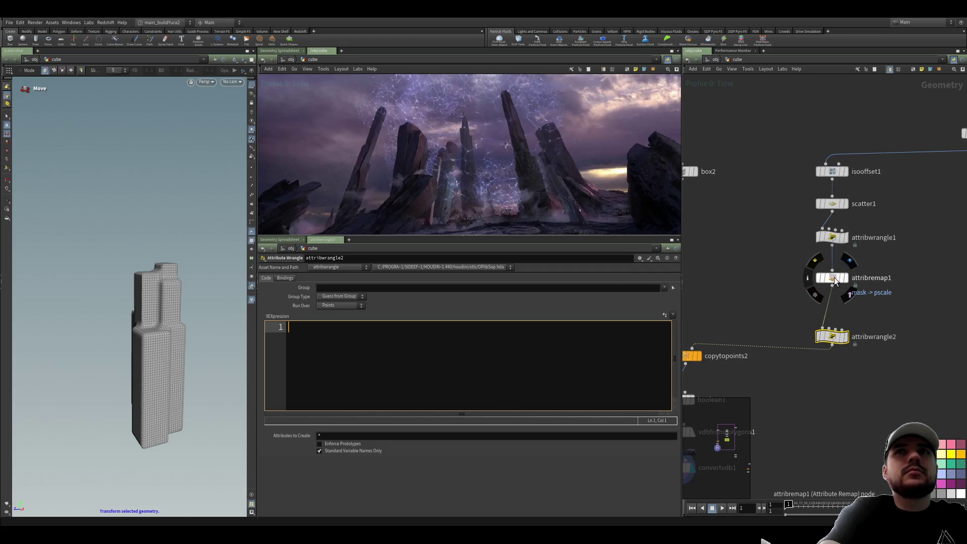
{"action": "left_click_drag", "start_coordinate": [840, 275], "coordinate": [839, 306], "text": "alt"}
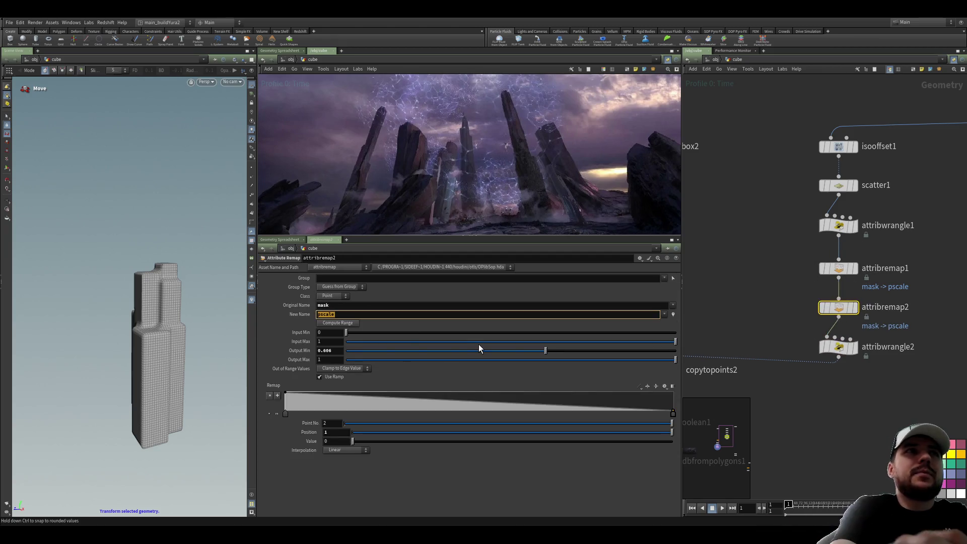
{"action": "type", "text": "sca"}
{"action": "key", "text": "Return"}
{"action": "left_click", "coordinate": [838, 347]}
{"action": "left_click", "coordinate": [435, 371]}
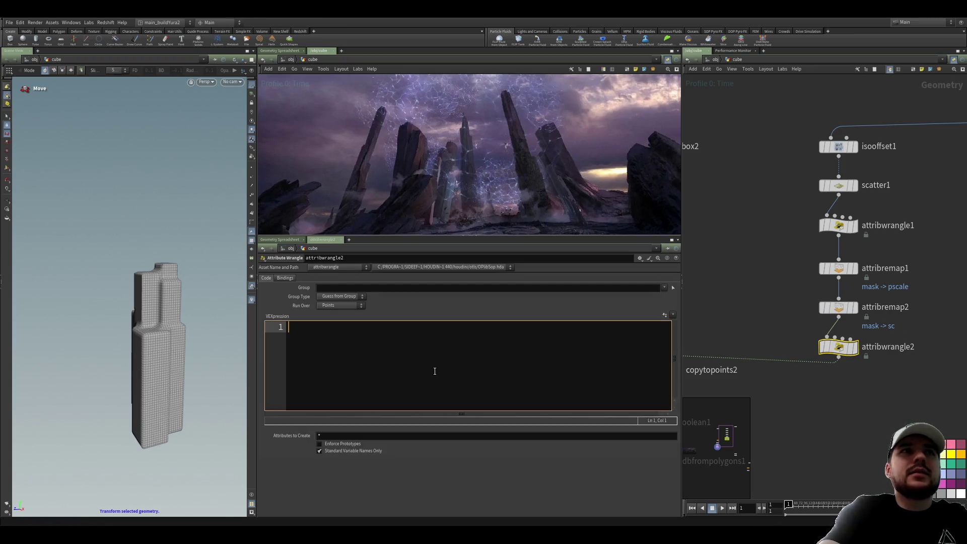
{"action": "key", "text": "ctrl+v"}
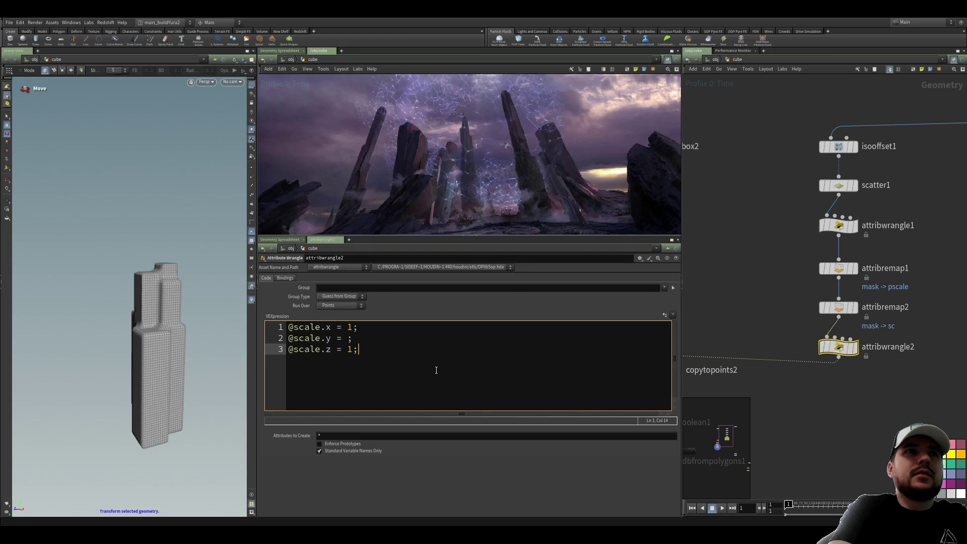
{"action": "key", "text": "Up"}
{"action": "key", "text": "Left"}
{"action": "type", "text": "@sc"}
- Shape attribremap2: Output Max 1.6, Output Min 0.755, and a ramp point near 0.89 at 0.47
{"action": "left_click", "coordinate": [839, 307]}
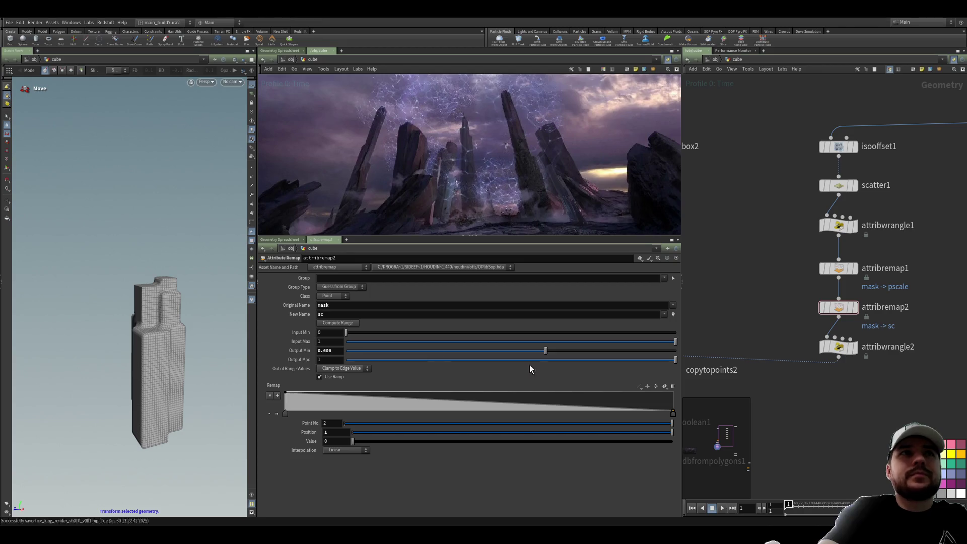
{"action": "left_click_drag", "start_coordinate": [672, 413], "coordinate": [672, 393]}
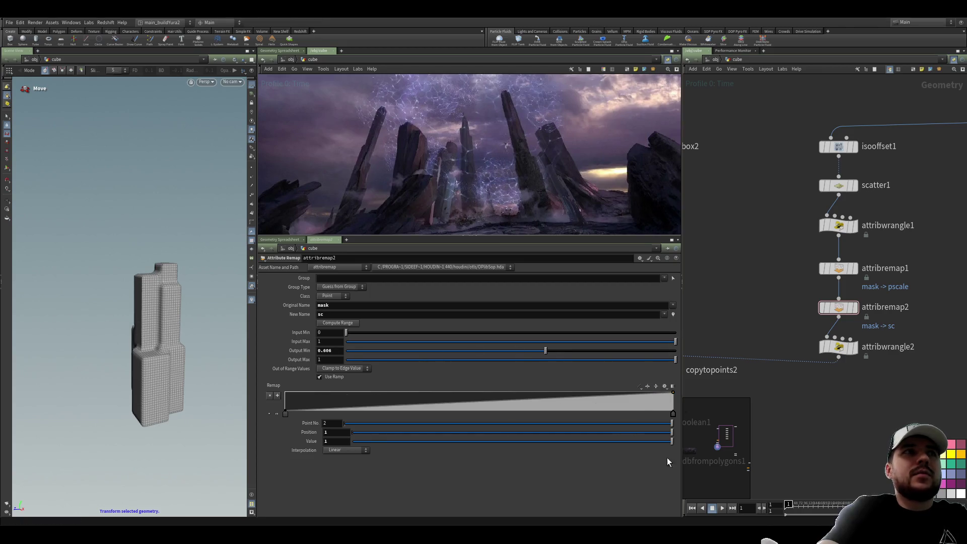
{"action": "middle_click_drag", "start_coordinate": [324, 359], "coordinate": [351, 358]}
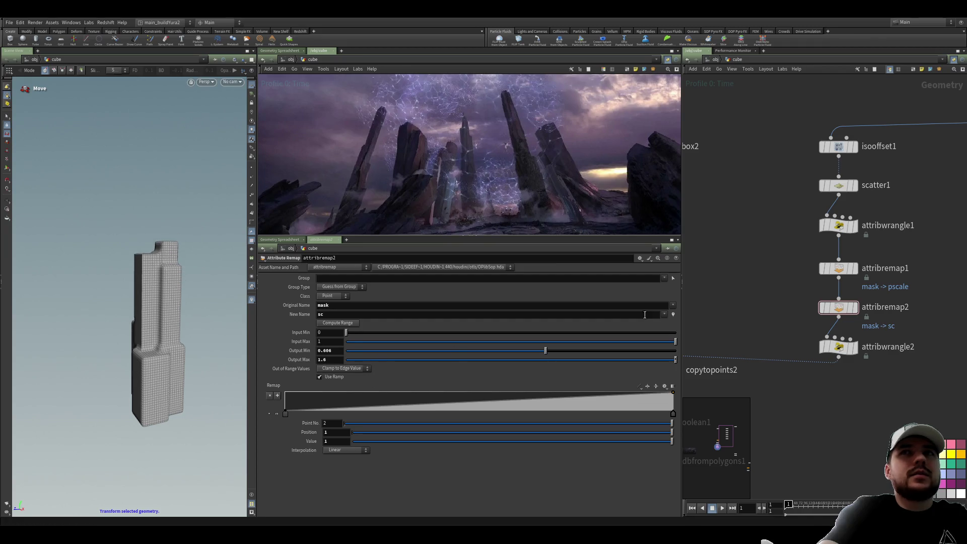
{"action": "middle_click_drag", "start_coordinate": [783, 344], "coordinate": [757, 341]}
{"action": "mouse_move", "coordinate": [479, 350]}
{"action": "left_mouse_down"}
{"action": "mouse_move", "coordinate": [414, 350]}
{"action": "mouse_move", "coordinate": [595, 350]}
{"action": "mouse_move", "coordinate": [485, 351]}
{"action": "mouse_move", "coordinate": [586, 359]}
{"action": "mouse_move", "coordinate": [506, 356]}
{"action": "left_mouse_up"}
{"action": "middle_click_drag", "start_coordinate": [805, 359], "coordinate": [810, 335]}
{"action": "mouse_move", "coordinate": [518, 400]}
{"action": "left_mouse_down"}
{"action": "mouse_move", "coordinate": [508, 403]}
{"action": "mouse_move", "coordinate": [623, 412]}
{"action": "mouse_move", "coordinate": [624, 401]}
{"action": "left_mouse_up"}
{"action": "left_click", "coordinate": [285, 413]}
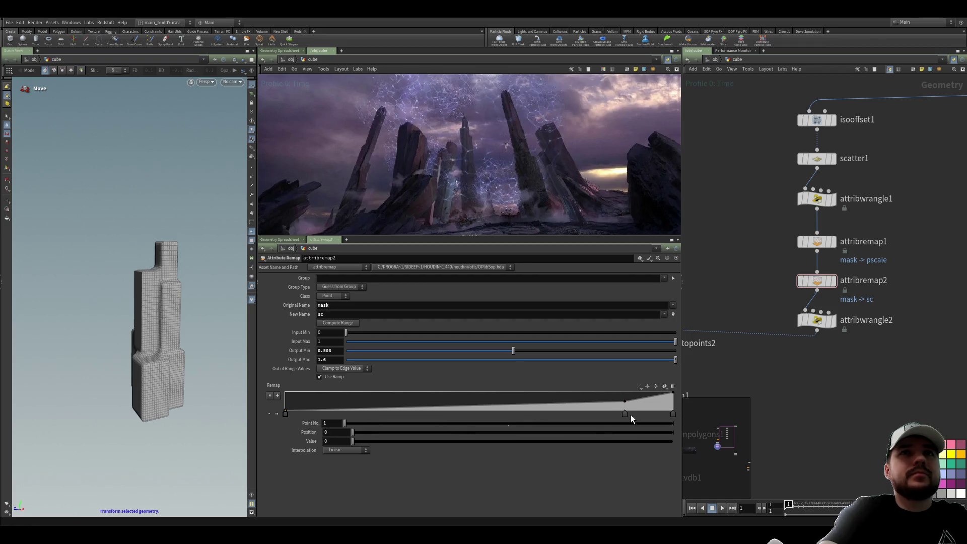
{"action": "left_click", "coordinate": [672, 413]}
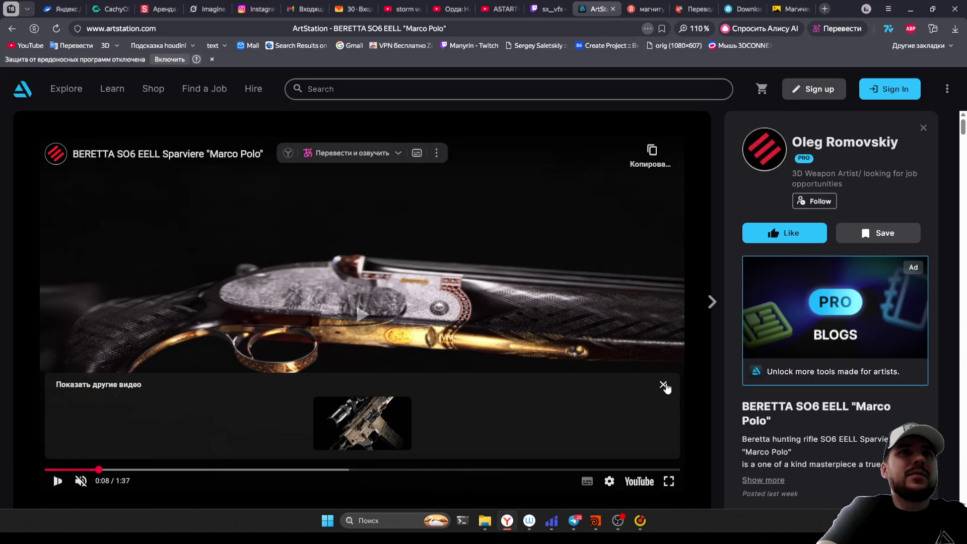
- Open the embedded Marco Polo rifle video on YouTube
{"action": "left_click", "coordinate": [639, 481]}
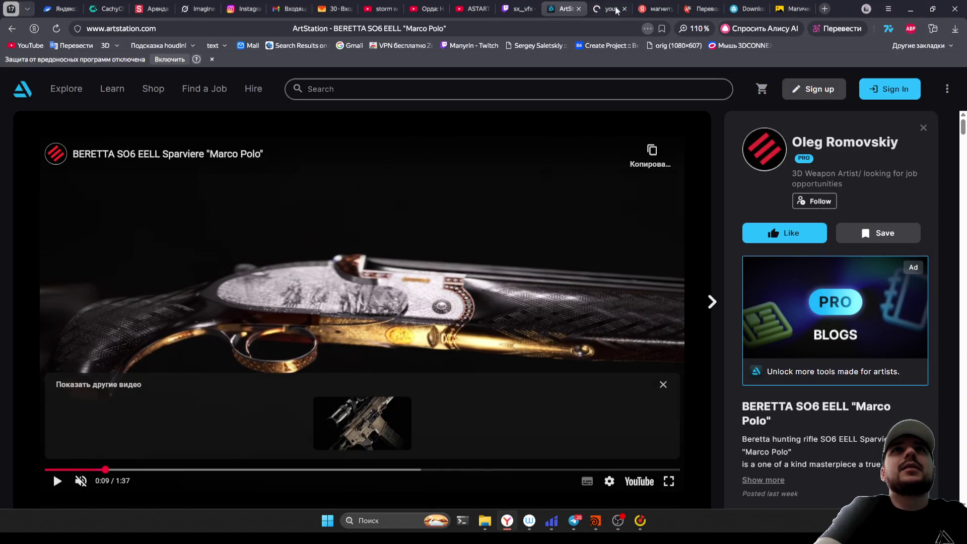
- Play the video, jump ahead to the shotgun shot, scrub forward and lower the volume
{"action": "left_click", "coordinate": [588, 7]}
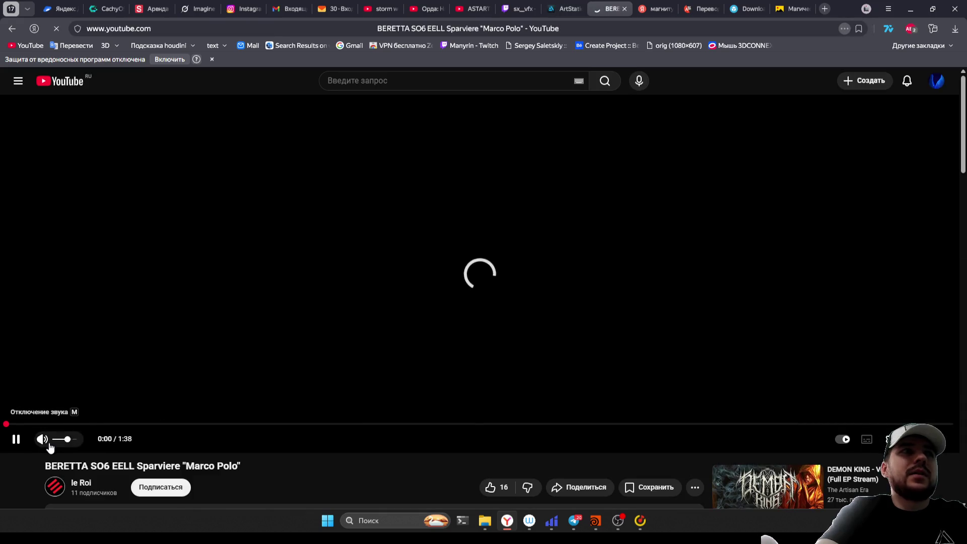
{"action": "left_click", "coordinate": [114, 428]}
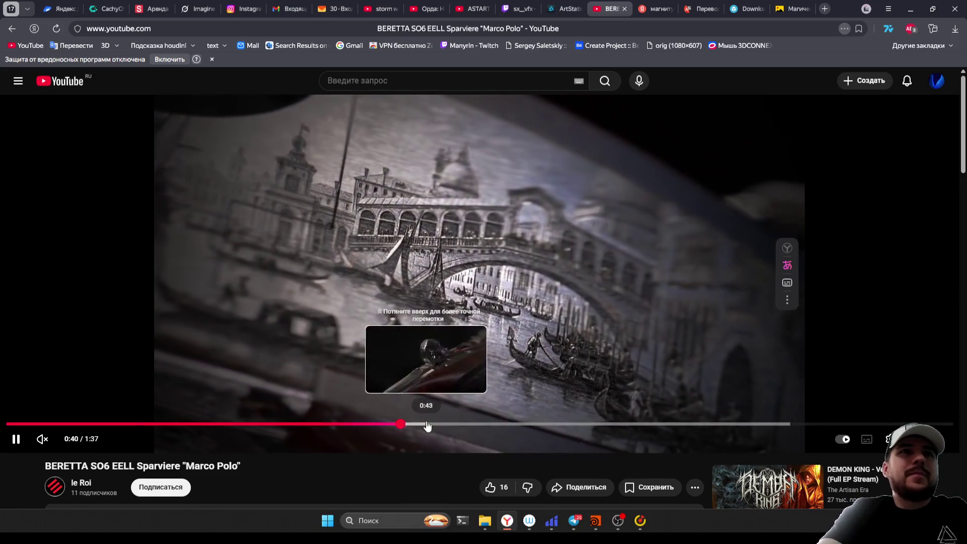
{"action": "left_click", "coordinate": [427, 424]}
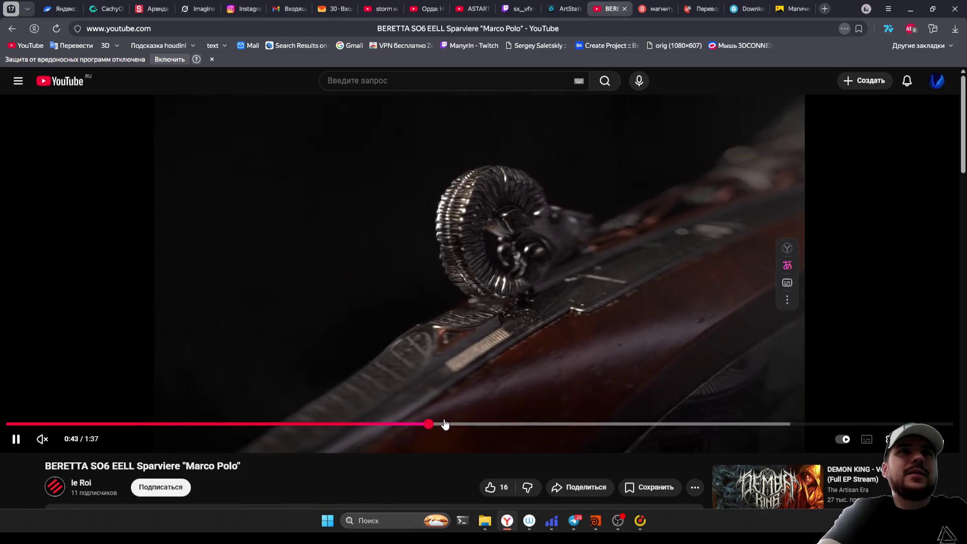
{"action": "mouse_move", "coordinate": [445, 425]}
{"action": "left_mouse_down"}
{"action": "mouse_move", "coordinate": [554, 423]}
{"action": "mouse_move", "coordinate": [503, 427]}
{"action": "left_mouse_up"}
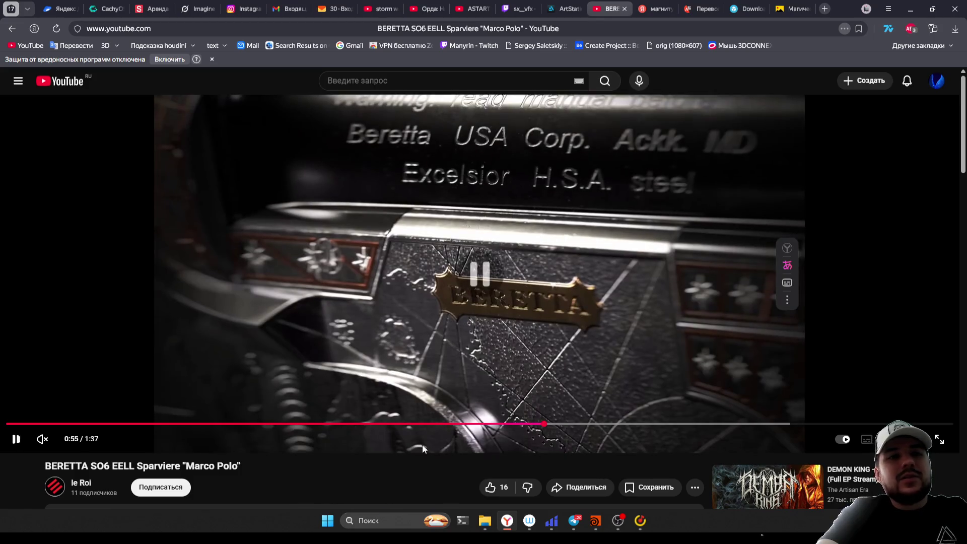
{"action": "key", "text": "space"}
{"action": "left_click", "coordinate": [16, 439]}
{"action": "left_click", "coordinate": [61, 439]}
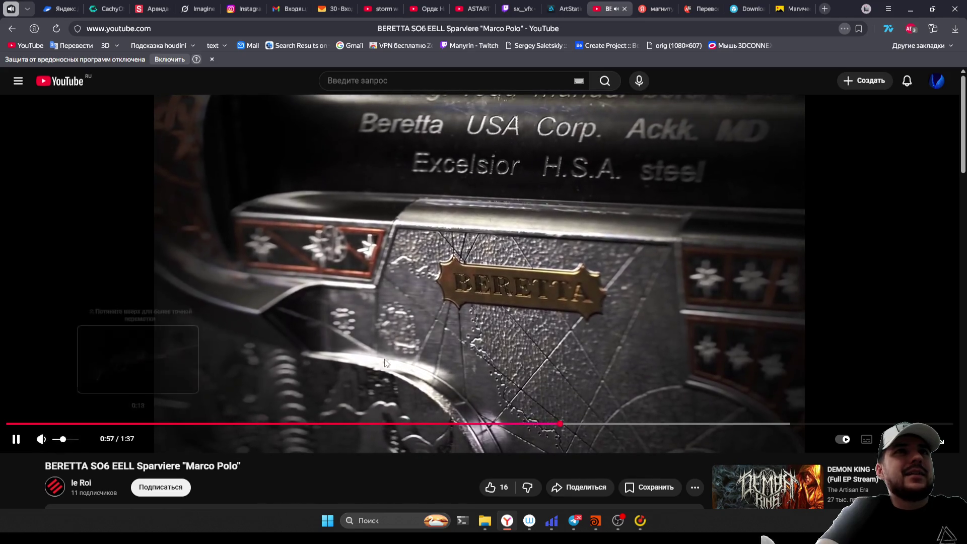
{"action": "left_click", "coordinate": [342, 369]}
- Seek back to 0:58 for the engraved ring close-up, then skip to near the end
{"action": "left_click", "coordinate": [618, 521]}
{"action": "key", "text": "alt+Tab"}
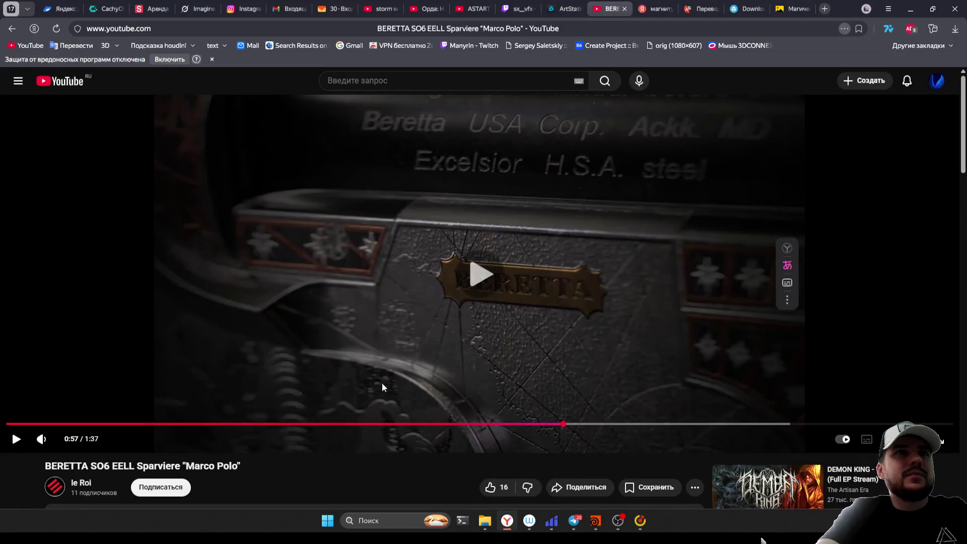
{"action": "left_click", "coordinate": [382, 384]}
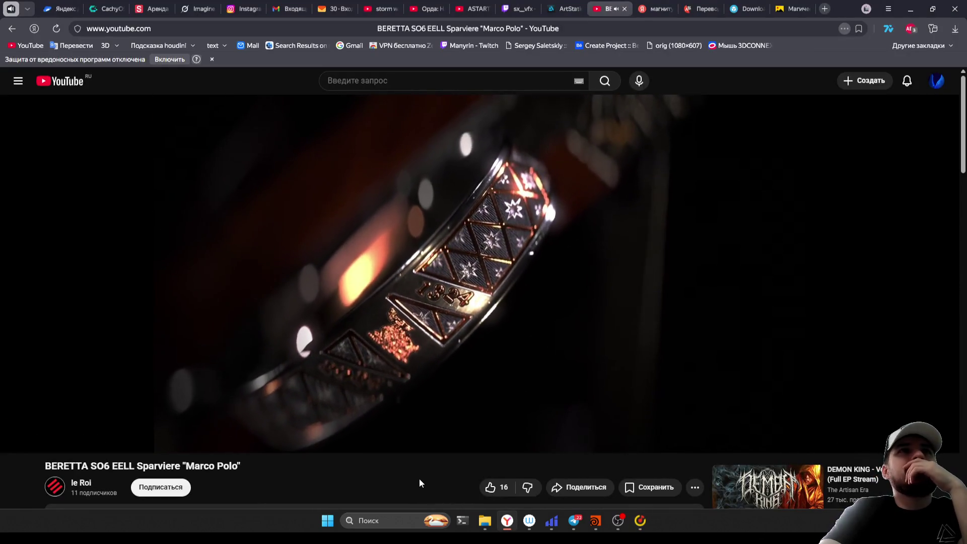
{"action": "left_click", "coordinate": [420, 304]}
{"action": "left_click", "coordinate": [578, 425]}
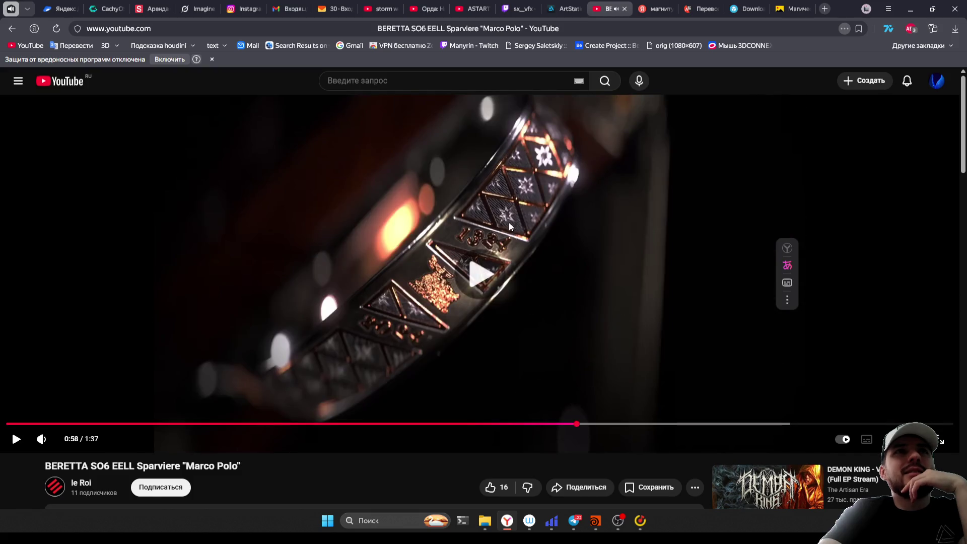
{"action": "left_click", "coordinate": [497, 189]}
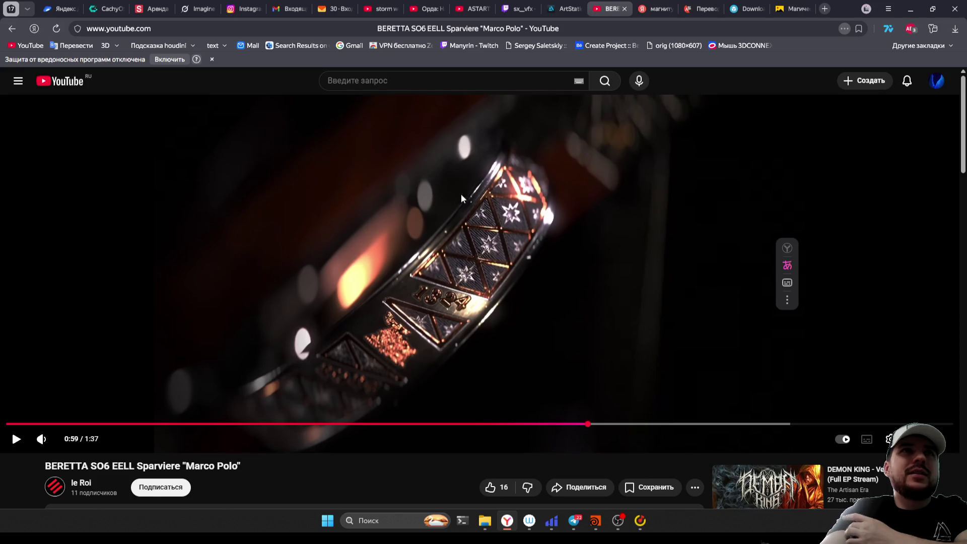
{"action": "left_click", "coordinate": [545, 307]}
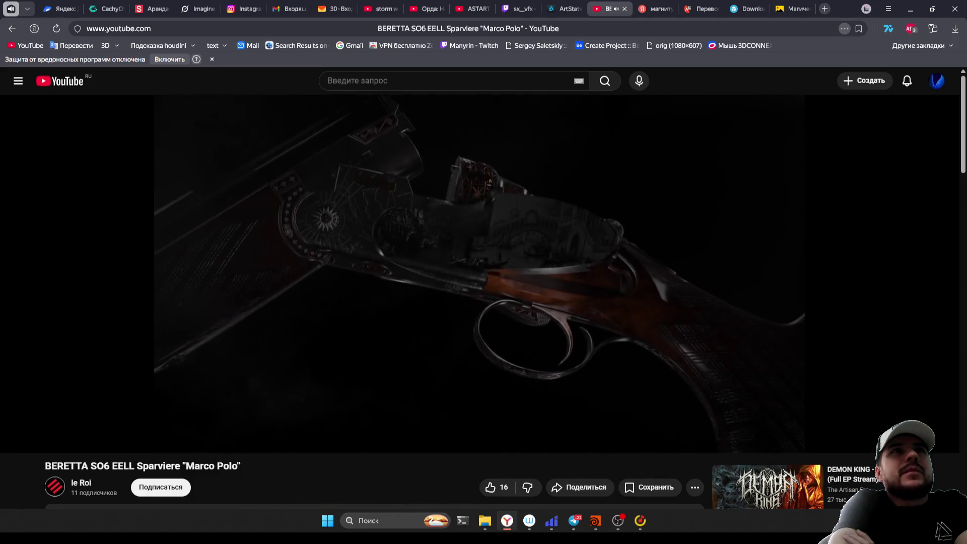
{"action": "mouse_move", "coordinate": [776, 424]}
{"action": "left_mouse_down"}
{"action": "mouse_move", "coordinate": [901, 424]}
{"action": "mouse_move", "coordinate": [799, 424]}
{"action": "left_mouse_up"}
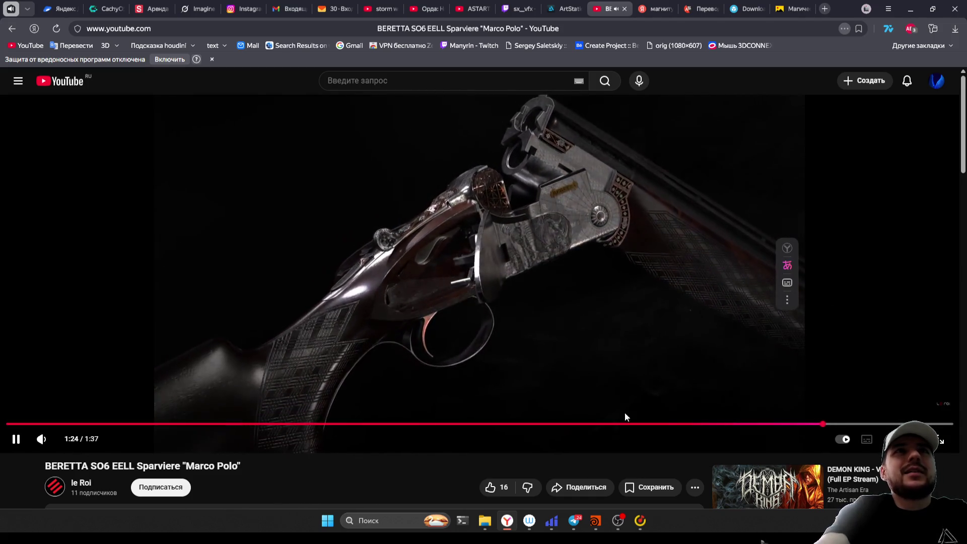
{"action": "left_click", "coordinate": [492, 275]}
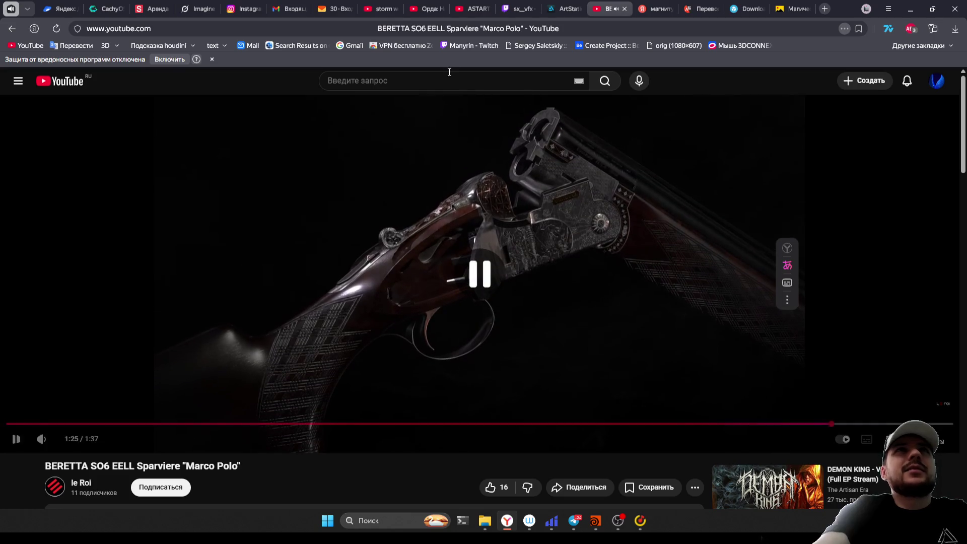
{"action": "left_click", "coordinate": [572, 4]}
- Scroll down through the project's engraved-rifle renders and turntables
{"action": "scroll", "coordinate": [382, 388], "scroll_direction": "down", "scroll_amount": 10}
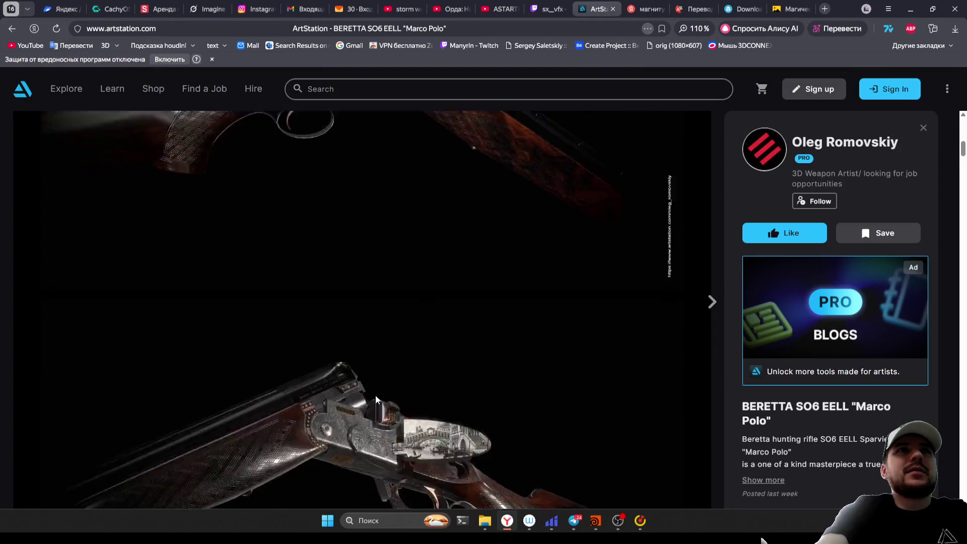
{"action": "scroll", "coordinate": [576, 421], "scroll_direction": "down", "scroll_amount": 5}
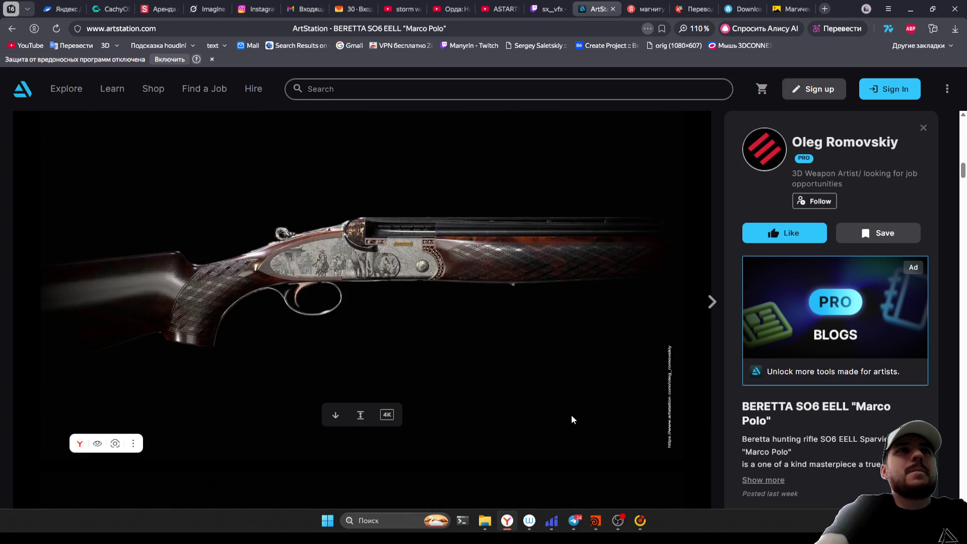
{"action": "scroll", "coordinate": [570, 415], "scroll_direction": "down", "scroll_amount": 5}
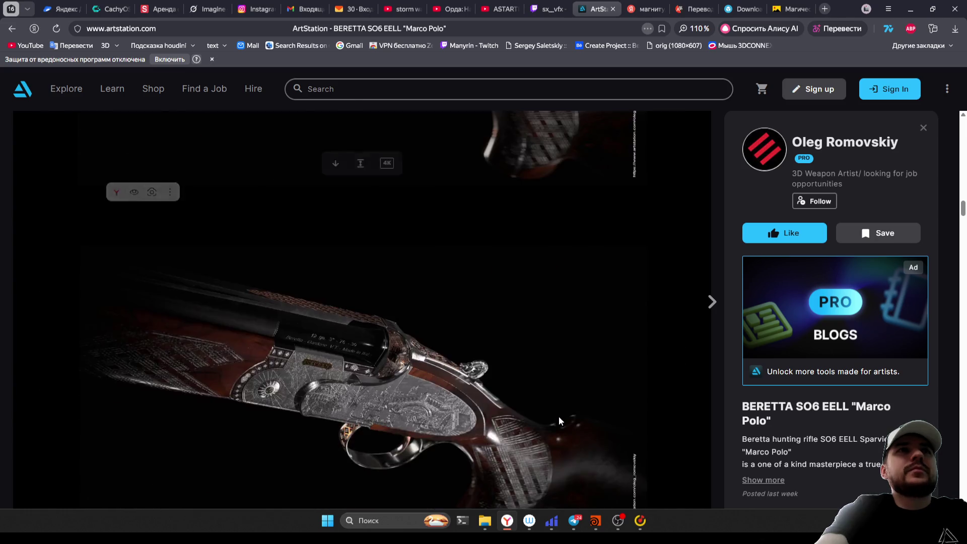
{"action": "scroll", "coordinate": [558, 416], "scroll_direction": "down", "scroll_amount": 5}
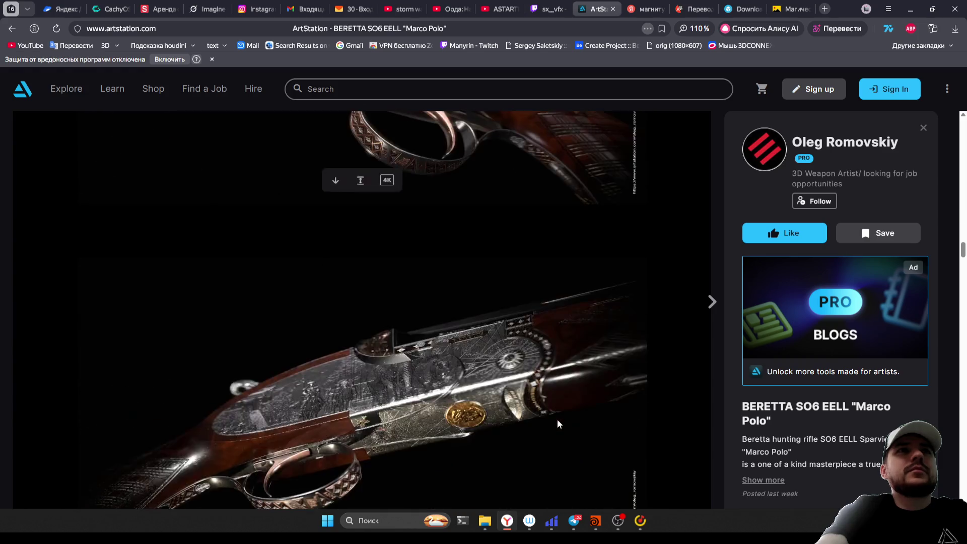
{"action": "scroll", "coordinate": [557, 422], "scroll_direction": "down", "scroll_amount": 5}
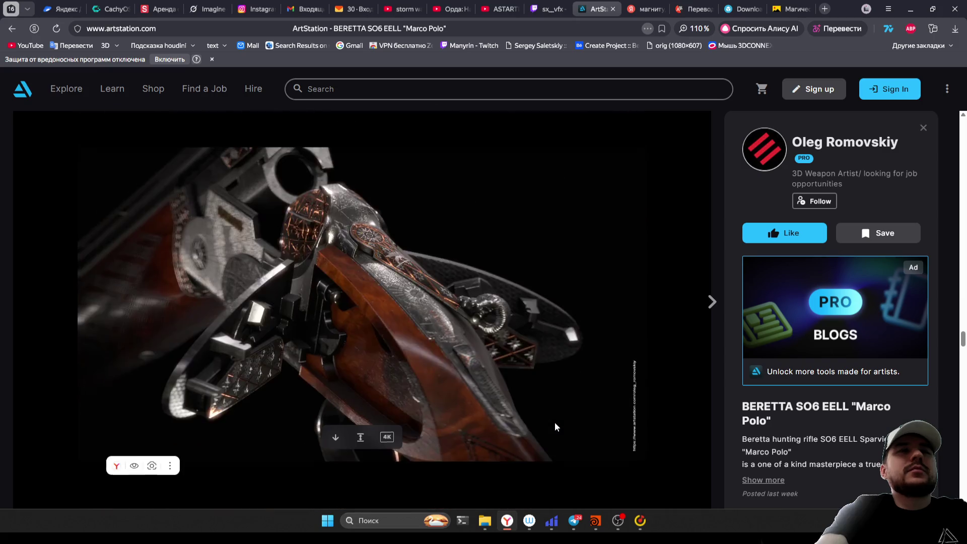
{"action": "scroll", "coordinate": [555, 422], "scroll_direction": "down", "scroll_amount": 5}
{"action": "scroll", "coordinate": [557, 419], "scroll_direction": "down", "scroll_amount": 5}
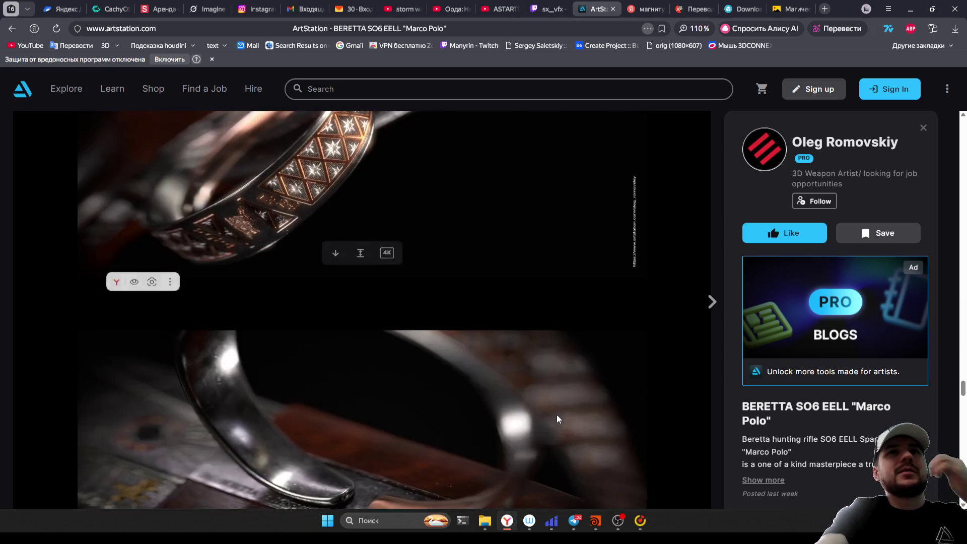
{"action": "scroll", "coordinate": [565, 419], "scroll_direction": "down", "scroll_amount": 3}
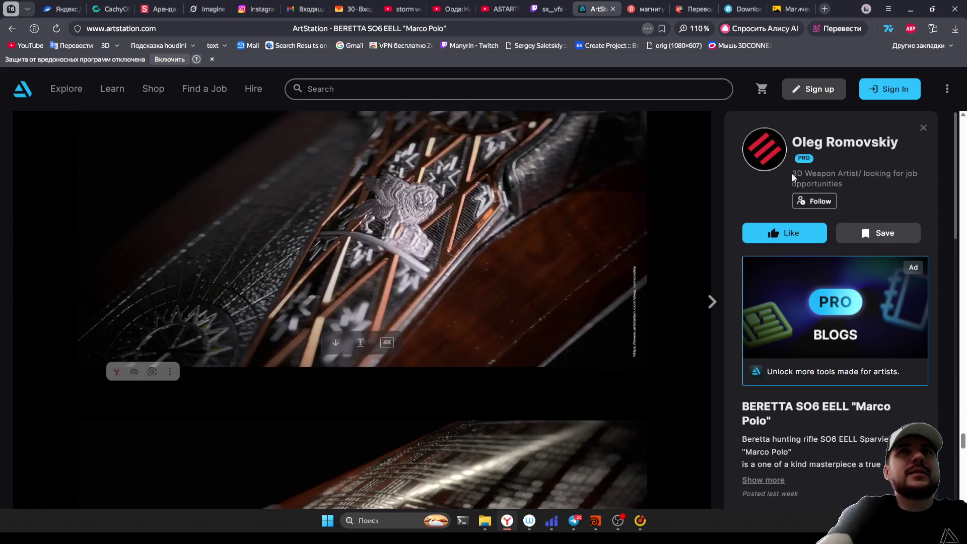
- Dismiss the sign-in prompt, scroll further, and bring OBS to the front
{"action": "left_click", "coordinate": [811, 201]}
{"action": "left_click", "coordinate": [662, 298]}
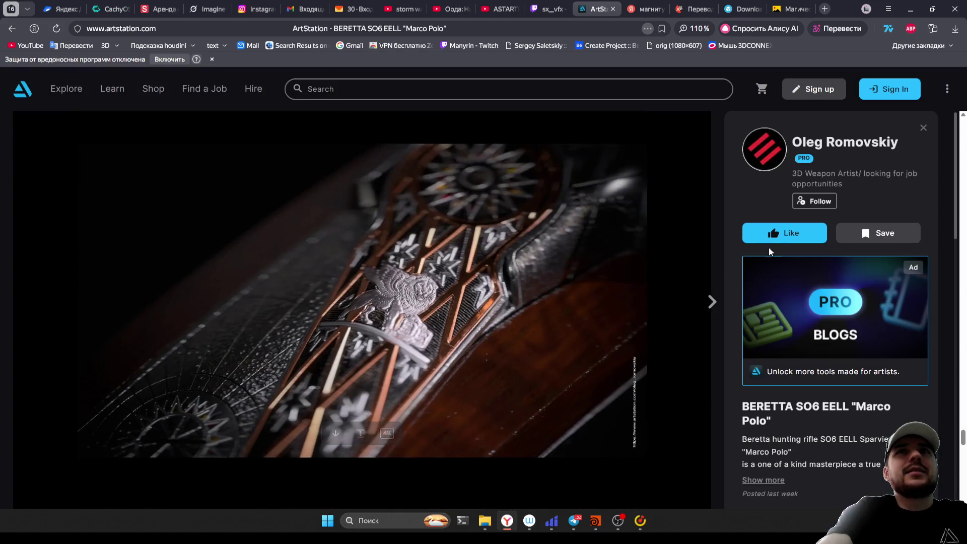
{"action": "scroll", "coordinate": [549, 339], "scroll_direction": "down", "scroll_amount": 10}
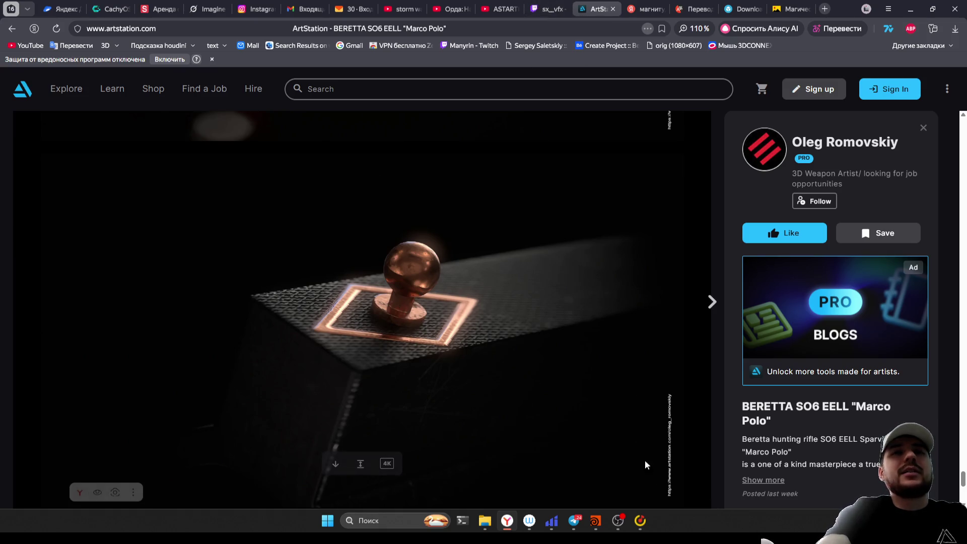
{"action": "left_click", "coordinate": [617, 521]}
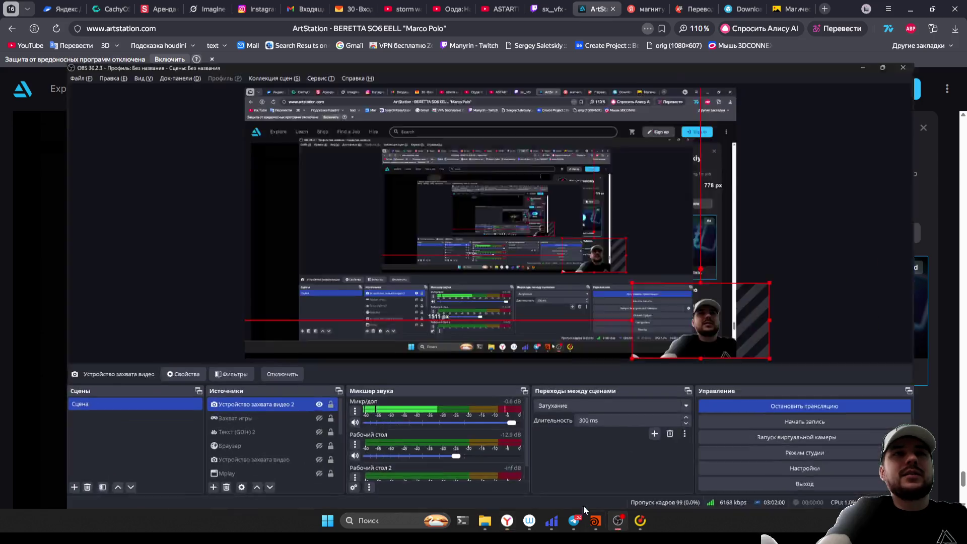
- Slide the remap curve's middle key almost to the right end, saving the scene
{"action": "mouse_move", "coordinate": [274, 452]}
{"action": "left_mouse_down"}
{"action": "mouse_move", "coordinate": [290, 449]}
{"action": "mouse_move", "coordinate": [289, 465]}
{"action": "left_mouse_up"}
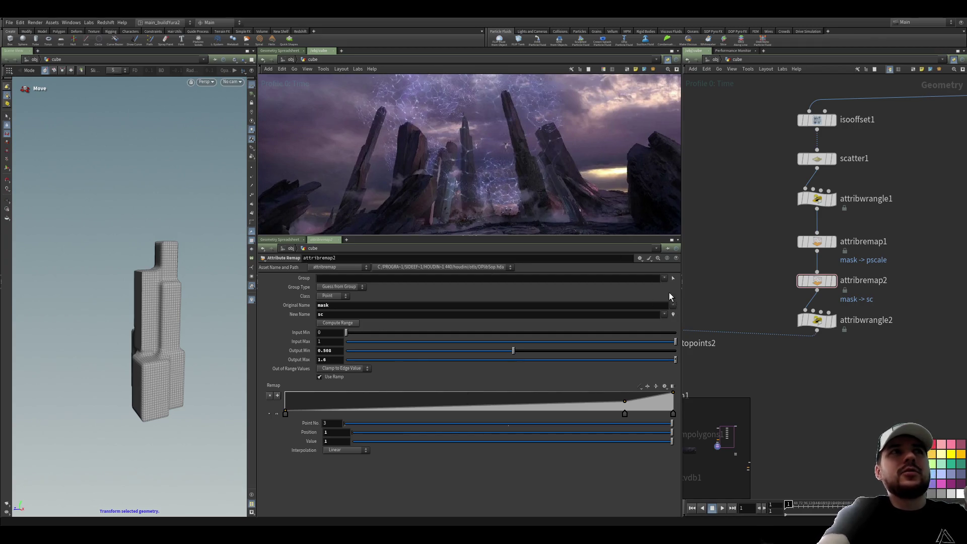
{"action": "scroll", "coordinate": [763, 273], "scroll_direction": "up", "scroll_amount": 3}
{"action": "key", "text": "ctrl+s"}
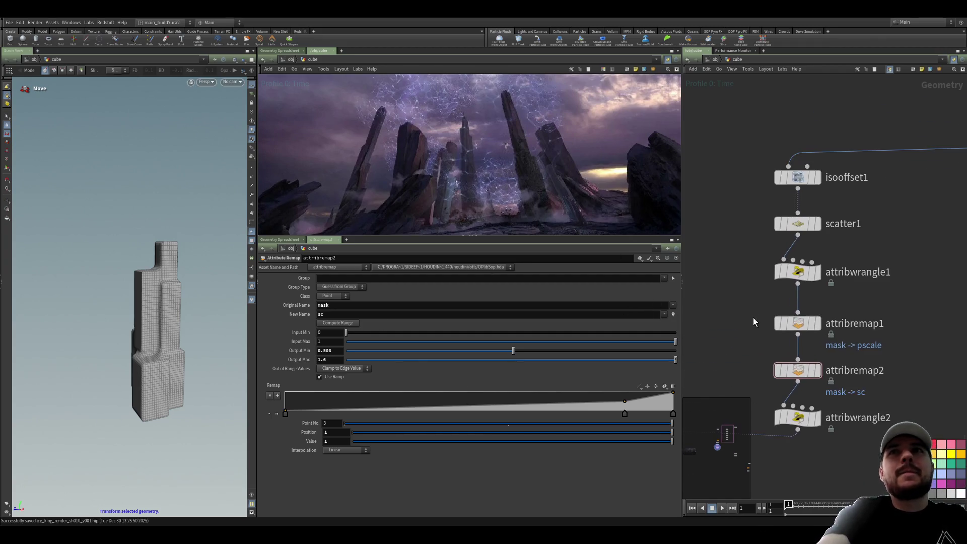
{"action": "left_click", "coordinate": [625, 415]}
{"action": "left_click_drag", "start_coordinate": [629, 418], "coordinate": [657, 421]}
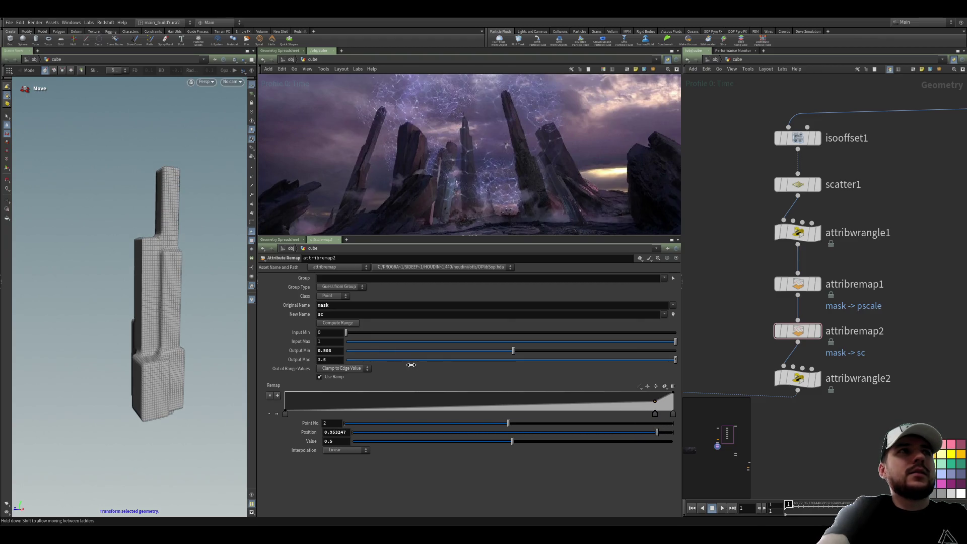
{"action": "key", "text": "ctrl+s"}
- Orbit around the taller spire and open the box1 and Convert VDB settings
{"action": "scroll", "coordinate": [725, 337], "scroll_direction": "down", "scroll_amount": 3}
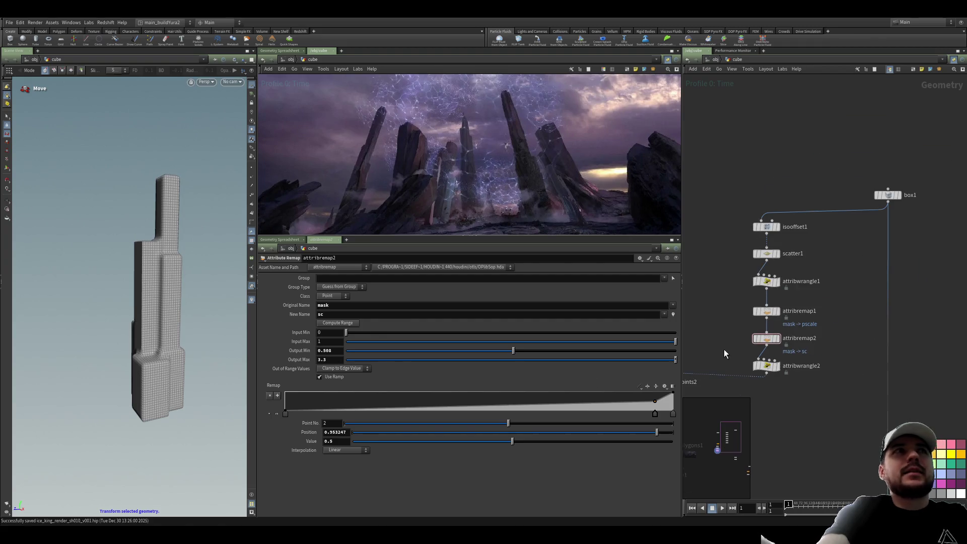
{"action": "mouse_move", "coordinate": [146, 302]}
{"action": "left_mouse_down", "text": "alt"}
{"action": "mouse_move", "coordinate": [187, 302]}
{"action": "mouse_move", "coordinate": [106, 291]}
{"action": "mouse_move", "coordinate": [134, 282]}
{"action": "mouse_move", "coordinate": [151, 324]}
{"action": "left_mouse_up", "text": "alt"}
{"action": "scroll", "coordinate": [723, 289], "scroll_direction": "down", "scroll_amount": 2}
{"action": "left_click", "coordinate": [882, 208]}
{"action": "middle_click_drag", "start_coordinate": [765, 382], "coordinate": [851, 340]}
{"action": "left_click", "coordinate": [795, 384]}
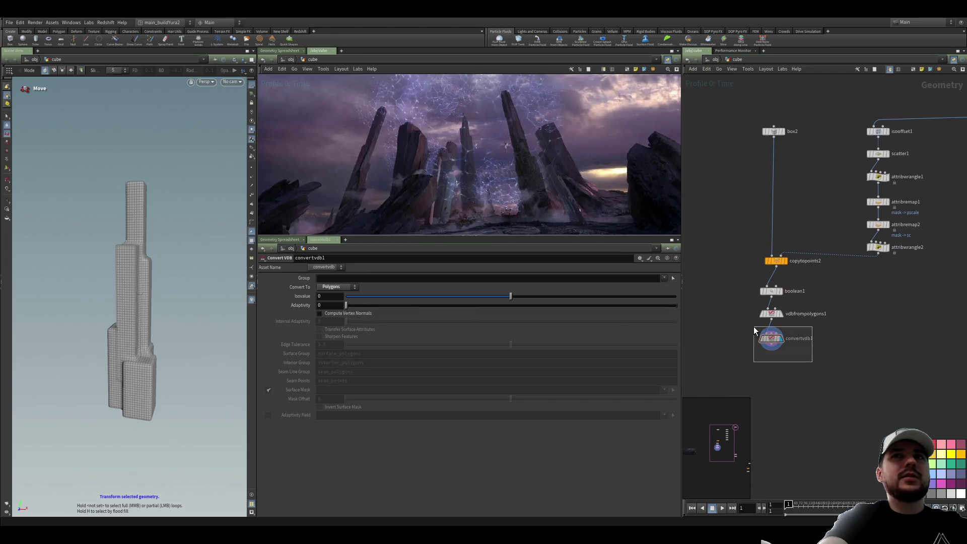
- Lower vdbfrompolygons1's voxel size for a finer remesh and set convertvdb1's Isovalue to 0.443
{"action": "left_click", "coordinate": [770, 314]}
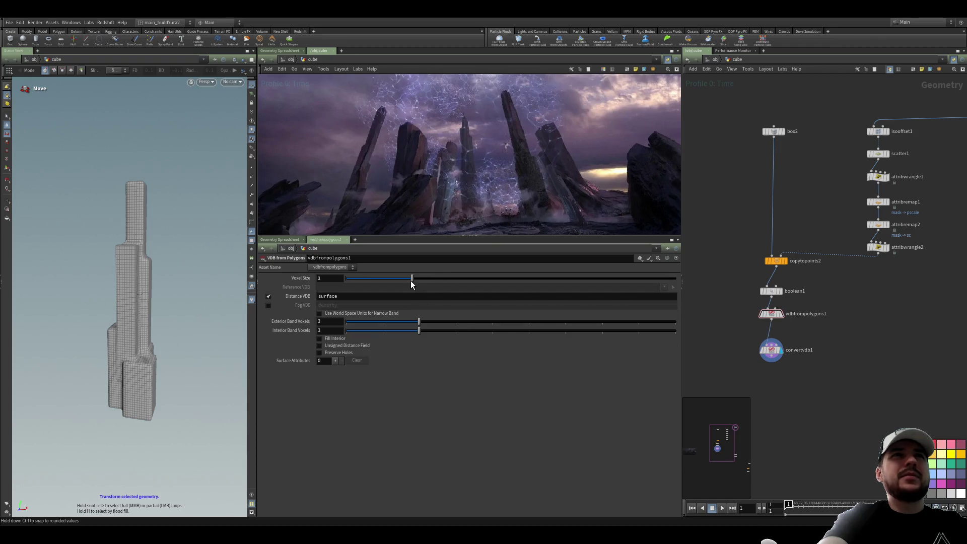
{"action": "left_click_drag", "start_coordinate": [368, 286], "coordinate": [409, 289]}
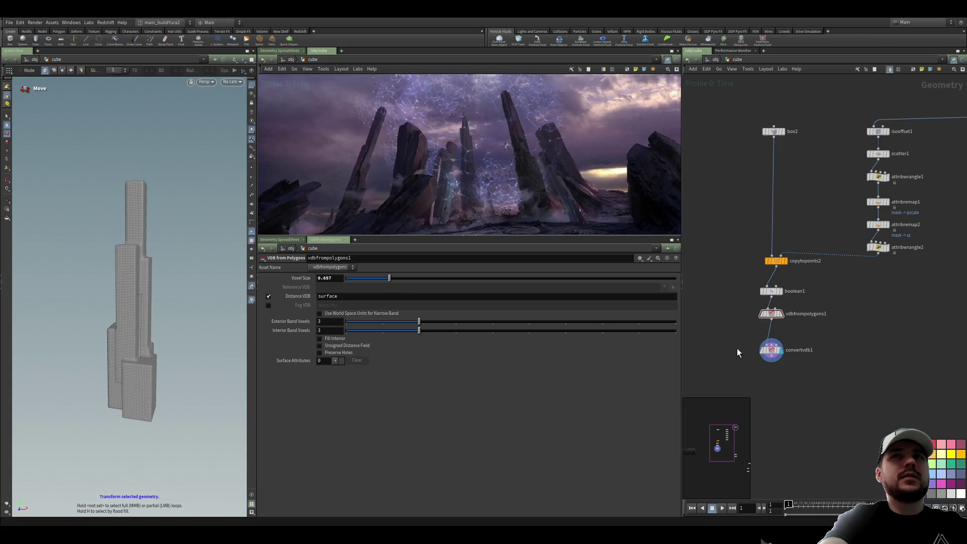
{"action": "left_click", "coordinate": [771, 350]}
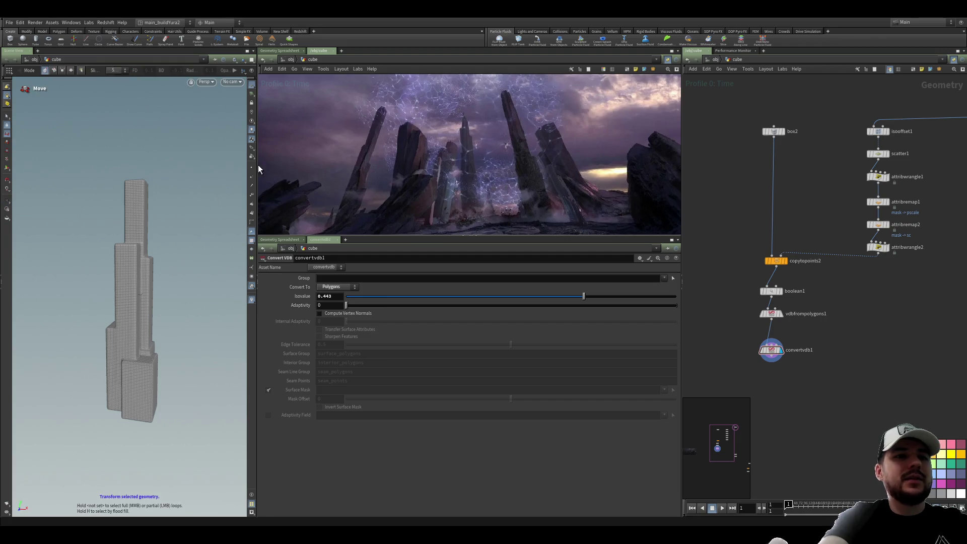
{"action": "left_click_drag", "start_coordinate": [172, 243], "coordinate": [131, 342]}
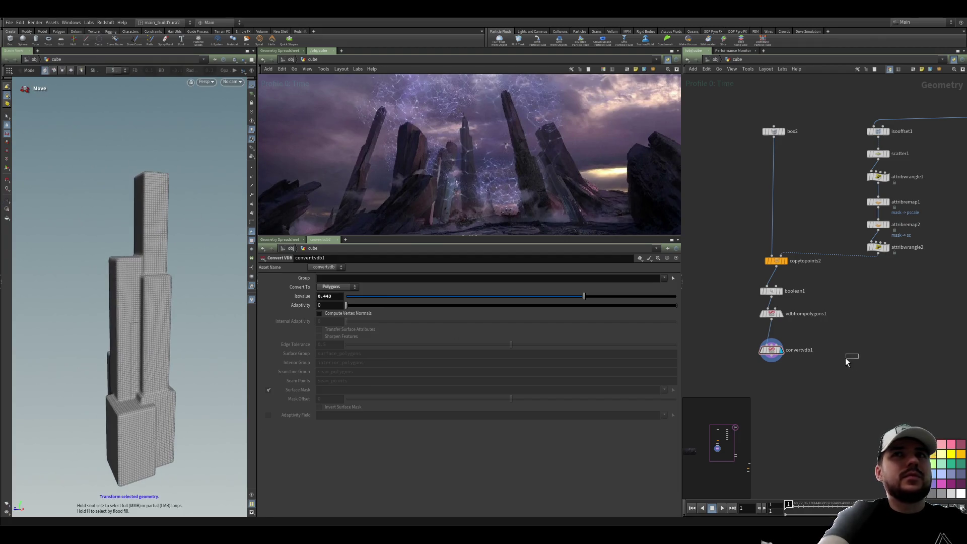
- Select convertvdb1 and inspect the densely remeshed tower from several angles
{"action": "left_click_drag", "start_coordinate": [810, 391], "coordinate": [751, 288]}
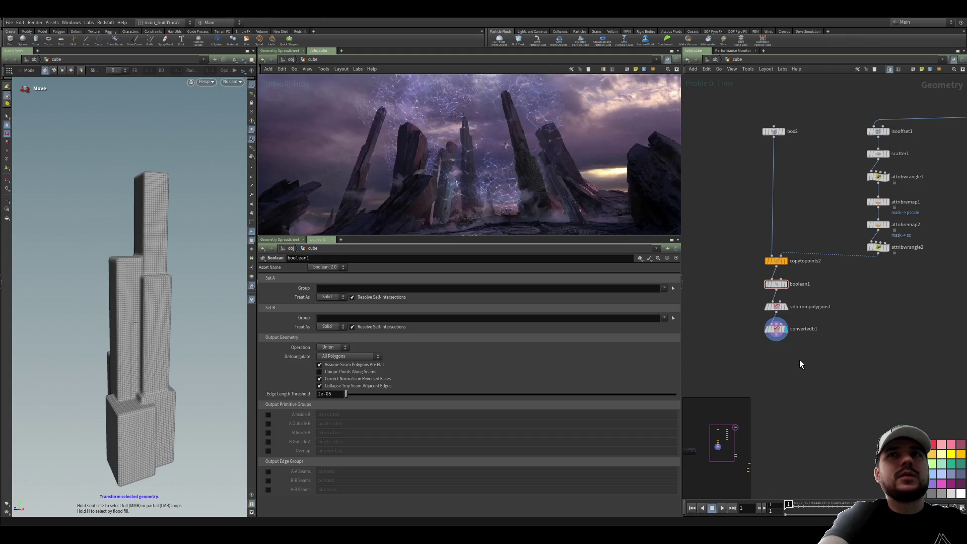
{"action": "left_click", "coordinate": [802, 366]}
{"action": "left_click_drag", "start_coordinate": [184, 269], "coordinate": [158, 287]}
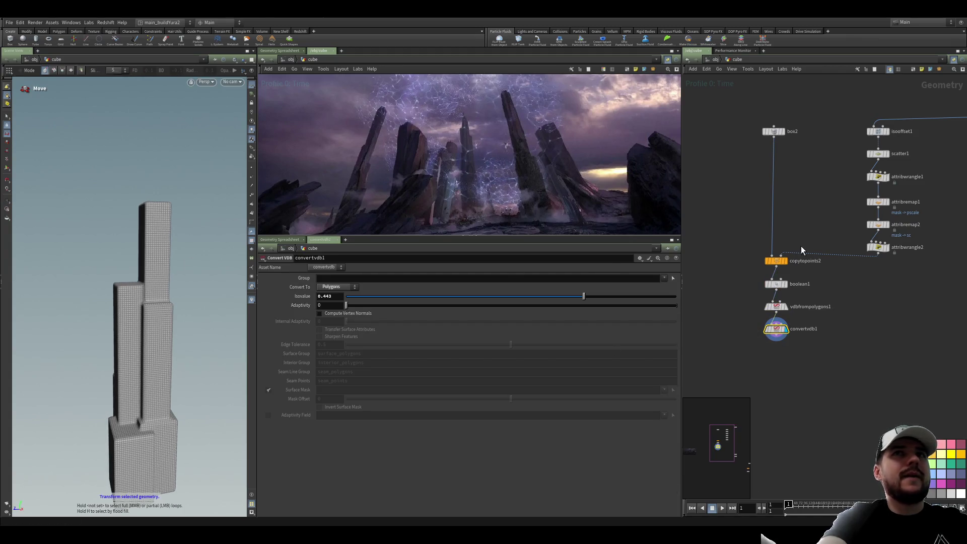
{"action": "mouse_move", "coordinate": [131, 282]}
{"action": "right_mouse_down"}
{"action": "mouse_move", "coordinate": [173, 226]}
{"action": "mouse_move", "coordinate": [137, 278]}
{"action": "right_mouse_up"}
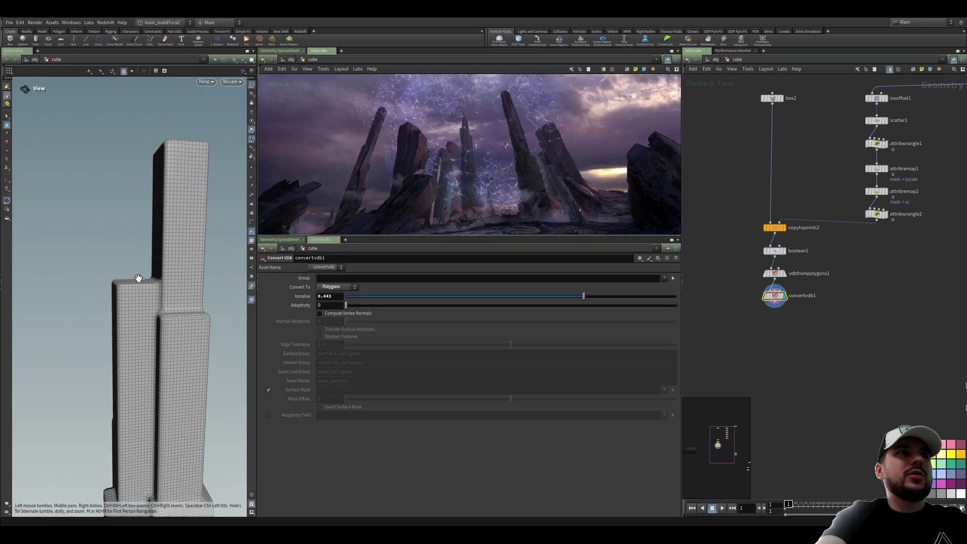
{"action": "mouse_move", "coordinate": [121, 308]}
{"action": "left_mouse_down"}
{"action": "mouse_move", "coordinate": [133, 283]}
{"action": "mouse_move", "coordinate": [146, 281]}
{"action": "mouse_move", "coordinate": [136, 278]}
{"action": "mouse_move", "coordinate": [138, 315]}
{"action": "mouse_move", "coordinate": [136, 280]}
{"action": "mouse_move", "coordinate": [162, 315]}
{"action": "mouse_move", "coordinate": [184, 289]}
{"action": "mouse_move", "coordinate": [184, 303]}
{"action": "mouse_move", "coordinate": [212, 281]}
{"action": "mouse_move", "coordinate": [161, 345]}
{"action": "mouse_move", "coordinate": [162, 317]}
{"action": "mouse_move", "coordinate": [185, 301]}
{"action": "mouse_move", "coordinate": [174, 320]}
{"action": "left_mouse_up"}
{"action": "key", "text": "Escape"}
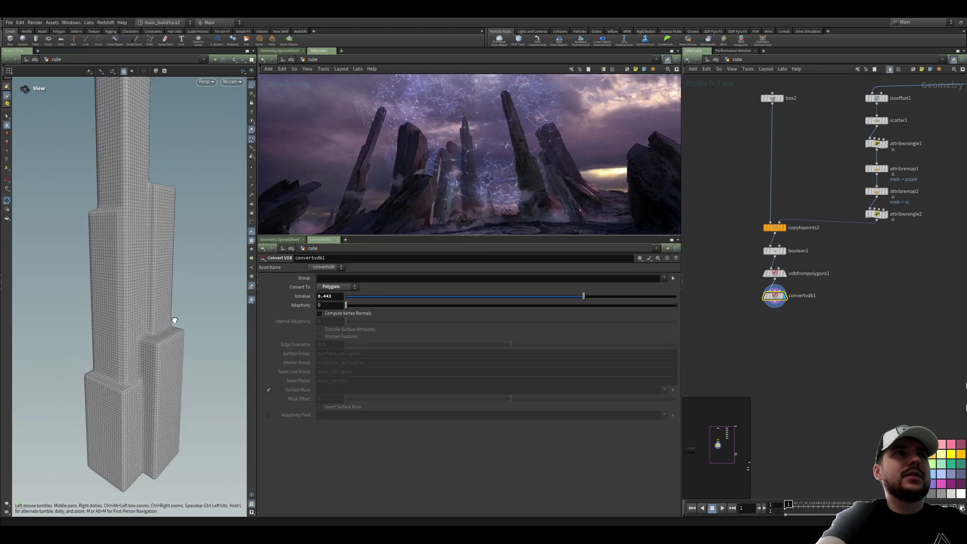
{"action": "scroll", "coordinate": [821, 351], "scroll_direction": "up", "scroll_amount": 3}
{"action": "left_click_drag", "start_coordinate": [791, 339], "coordinate": [737, 216]}
{"action": "middle_click_drag", "start_coordinate": [781, 347], "coordinate": [783, 323]}
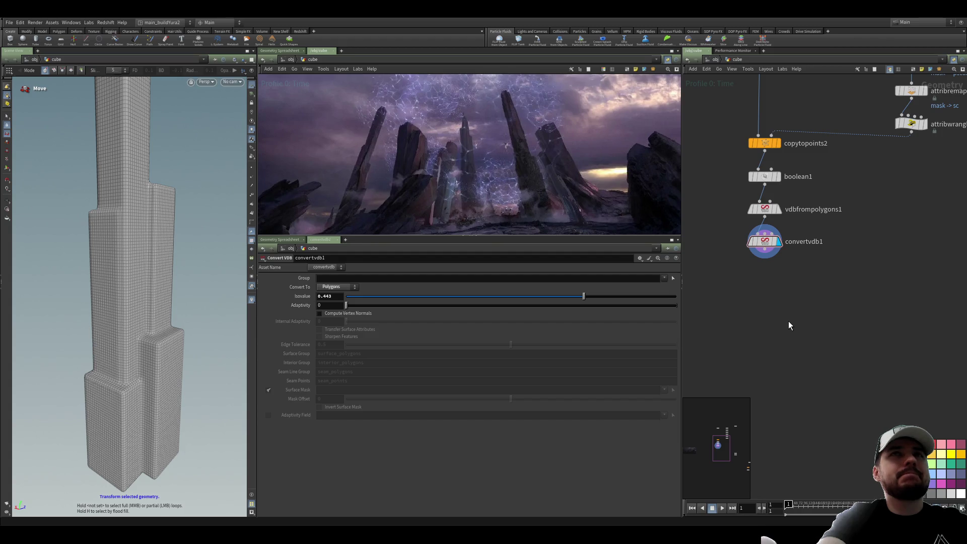
{"action": "middle_click_drag", "start_coordinate": [788, 325], "coordinate": [791, 336]}
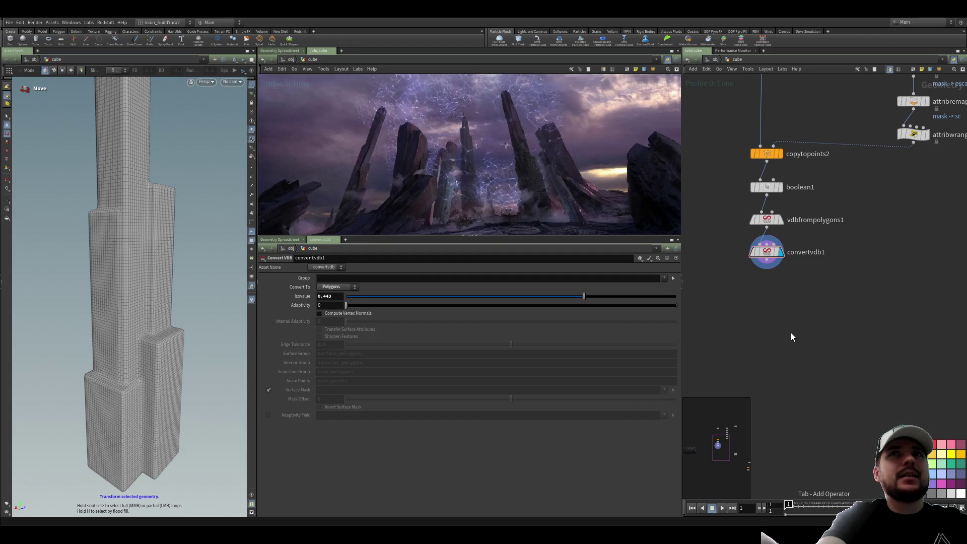
- Add and display a measure_curvature1 node below convertvdb1, then save the scene
{"action": "left_click", "coordinate": [821, 291]}
{"action": "key", "text": "r"}
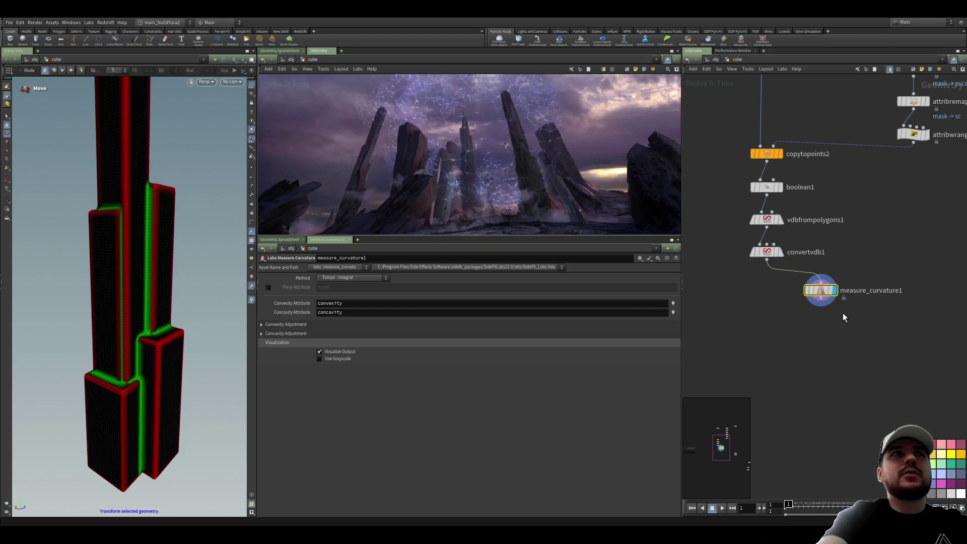
{"action": "key", "text": "Escape"}
{"action": "mouse_move", "coordinate": [134, 216]}
{"action": "left_mouse_down"}
{"action": "mouse_move", "coordinate": [166, 347]}
{"action": "mouse_move", "coordinate": [151, 276]}
{"action": "mouse_move", "coordinate": [114, 273]}
{"action": "mouse_move", "coordinate": [143, 267]}
{"action": "mouse_move", "coordinate": [121, 267]}
{"action": "left_mouse_up"}
{"action": "scroll", "coordinate": [152, 281], "scroll_direction": "up", "scroll_amount": 3}
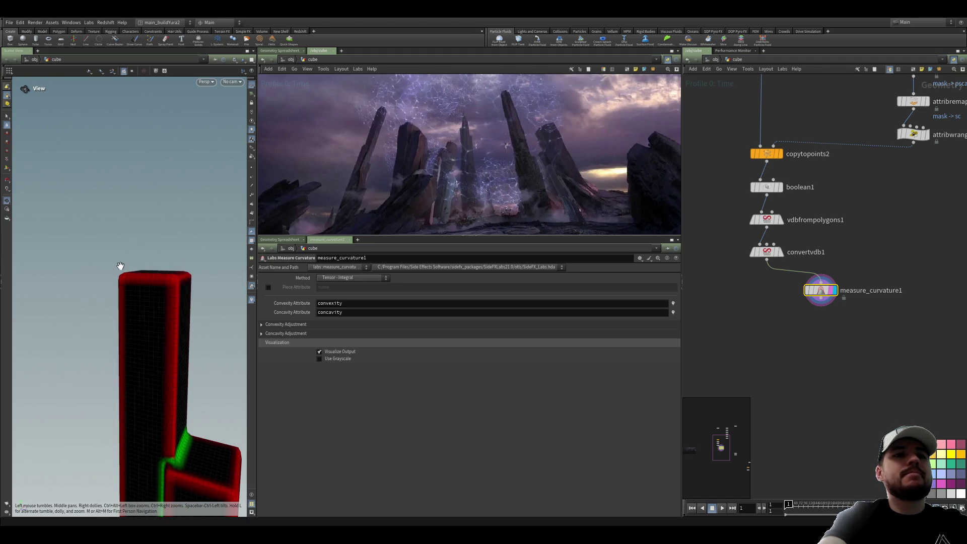
{"action": "key", "text": "t"}
{"action": "left_click_drag", "start_coordinate": [822, 291], "coordinate": [824, 301]}
{"action": "key", "text": "ctrl+s"}
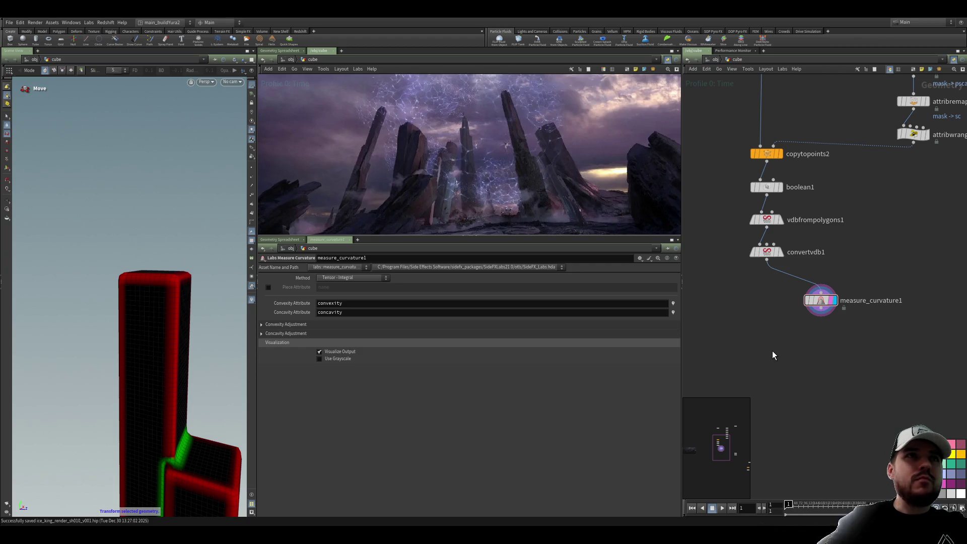
- Orbit and pull back to view the whole curvature-coloured tower
{"action": "key", "text": "Escape"}
{"action": "mouse_move", "coordinate": [124, 386]}
{"action": "left_mouse_down"}
{"action": "mouse_move", "coordinate": [138, 331]}
{"action": "mouse_move", "coordinate": [190, 302]}
{"action": "mouse_move", "coordinate": [201, 322]}
{"action": "mouse_move", "coordinate": [177, 319]}
{"action": "mouse_move", "coordinate": [177, 330]}
{"action": "left_mouse_up"}
{"action": "scroll", "coordinate": [138, 331], "scroll_direction": "down", "scroll_amount": 5}
{"action": "key", "text": "t"}
{"action": "scroll", "coordinate": [796, 366], "scroll_direction": "up", "scroll_amount": 1}
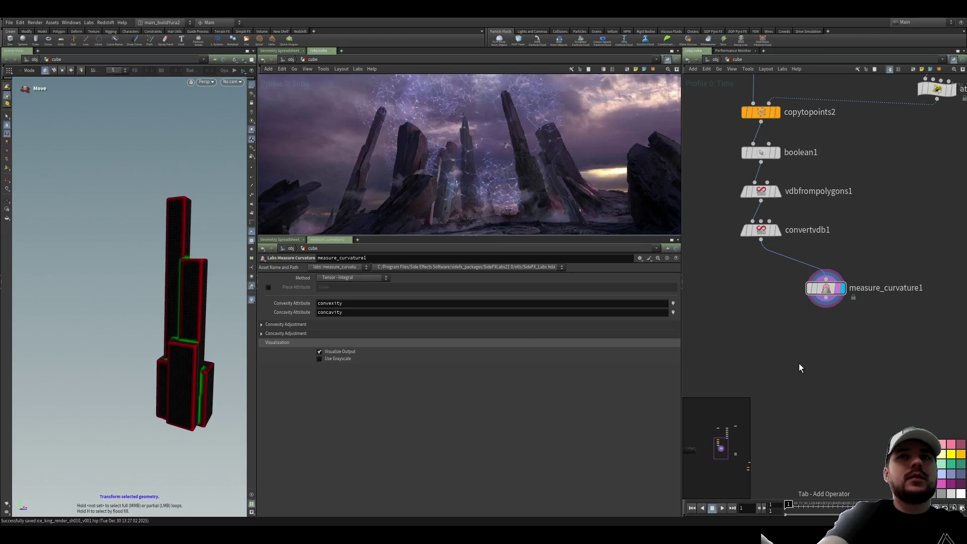
- Search for the Smooth node and begin placing it in the network
{"action": "key", "text": "Tab"}
{"action": "type", "text": "smooth"}
{"action": "key", "text": "Return"}
{"action": "left_click", "coordinate": [799, 364]}
- Place smooth1 under measure_curvature1, enable its weight attribute, and rename the concavity attribute to weight
{"action": "left_click", "coordinate": [809, 358]}
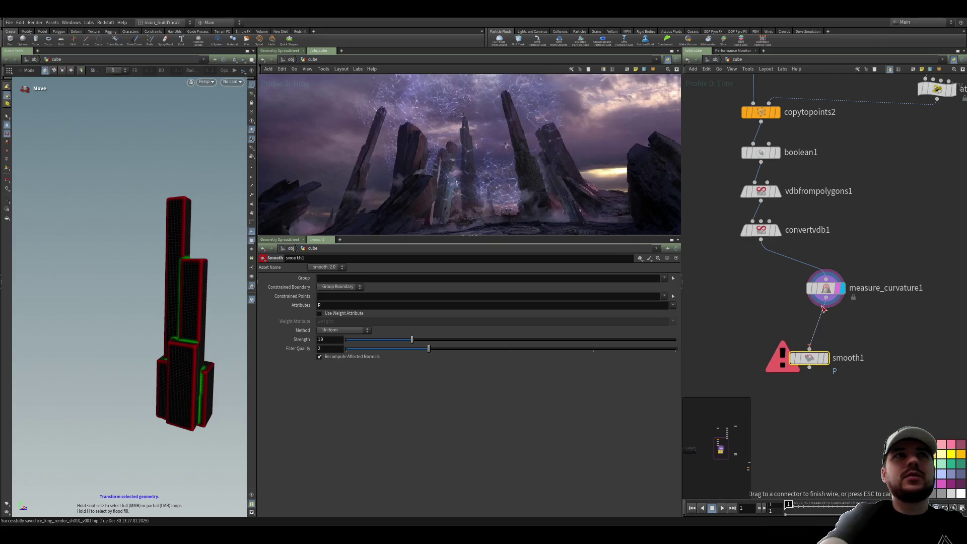
{"action": "left_click", "coordinate": [338, 315]}
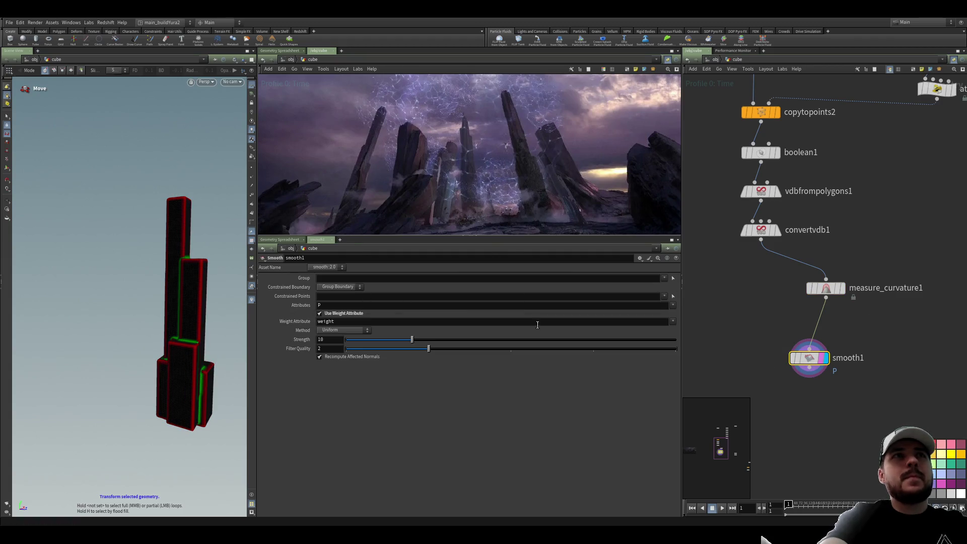
{"action": "left_click", "coordinate": [826, 288]}
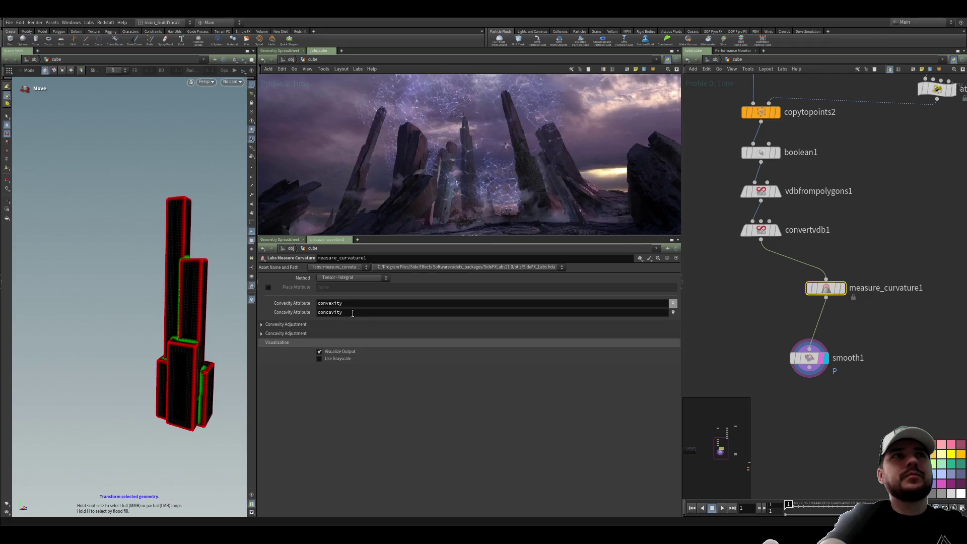
{"action": "left_click", "coordinate": [359, 311]}
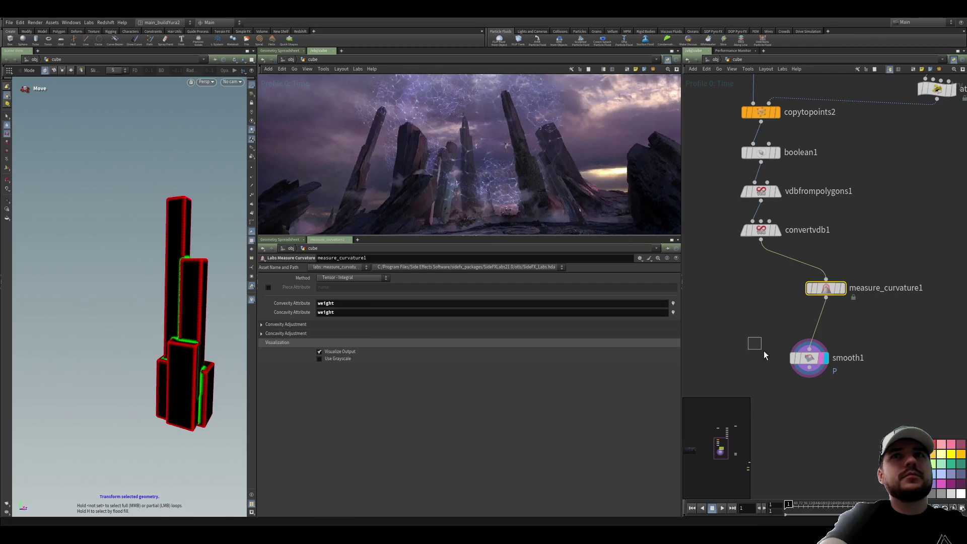
{"action": "left_click", "coordinate": [807, 358]}
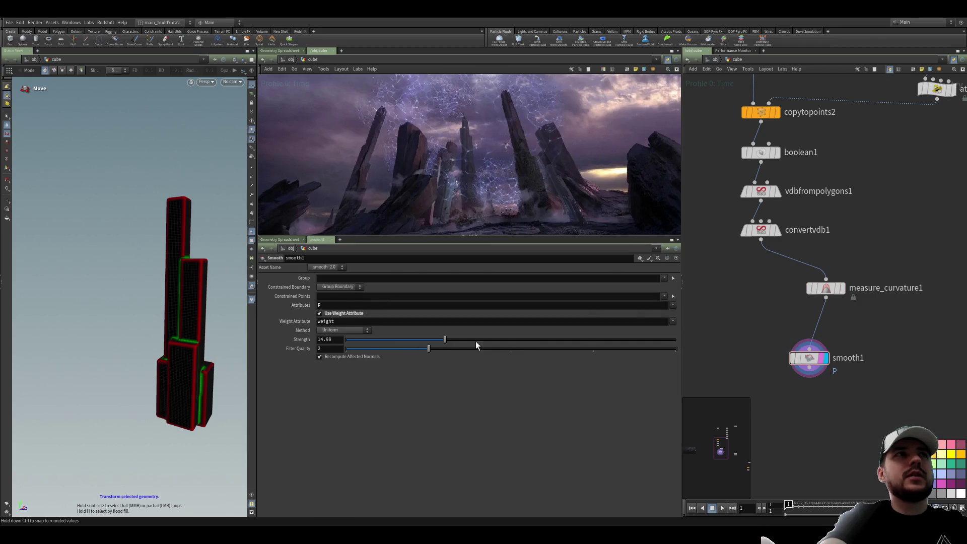
- Raise smooth1's strength to about 250 with filter quality 1 and normal recomputation off
{"action": "mouse_move", "coordinate": [673, 339]}
{"action": "left_mouse_down"}
{"action": "mouse_move", "coordinate": [240, 333]}
{"action": "mouse_move", "coordinate": [483, 329]}
{"action": "left_mouse_up"}
{"action": "key", "text": "Escape"}
{"action": "scroll", "coordinate": [191, 331], "scroll_direction": "up", "scroll_amount": 8}
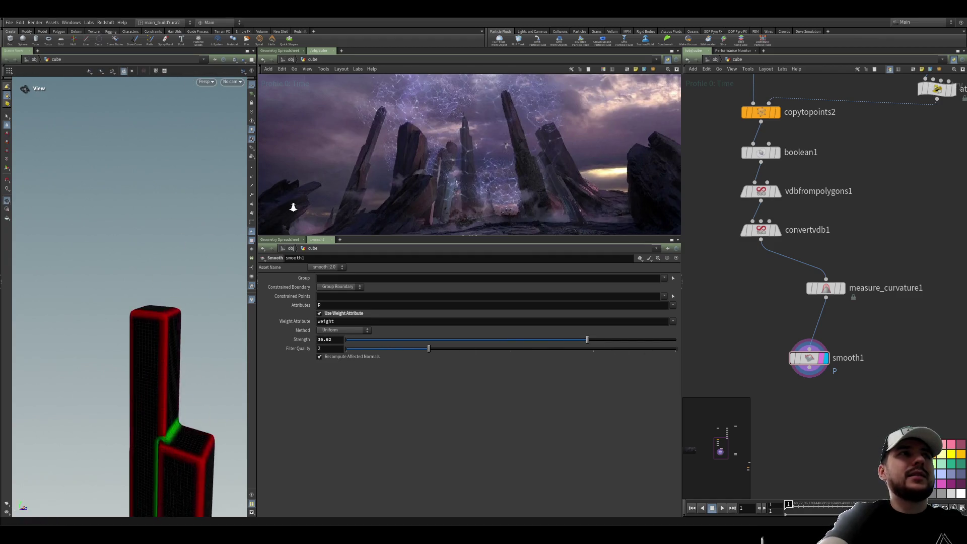
{"action": "scroll", "coordinate": [192, 331], "scroll_direction": "up", "scroll_amount": 3}
{"action": "key", "text": "t"}
{"action": "mouse_move", "coordinate": [360, 343]}
{"action": "left_mouse_down"}
{"action": "mouse_move", "coordinate": [496, 349]}
{"action": "mouse_move", "coordinate": [256, 351]}
{"action": "mouse_move", "coordinate": [906, 422]}
{"action": "left_mouse_up"}
{"action": "mouse_move", "coordinate": [437, 348]}
{"action": "left_mouse_down"}
{"action": "mouse_move", "coordinate": [589, 355]}
{"action": "mouse_move", "coordinate": [198, 357]}
{"action": "left_mouse_up"}
{"action": "mouse_move", "coordinate": [333, 344]}
{"action": "middle_mouse_down"}
{"action": "mouse_move", "coordinate": [474, 330]}
{"action": "mouse_move", "coordinate": [323, 342]}
{"action": "middle_mouse_up"}
{"action": "left_click", "coordinate": [319, 357]}
- Turn off measure_curvature1's curvature colours, review the grey smoothed tower, and save
{"action": "left_click", "coordinate": [817, 288]}
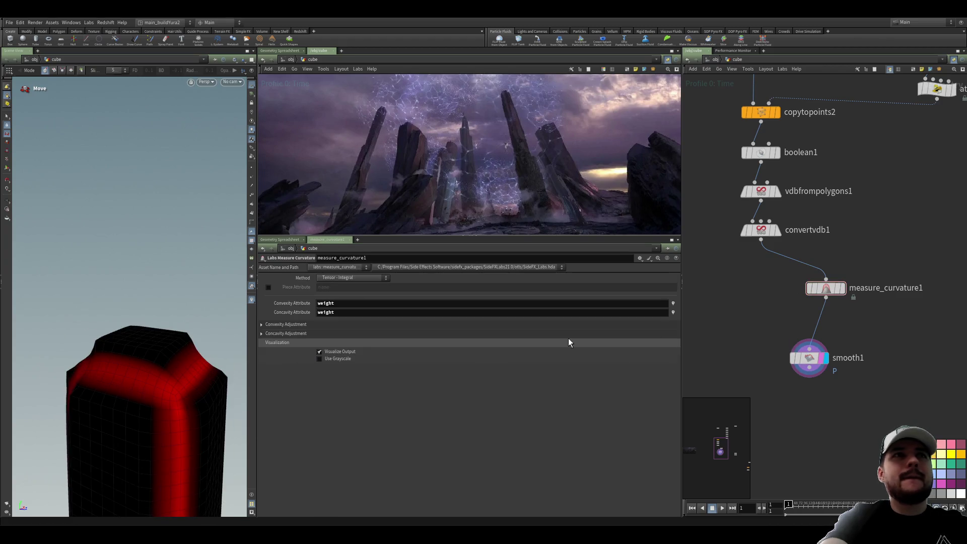
{"action": "left_click", "coordinate": [319, 352]}
{"action": "key", "text": "Escape"}
{"action": "mouse_move", "coordinate": [99, 382]}
{"action": "left_mouse_down"}
{"action": "mouse_move", "coordinate": [162, 319]}
{"action": "mouse_move", "coordinate": [169, 355]}
{"action": "mouse_move", "coordinate": [186, 337]}
{"action": "mouse_move", "coordinate": [169, 319]}
{"action": "mouse_move", "coordinate": [112, 343]}
{"action": "mouse_move", "coordinate": [147, 243]}
{"action": "mouse_move", "coordinate": [170, 248]}
{"action": "mouse_move", "coordinate": [205, 231]}
{"action": "left_mouse_up"}
{"action": "scroll", "coordinate": [185, 337], "scroll_direction": "up", "scroll_amount": 5}
{"action": "key", "text": "ctrl+s"}
{"action": "scroll", "coordinate": [156, 248], "scroll_direction": "up", "scroll_amount": 5}
{"action": "mouse_move", "coordinate": [164, 258]}
{"action": "left_mouse_down"}
{"action": "mouse_move", "coordinate": [101, 294]}
{"action": "mouse_move", "coordinate": [231, 304]}
{"action": "left_mouse_up"}
- Align smooth1 in line under the measure_curvature1 and convertvdb1 chain
{"action": "left_click", "coordinate": [798, 356]}
{"action": "key", "text": "l"}
{"action": "left_click_drag", "start_coordinate": [833, 384], "coordinate": [802, 276]}
{"action": "key", "text": "l"}
{"action": "left_click_drag", "start_coordinate": [836, 381], "coordinate": [849, 389]}
{"action": "scroll", "coordinate": [787, 343], "scroll_direction": "down", "scroll_amount": 1}
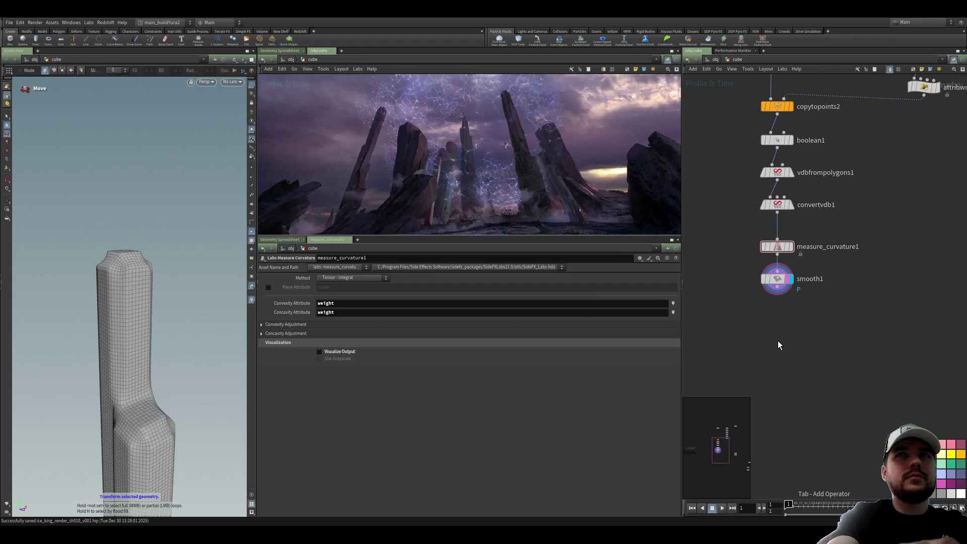
- Add and display an edge_damage1 node below smooth1 with voxel size 1
{"action": "key", "text": "Tab"}
{"action": "type", "text": "edge damage"}
{"action": "key", "text": "Return"}
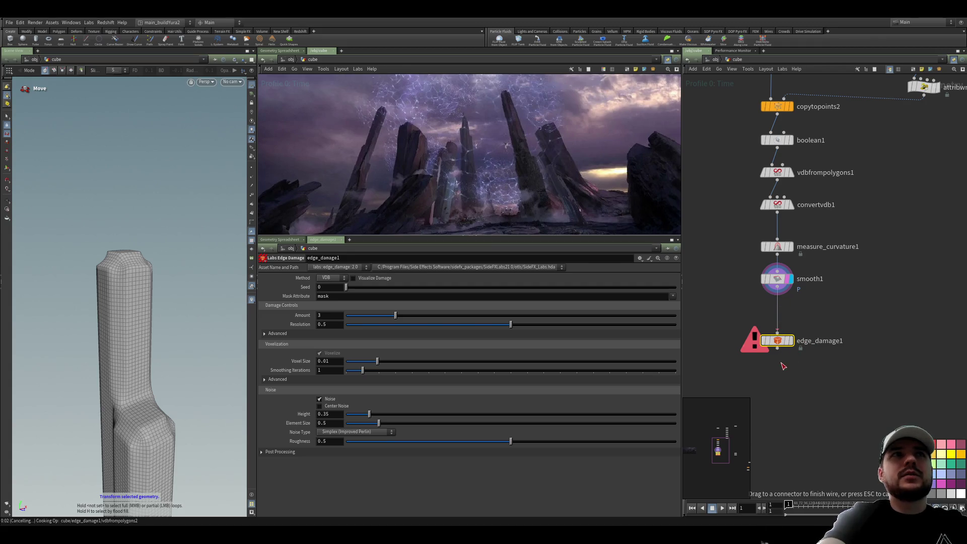
{"action": "key", "text": "y"}
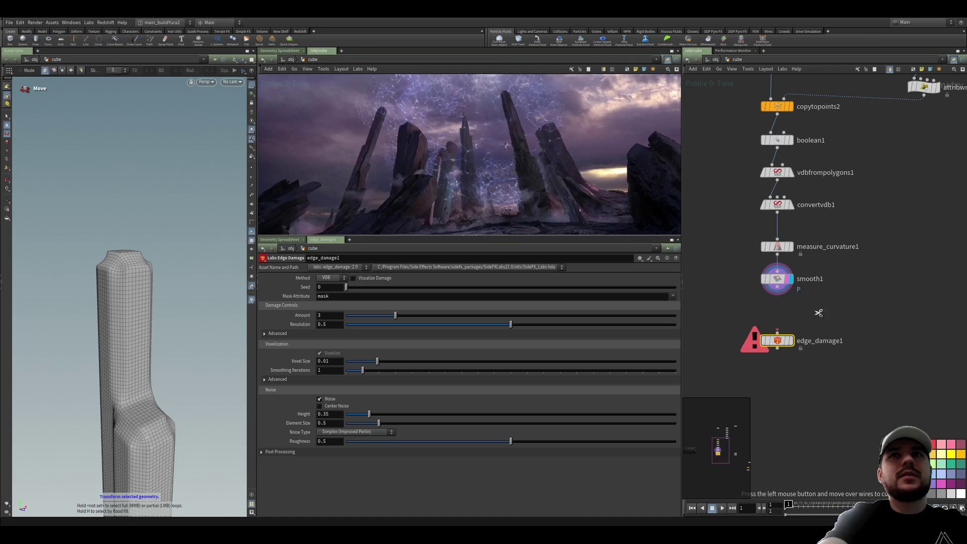
{"action": "left_click", "coordinate": [791, 341]}
{"action": "left_click_drag", "start_coordinate": [777, 341], "coordinate": [800, 357]}
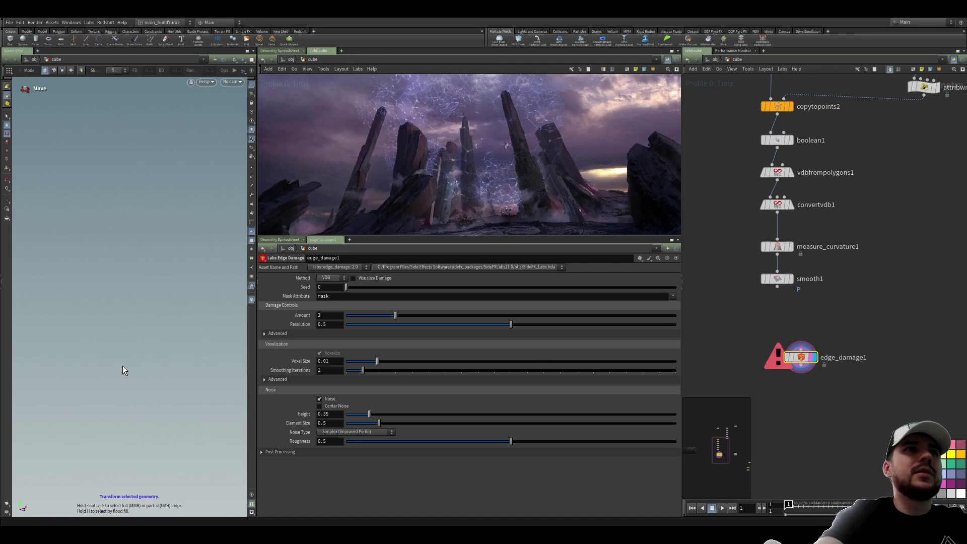
{"action": "left_click", "coordinate": [339, 361]}
{"action": "type", "text": "1"}
{"action": "key", "text": "Return"}
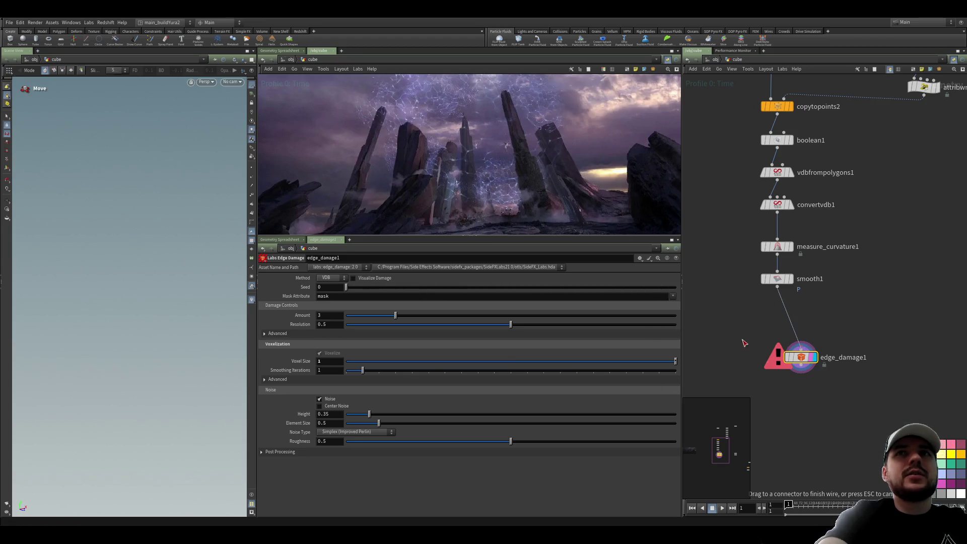
- Increase the edge damage amount and set the damage resolution to 0.202
{"action": "key", "text": "Escape"}
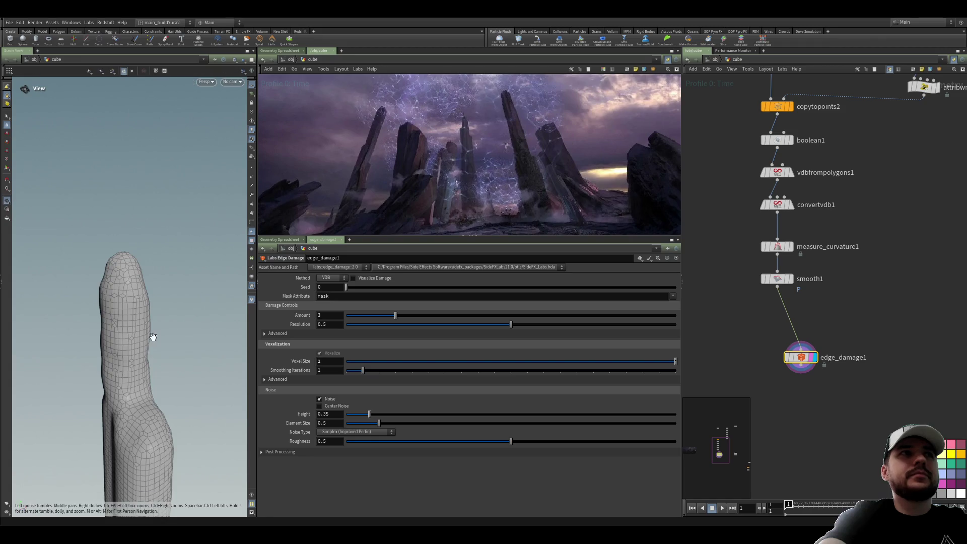
{"action": "scroll", "coordinate": [115, 384], "scroll_direction": "down", "scroll_amount": 3}
{"action": "mouse_move", "coordinate": [115, 384]}
{"action": "left_mouse_down"}
{"action": "mouse_move", "coordinate": [199, 302]}
{"action": "mouse_move", "coordinate": [157, 324]}
{"action": "left_mouse_up"}
{"action": "scroll", "coordinate": [158, 324], "scroll_direction": "up", "scroll_amount": 5}
{"action": "key", "text": "t"}
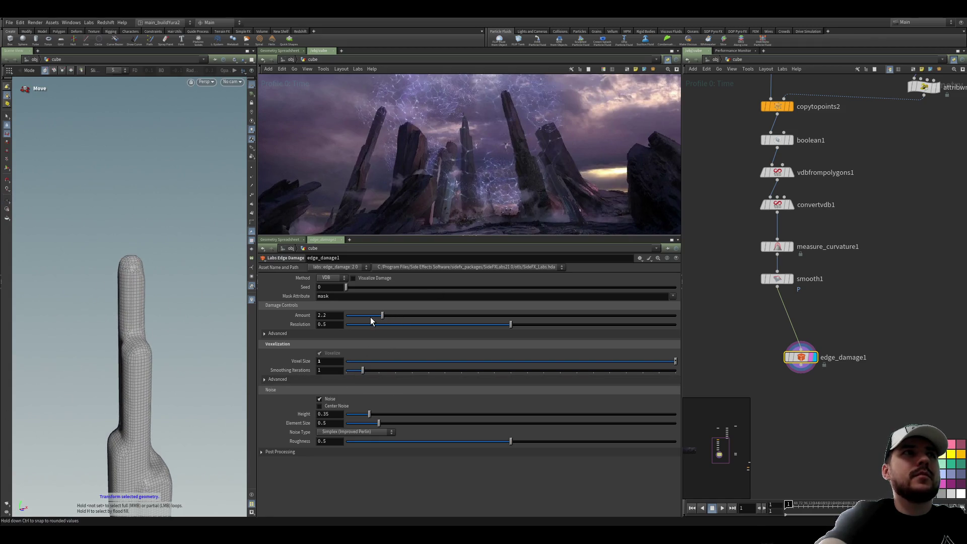
{"action": "mouse_move", "coordinate": [395, 318]}
{"action": "left_mouse_down"}
{"action": "mouse_move", "coordinate": [493, 326]}
{"action": "mouse_move", "coordinate": [424, 321]}
{"action": "left_mouse_up"}
{"action": "left_click", "coordinate": [413, 324]}
- Visualize the damage mask, raise resolution to about 0.794, increase noise height, and save
{"action": "left_click", "coordinate": [542, 324]}
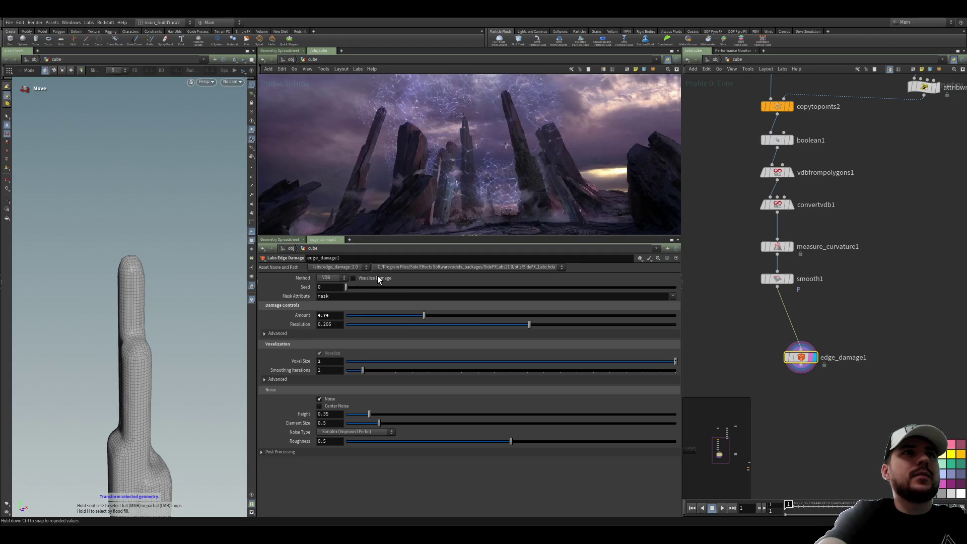
{"action": "left_click", "coordinate": [376, 276]}
{"action": "left_click", "coordinate": [607, 324]}
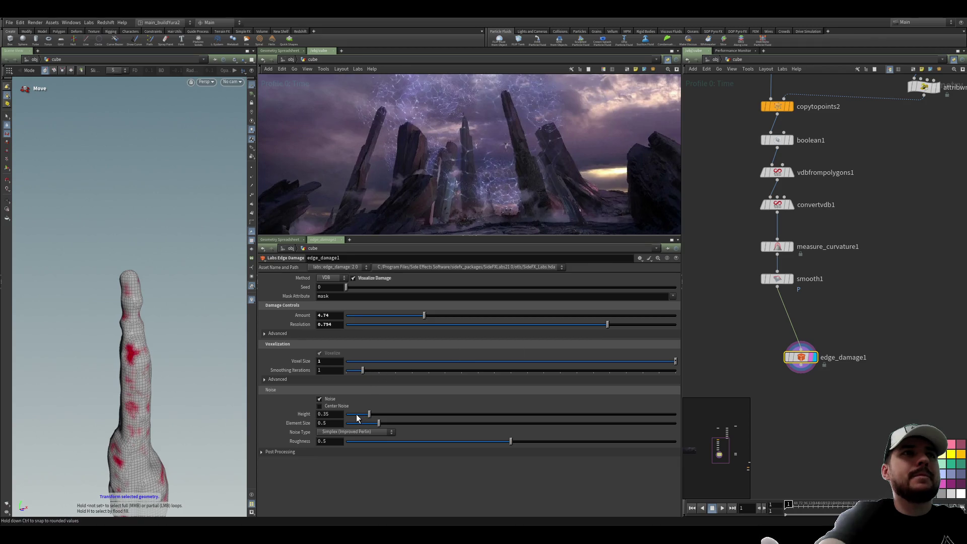
{"action": "mouse_move", "coordinate": [356, 414]}
{"action": "left_mouse_down"}
{"action": "mouse_move", "coordinate": [413, 418]}
{"action": "mouse_move", "coordinate": [353, 422]}
{"action": "mouse_move", "coordinate": [460, 431]}
{"action": "left_mouse_up"}
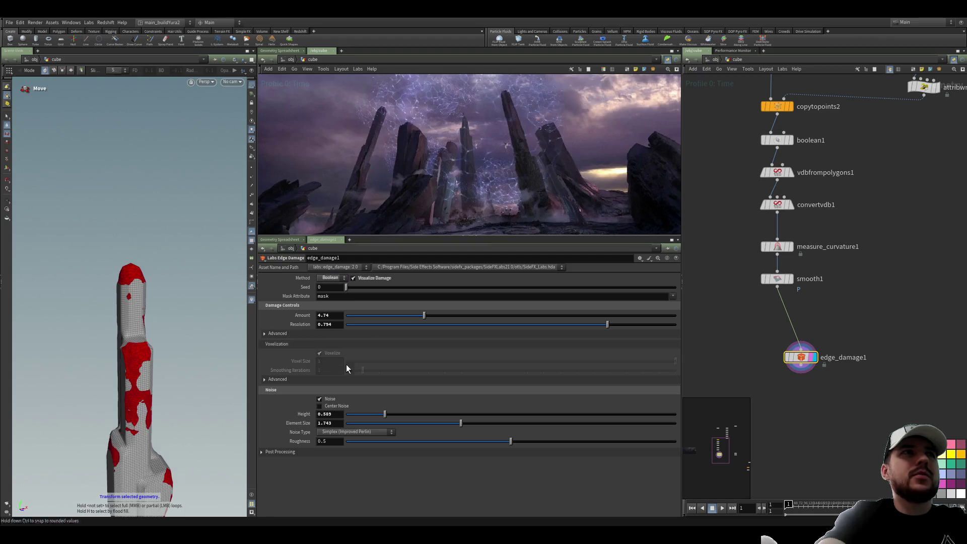
{"action": "key", "text": "ctrl+s"}
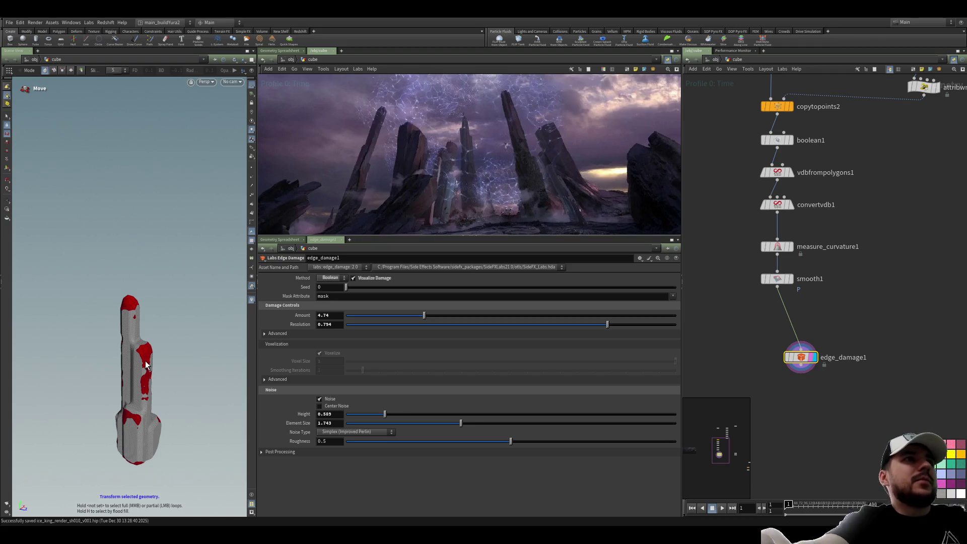
{"action": "key", "text": "Escape"}
- Display copytopoints2's stacked blocks and orbit around the block tower
{"action": "mouse_move", "coordinate": [180, 341]}
{"action": "left_mouse_down"}
{"action": "mouse_move", "coordinate": [155, 304]}
{"action": "mouse_move", "coordinate": [117, 385]}
{"action": "mouse_move", "coordinate": [224, 338]}
{"action": "mouse_move", "coordinate": [166, 368]}
{"action": "mouse_move", "coordinate": [116, 349]}
{"action": "mouse_move", "coordinate": [138, 360]}
{"action": "mouse_move", "coordinate": [163, 294]}
{"action": "mouse_move", "coordinate": [171, 320]}
{"action": "mouse_move", "coordinate": [146, 322]}
{"action": "left_mouse_up"}
{"action": "key", "text": "t"}
{"action": "key", "text": "h"}
{"action": "left_click", "coordinate": [767, 318]}
{"action": "key", "text": "Escape"}
{"action": "left_click_drag", "start_coordinate": [213, 287], "coordinate": [140, 285]}
{"action": "key", "text": "t"}
{"action": "scroll", "coordinate": [768, 312], "scroll_direction": "up", "scroll_amount": 2}
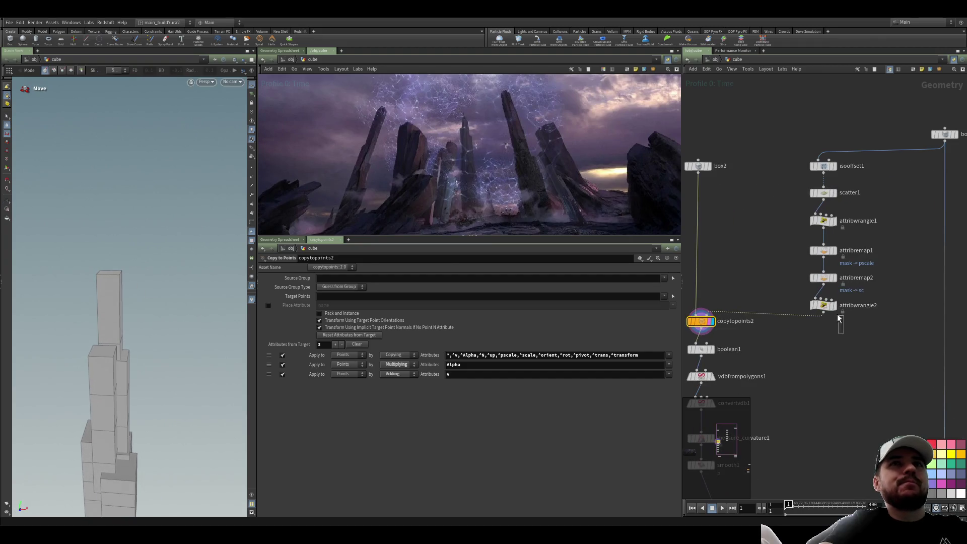
{"action": "left_click", "coordinate": [822, 305]}
{"action": "double_click", "coordinate": [349, 327]}
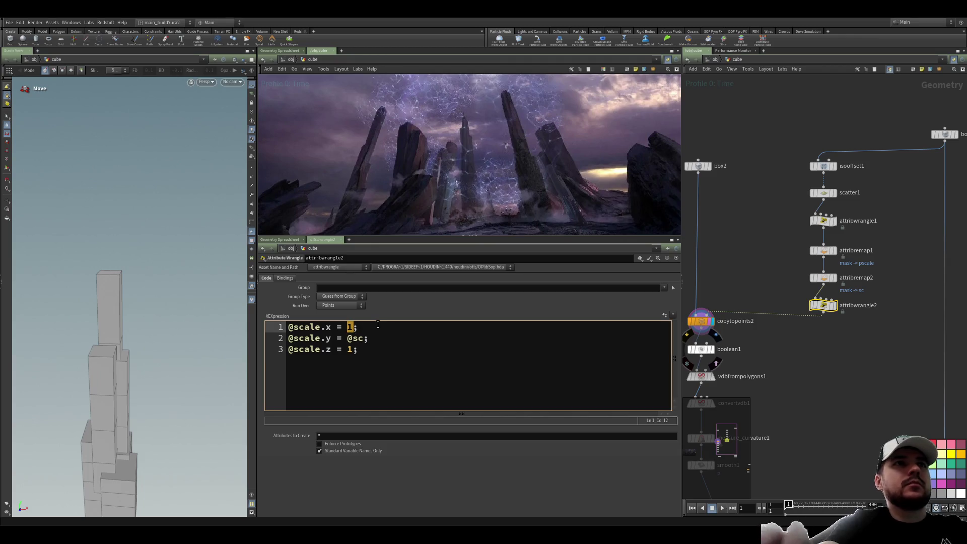
{"action": "type", "text": "\"\""}
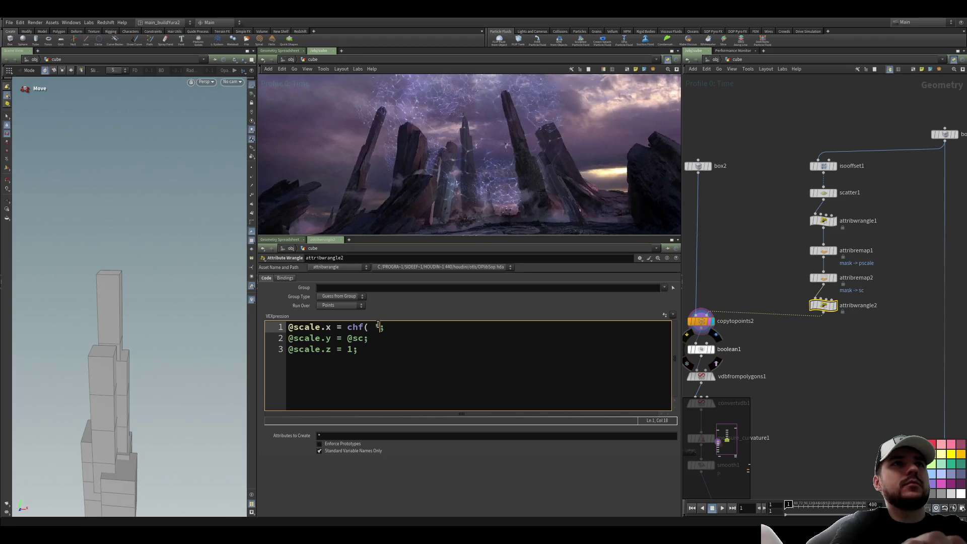
{"action": "type", "text": "' )"}
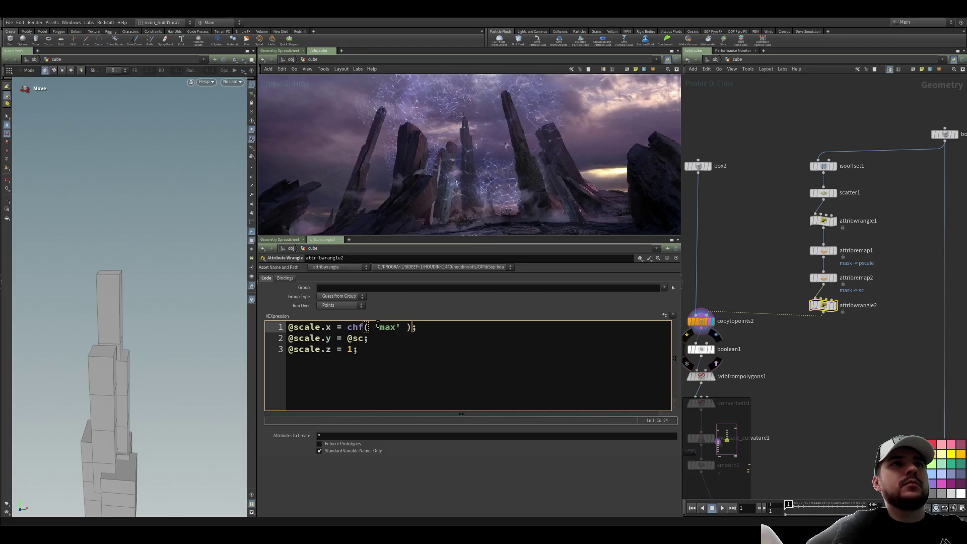
{"action": "key", "text": "ctrl+s"}
{"action": "left_click", "coordinate": [664, 314]}
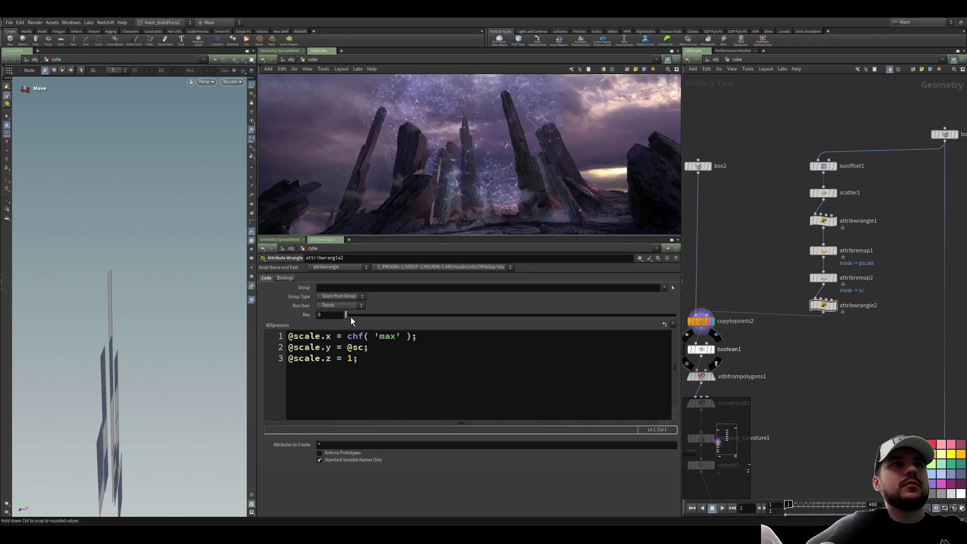
{"action": "left_click_drag", "start_coordinate": [419, 317], "coordinate": [736, 347]}
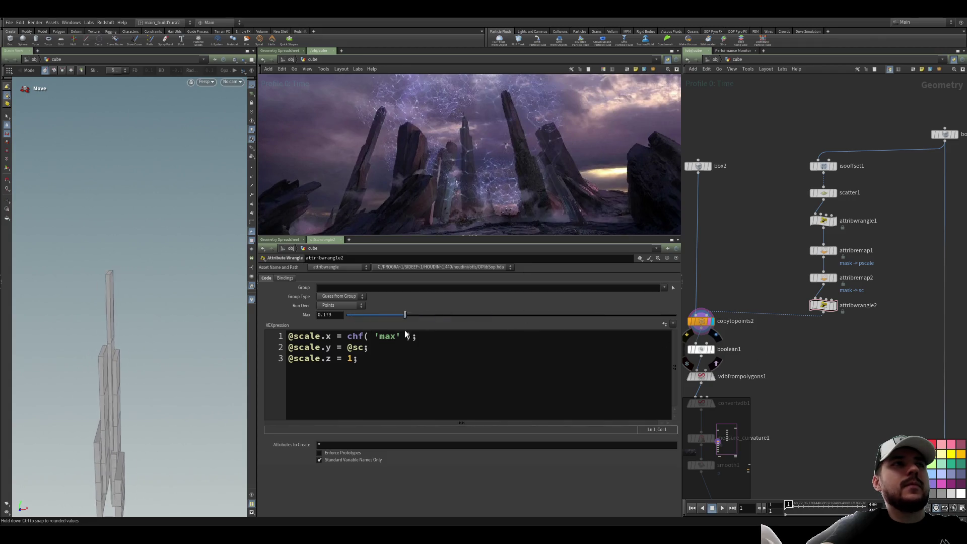
{"action": "key", "text": "ctrl+z"}
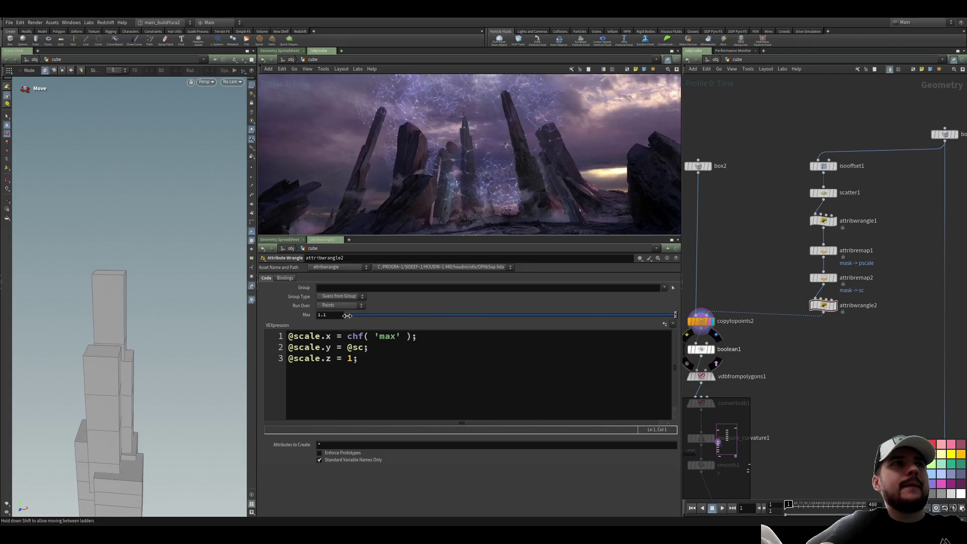
{"action": "key", "text": "Escape"}
{"action": "key", "text": "t"}
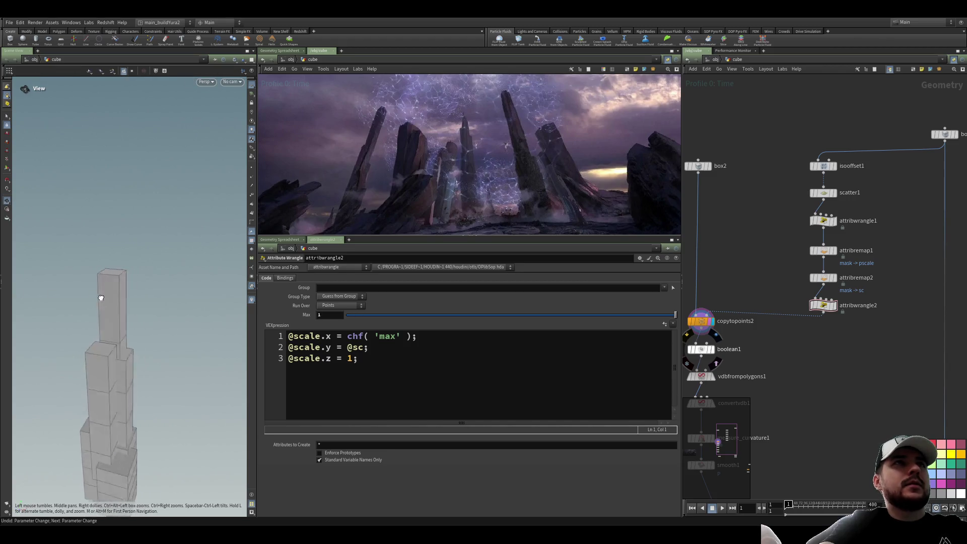
{"action": "key", "text": "h"}
{"action": "scroll", "coordinate": [821, 304], "scroll_direction": "up", "scroll_amount": 2}
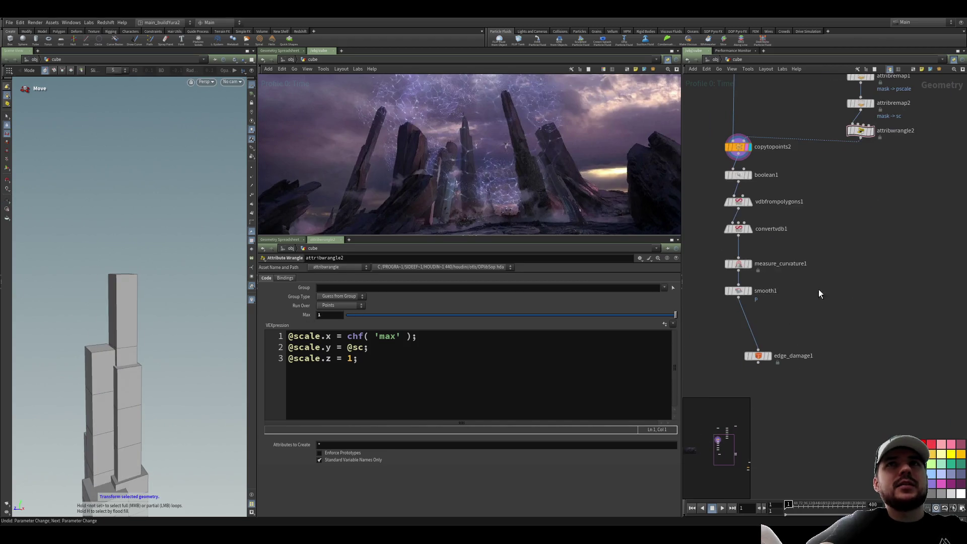
- Move the boolean-to-damage chain down to make room below copytopoints2
{"action": "key", "text": "l"}
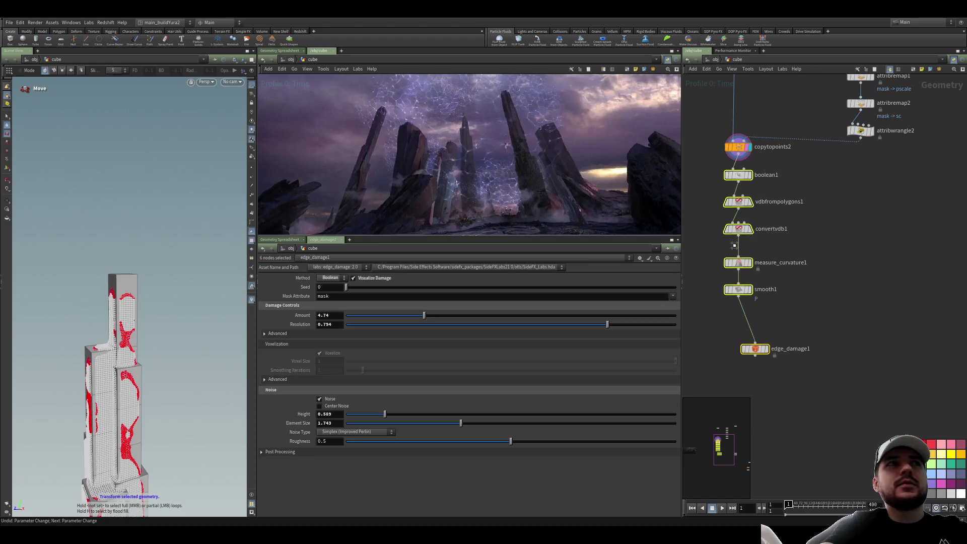
{"action": "left_click_drag", "start_coordinate": [740, 178], "coordinate": [740, 246]}
{"action": "left_click", "coordinate": [738, 146]}
{"action": "mouse_move", "coordinate": [767, 207]}
{"action": "middle_mouse_down"}
{"action": "mouse_move", "coordinate": [790, 268]}
{"action": "mouse_move", "coordinate": [784, 303]}
{"action": "middle_mouse_up"}
{"action": "key", "text": "ctrl+s"}
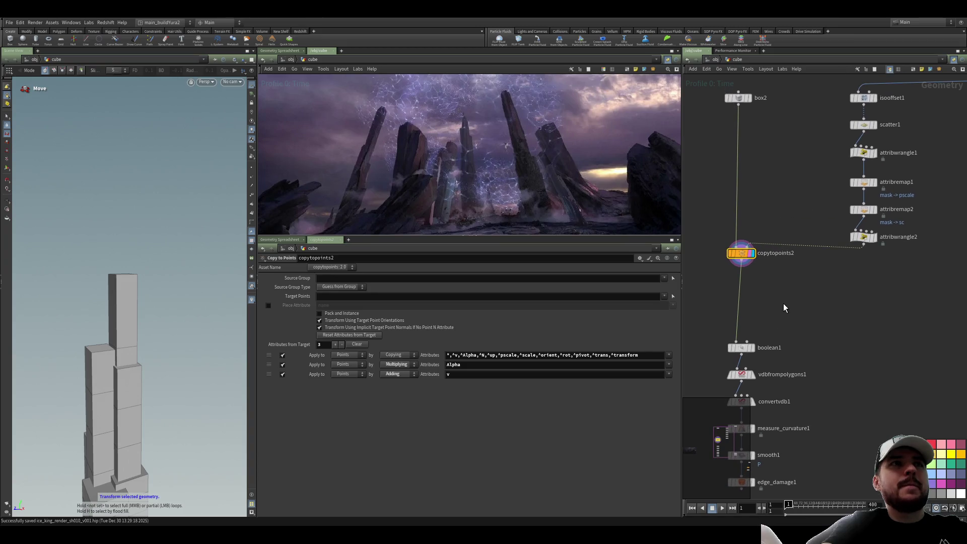
- Insert a PolyBevel between copytopoints2 and boolean1 with distance 3 and 1 division
{"action": "key", "text": "Tab"}
{"action": "type", "text": "polybevel"}
{"action": "key", "text": "Return"}
{"action": "left_click", "coordinate": [750, 287]}
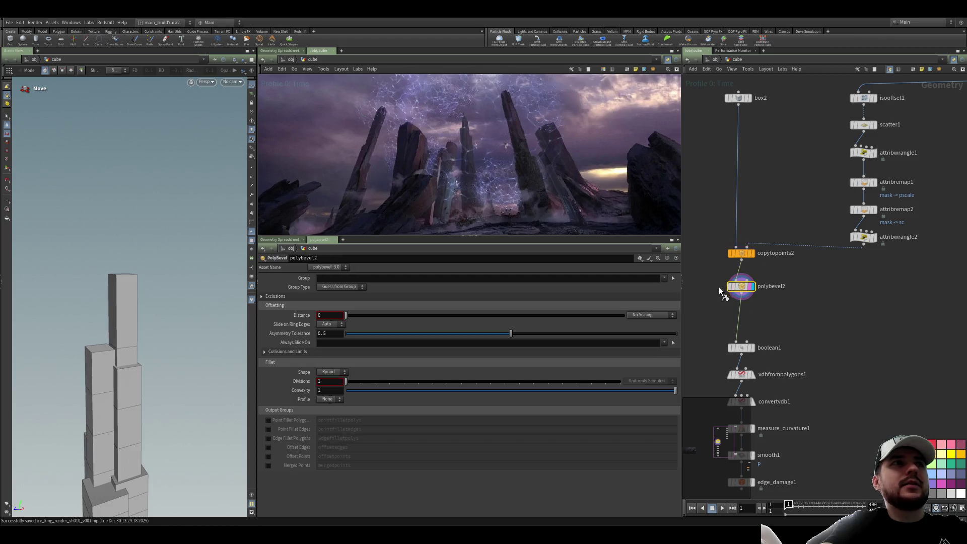
{"action": "left_click", "coordinate": [307, 296]}
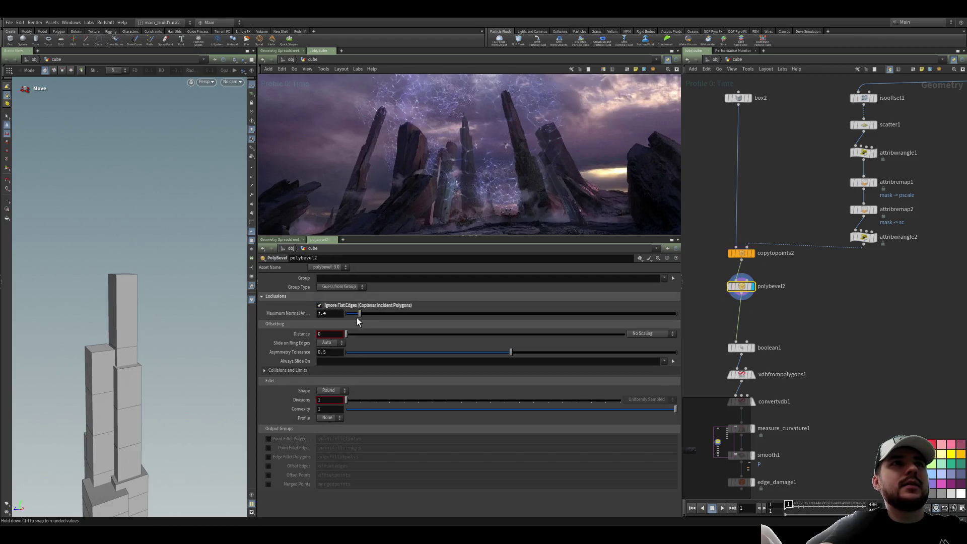
{"action": "mouse_move", "coordinate": [351, 334]}
{"action": "left_mouse_down"}
{"action": "mouse_move", "coordinate": [513, 345]}
{"action": "mouse_move", "coordinate": [624, 336]}
{"action": "left_mouse_up"}
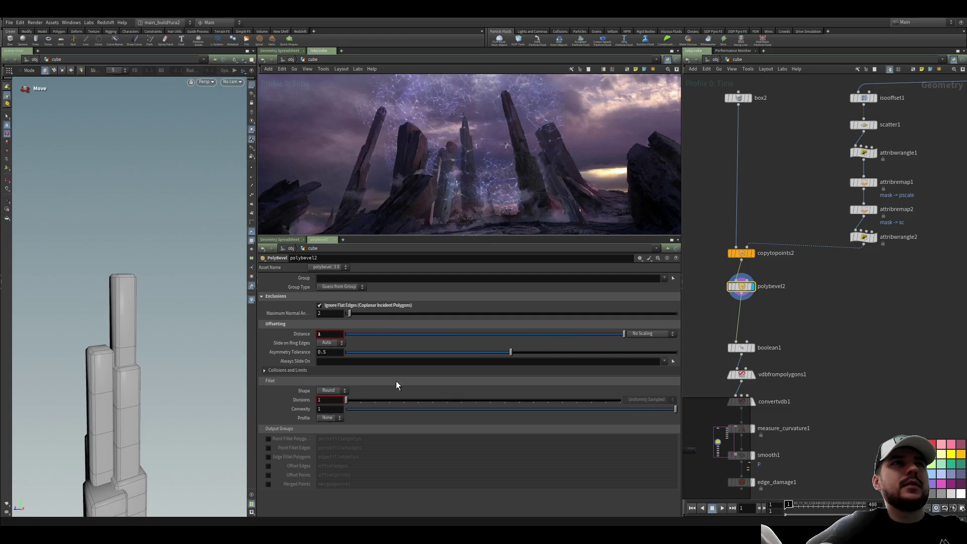
{"action": "mouse_move", "coordinate": [330, 331]}
{"action": "middle_mouse_down"}
{"action": "mouse_move", "coordinate": [378, 320]}
{"action": "mouse_move", "coordinate": [332, 319]}
{"action": "mouse_move", "coordinate": [345, 318]}
{"action": "middle_mouse_up"}
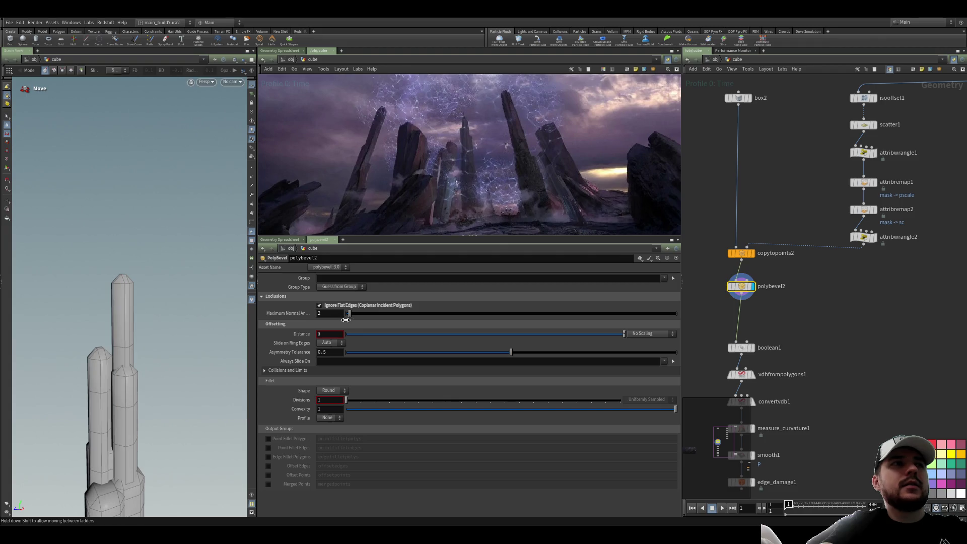
{"action": "mouse_move", "coordinate": [347, 403]}
{"action": "left_mouse_down"}
{"action": "mouse_move", "coordinate": [402, 403]}
{"action": "mouse_move", "coordinate": [351, 401]}
{"action": "left_mouse_up"}
- Fine-tune the bevel distance to about 2.8 while inspecting the bevelled towers
{"action": "key", "text": "Escape"}
{"action": "left_click_drag", "start_coordinate": [75, 384], "coordinate": [187, 345]}
{"action": "key", "text": "t"}
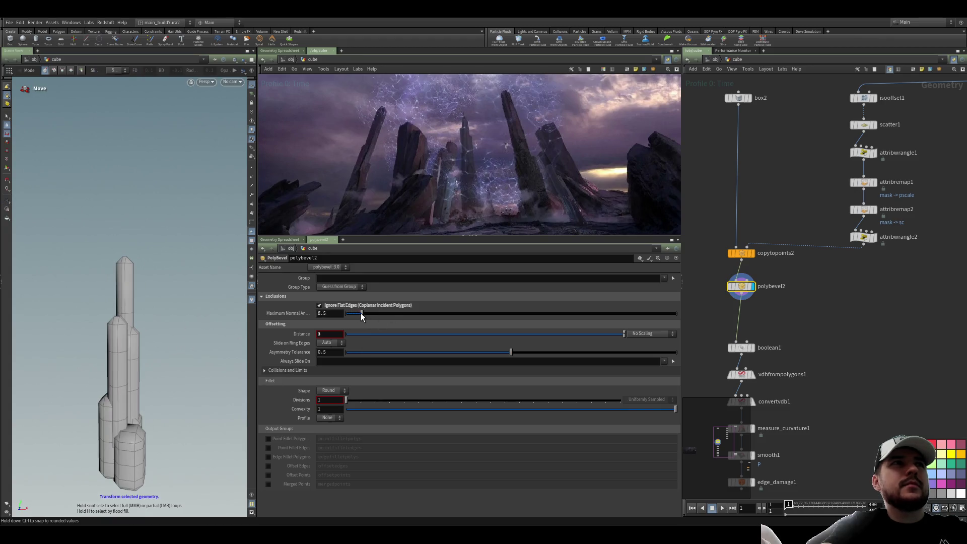
{"action": "mouse_move", "coordinate": [339, 333]}
{"action": "middle_mouse_down"}
{"action": "mouse_move", "coordinate": [492, 339]}
{"action": "mouse_move", "coordinate": [215, 333]}
{"action": "middle_mouse_up"}
{"action": "mouse_move", "coordinate": [215, 333]}
{"action": "left_mouse_down", "text": "alt"}
{"action": "mouse_move", "coordinate": [86, 339]}
{"action": "mouse_move", "coordinate": [207, 318]}
{"action": "mouse_move", "coordinate": [126, 317]}
{"action": "mouse_move", "coordinate": [161, 322]}
{"action": "left_mouse_up", "text": "alt"}
{"action": "scroll", "coordinate": [834, 307], "scroll_direction": "up", "scroll_amount": 1}
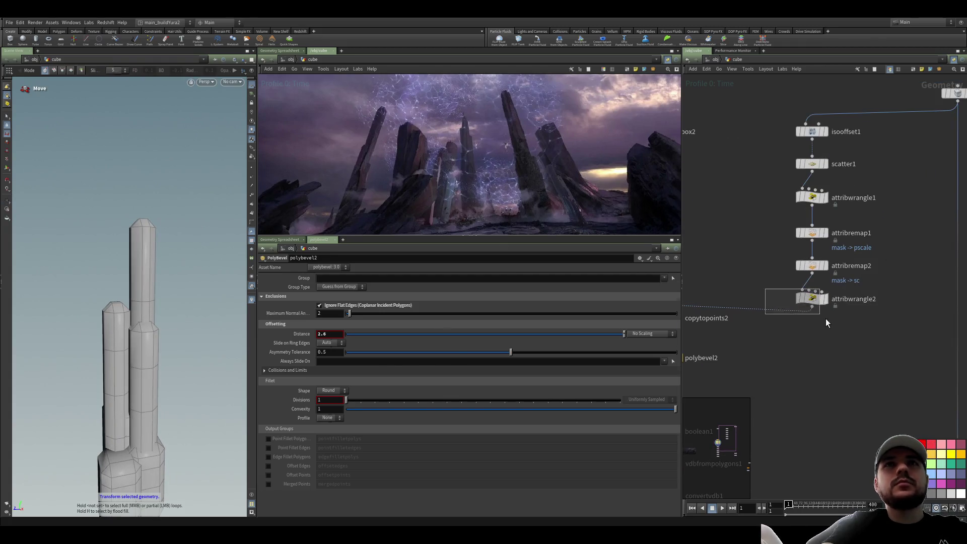
- Raise attribremap1's pscale Output Max to 1.4
{"action": "left_click", "coordinate": [812, 299]}
{"action": "left_click", "coordinate": [811, 265]}
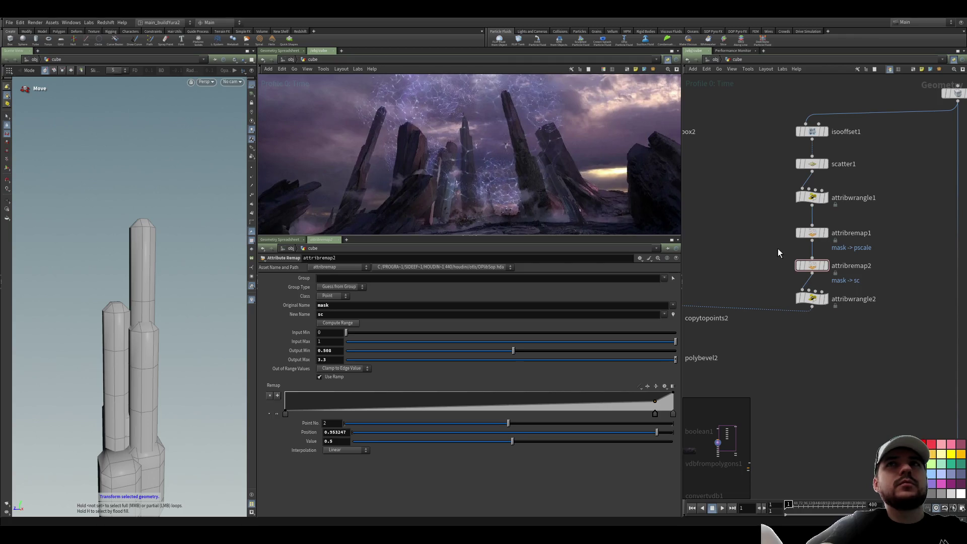
{"action": "key", "text": "Up"}
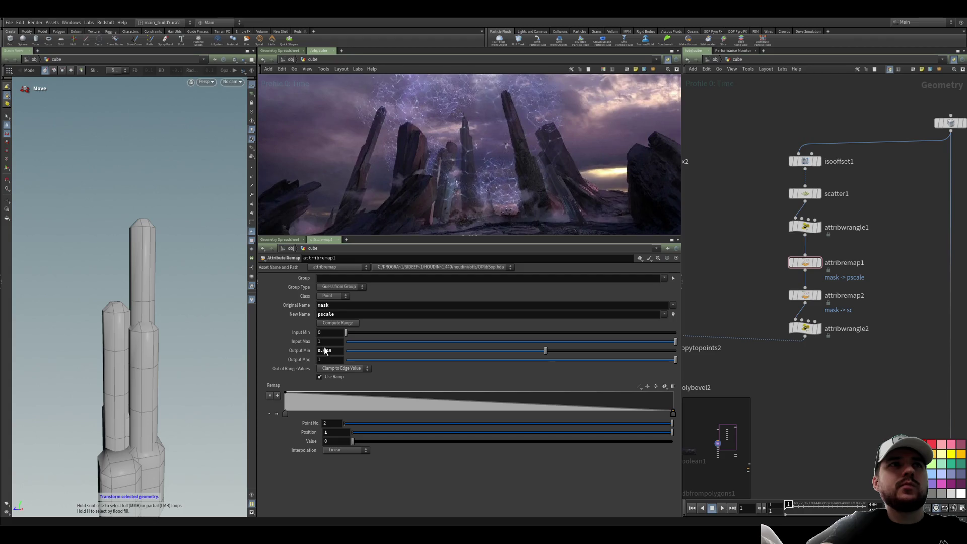
{"action": "middle_click_drag", "start_coordinate": [333, 361], "coordinate": [348, 364]}
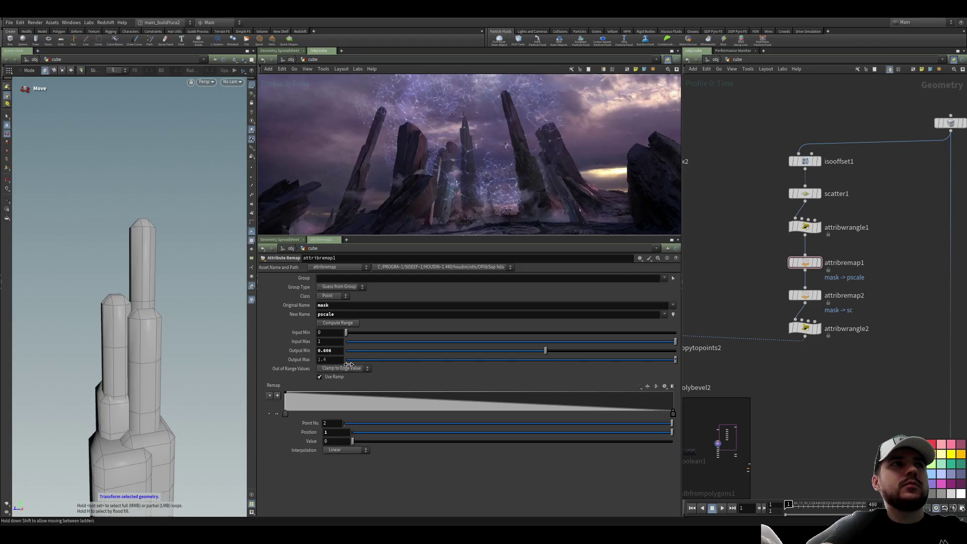
{"action": "left_click_drag", "start_coordinate": [161, 338], "coordinate": [237, 322], "text": "alt"}
- Set attribwrangle2's Max to 0.8
{"action": "left_click", "coordinate": [804, 328]}
{"action": "scroll", "coordinate": [775, 388], "scroll_direction": "down", "scroll_amount": 2}
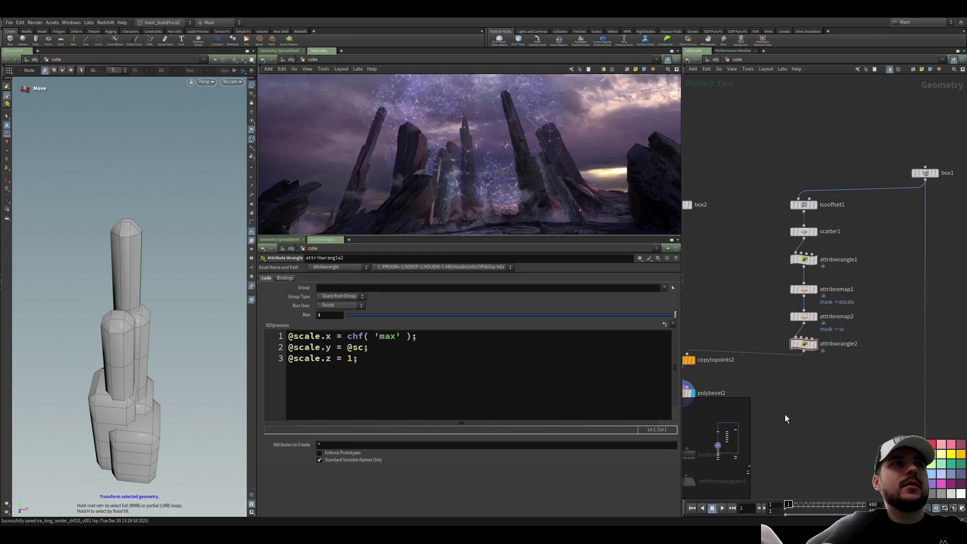
{"action": "key", "text": "Escape"}
{"action": "mouse_move", "coordinate": [190, 330]}
{"action": "left_mouse_down"}
{"action": "mouse_move", "coordinate": [90, 321]}
{"action": "mouse_move", "coordinate": [101, 325]}
{"action": "left_mouse_up"}
{"action": "key", "text": "t"}
{"action": "scroll", "coordinate": [842, 340], "scroll_direction": "up", "scroll_amount": 1}
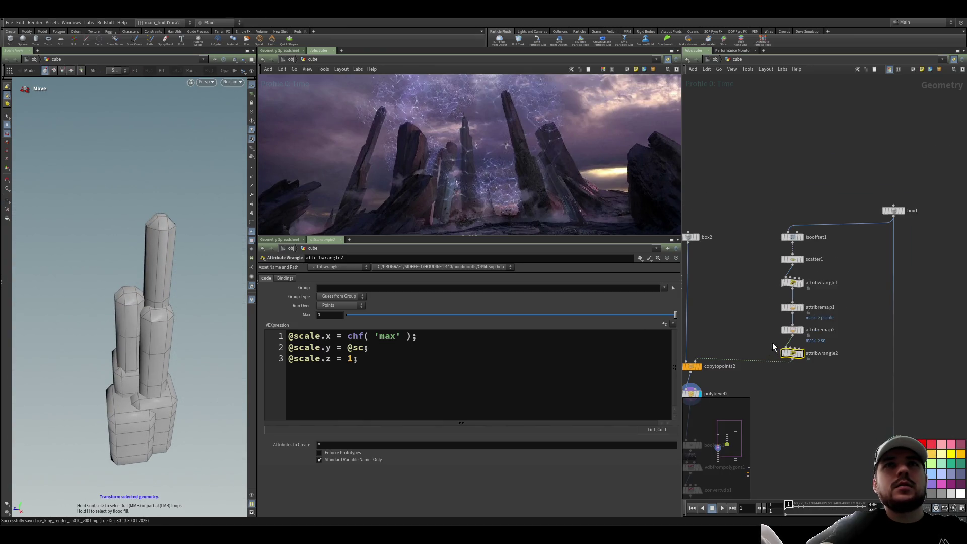
{"action": "double_click", "coordinate": [324, 315]}
{"action": "type", "text": "0.8"}
{"action": "key", "text": "Return"}
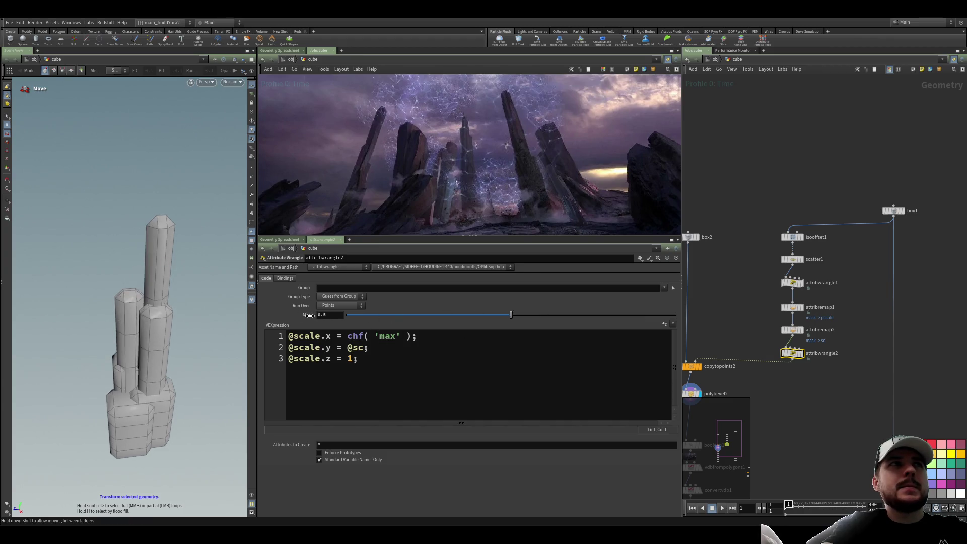
{"action": "key", "text": "Escape"}
{"action": "left_click_drag", "start_coordinate": [202, 315], "coordinate": [181, 317]}
- Enlarge box2's Size Z to about 15.8 for deeper blocks, and save the scene
{"action": "middle_click_drag", "start_coordinate": [756, 351], "coordinate": [792, 330]}
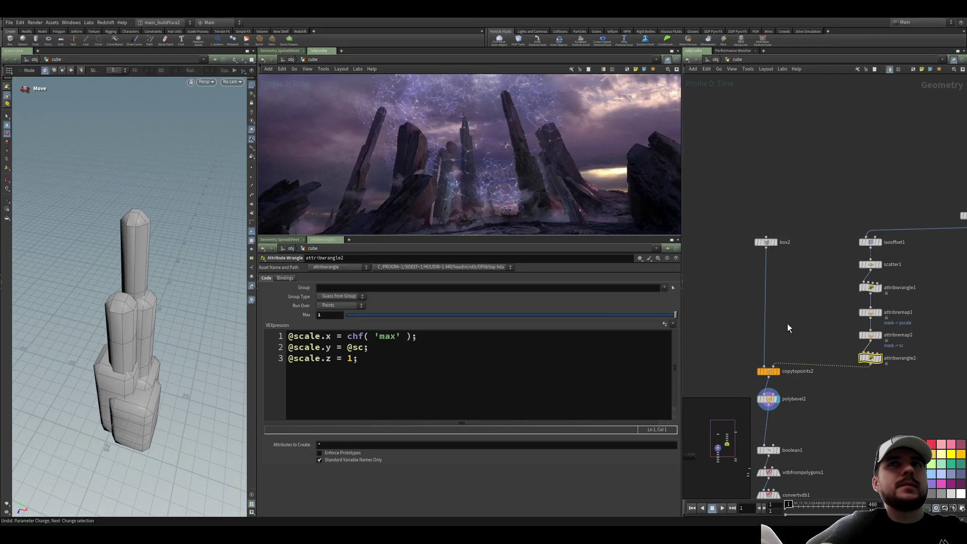
{"action": "left_click", "coordinate": [765, 241]}
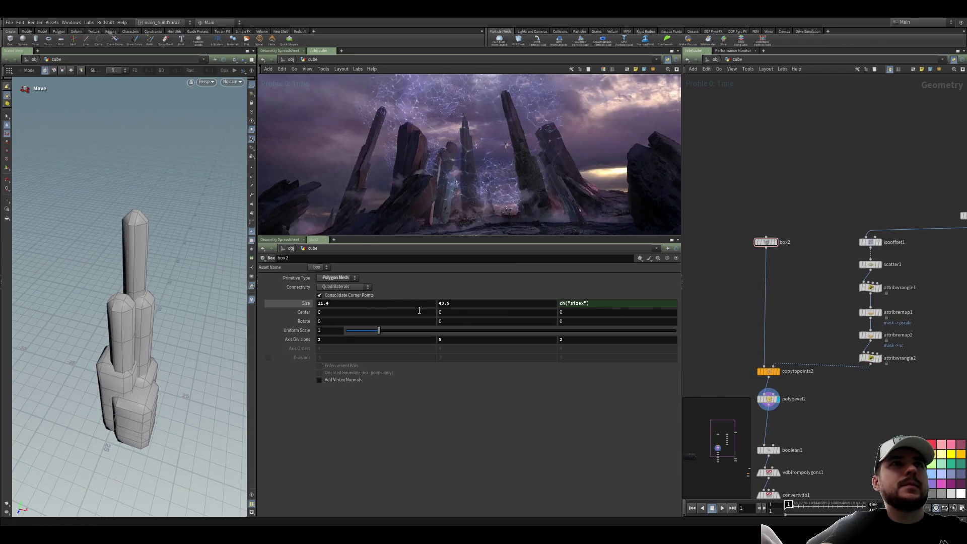
{"action": "mouse_move", "coordinate": [563, 303]}
{"action": "middle_mouse_down"}
{"action": "mouse_move", "coordinate": [521, 300]}
{"action": "mouse_move", "coordinate": [649, 305]}
{"action": "middle_mouse_up"}
{"action": "middle_click_drag", "start_coordinate": [319, 301], "coordinate": [318, 301]}
{"action": "key", "text": "Escape"}
{"action": "mouse_move", "coordinate": [134, 287]}
{"action": "left_mouse_down"}
{"action": "mouse_move", "coordinate": [82, 308]}
{"action": "mouse_move", "coordinate": [179, 280]}
{"action": "mouse_move", "coordinate": [159, 273]}
{"action": "mouse_move", "coordinate": [167, 307]}
{"action": "mouse_move", "coordinate": [174, 297]}
{"action": "left_mouse_up"}
{"action": "key", "text": "ctrl+s"}
{"action": "middle_click_drag", "start_coordinate": [697, 359], "coordinate": [695, 304]}
{"action": "left_click", "coordinate": [778, 344]}
{"action": "scroll", "coordinate": [720, 355], "scroll_direction": "up", "scroll_amount": 2}
{"action": "scroll", "coordinate": [732, 377], "scroll_direction": "up", "scroll_amount": 2}
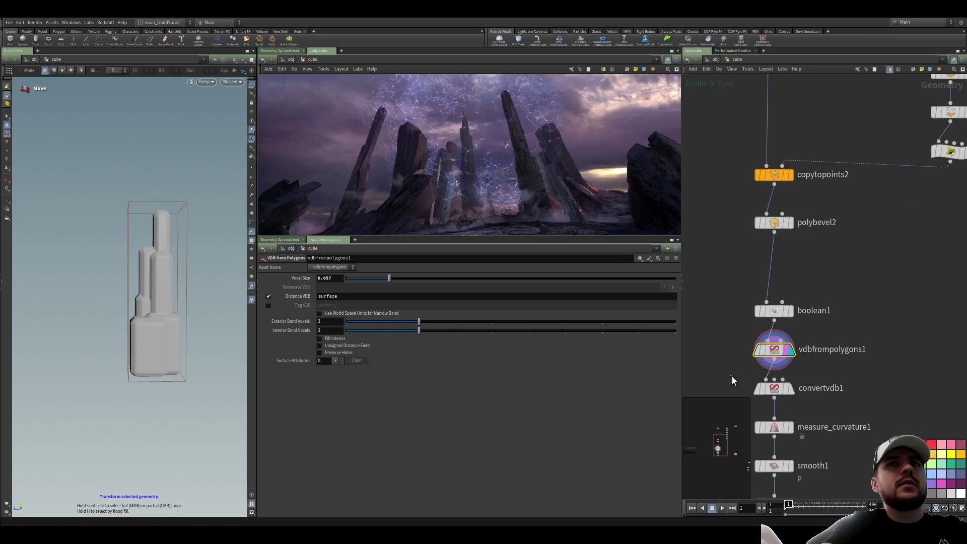
- Insert a vdbsmooth1 node between vdbfrompolygons1 and convertvdb1, testing radius 2 but keeping 1
{"action": "left_click", "coordinate": [779, 388]}
{"action": "scroll", "coordinate": [718, 302], "scroll_direction": "down", "scroll_amount": 2}
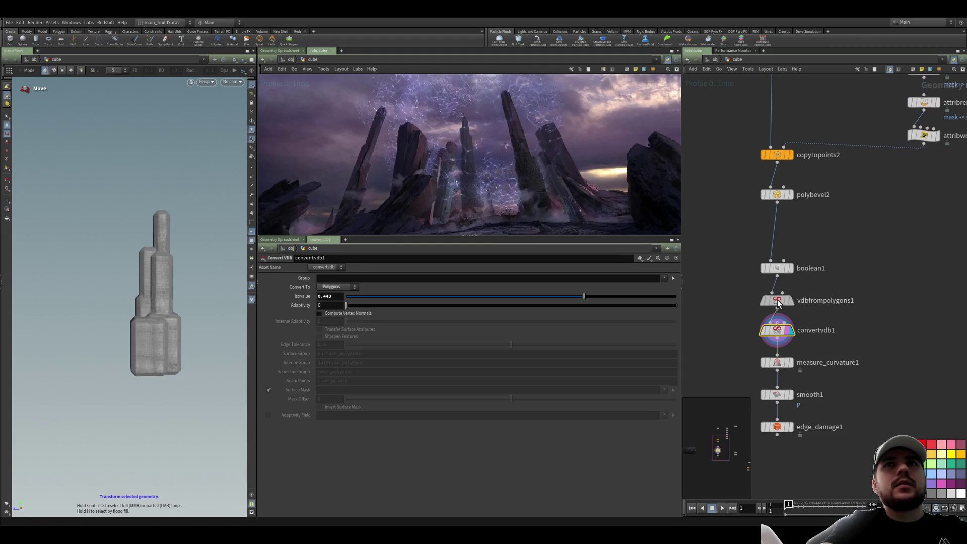
{"action": "left_click_drag", "start_coordinate": [773, 280], "coordinate": [790, 302]}
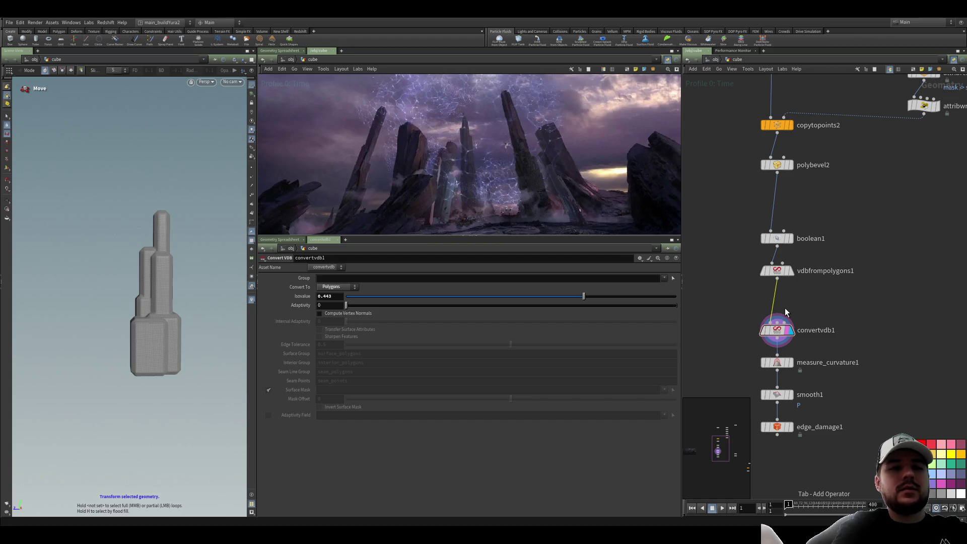
{"action": "key", "text": "Tab"}
{"action": "type", "text": "vdbsmooth"}
{"action": "key", "text": "Return"}
{"action": "left_click", "coordinate": [784, 307]}
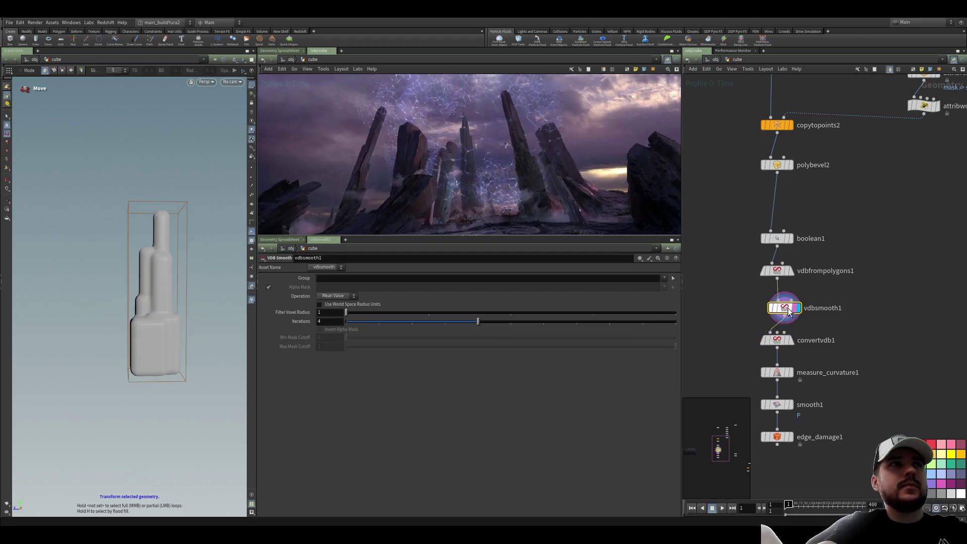
{"action": "mouse_move", "coordinate": [348, 312]}
{"action": "left_mouse_down"}
{"action": "mouse_move", "coordinate": [500, 318]}
{"action": "mouse_move", "coordinate": [358, 313]}
{"action": "left_mouse_up"}
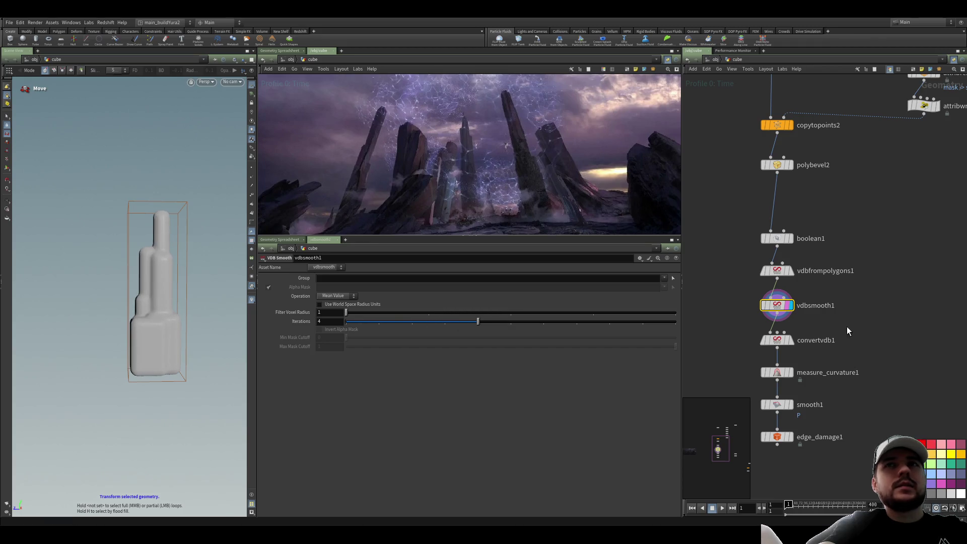
{"action": "left_click", "coordinate": [777, 340]}
{"action": "mouse_move", "coordinate": [191, 302]}
{"action": "left_mouse_down", "text": "alt"}
{"action": "mouse_move", "coordinate": [205, 309]}
{"action": "mouse_move", "coordinate": [151, 323]}
{"action": "left_mouse_up", "text": "alt"}
{"action": "left_click", "coordinate": [777, 373]}
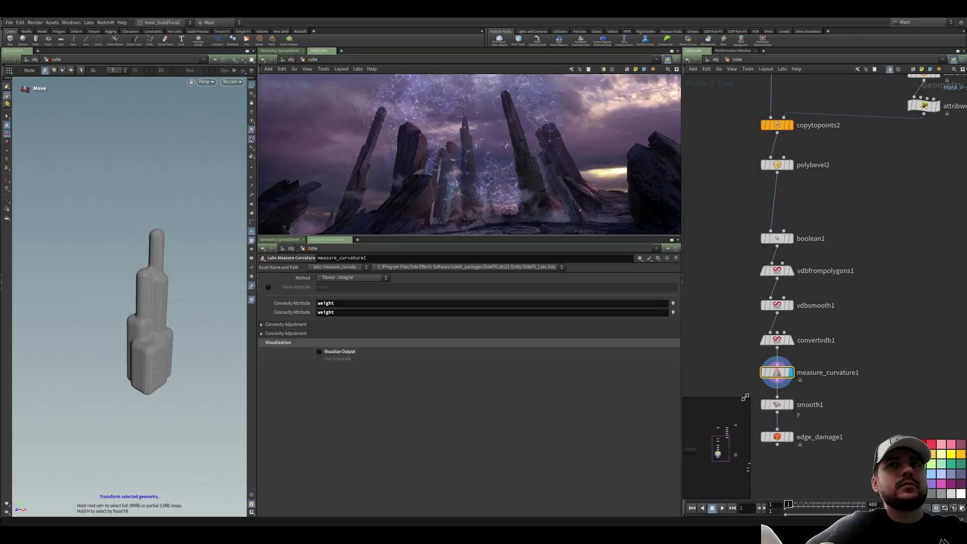
- Tune measure_curvature1: Multiplier 4.37, Blur Amount back to 1, Remap Range right key adjusted
{"action": "left_click", "coordinate": [786, 406]}
{"action": "middle_click_drag", "start_coordinate": [802, 414], "coordinate": [800, 389]}
{"action": "left_click", "coordinate": [787, 348]}
{"action": "left_click_drag", "start_coordinate": [379, 334], "coordinate": [490, 334]}
{"action": "left_click_drag", "start_coordinate": [349, 344], "coordinate": [382, 347]}
{"action": "left_click_drag", "start_coordinate": [520, 360], "coordinate": [352, 371]}
{"action": "mouse_move", "coordinate": [661, 386]}
{"action": "left_mouse_down"}
{"action": "mouse_move", "coordinate": [403, 365]}
{"action": "mouse_move", "coordinate": [673, 381]}
{"action": "left_mouse_up"}
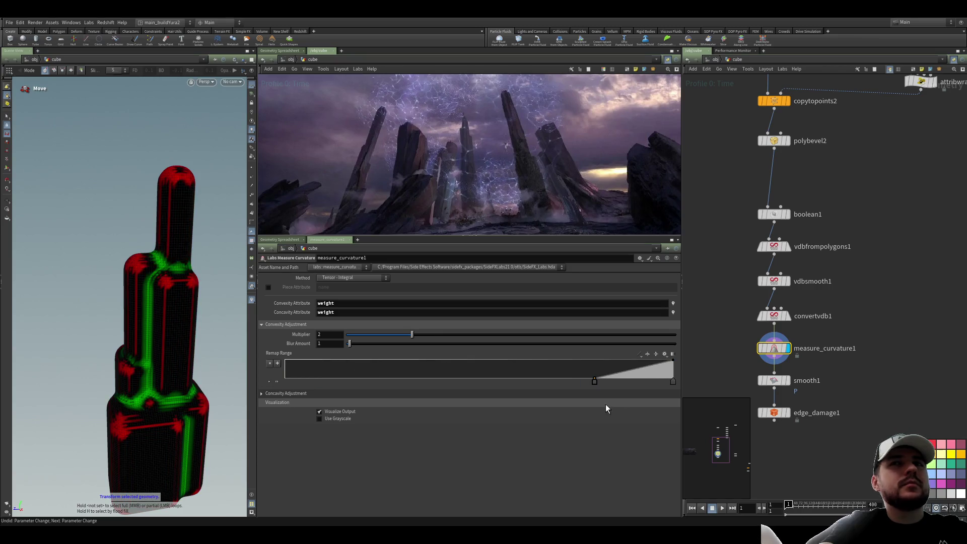
- Display edge_damage1 and orbit around the spire to inspect the red damage patches
{"action": "left_click", "coordinate": [770, 383]}
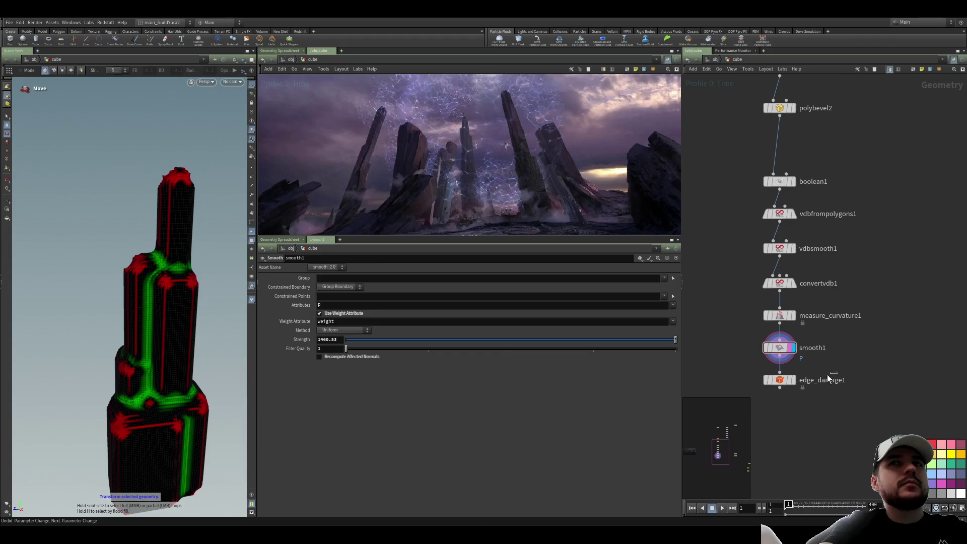
{"action": "left_click", "coordinate": [778, 384]}
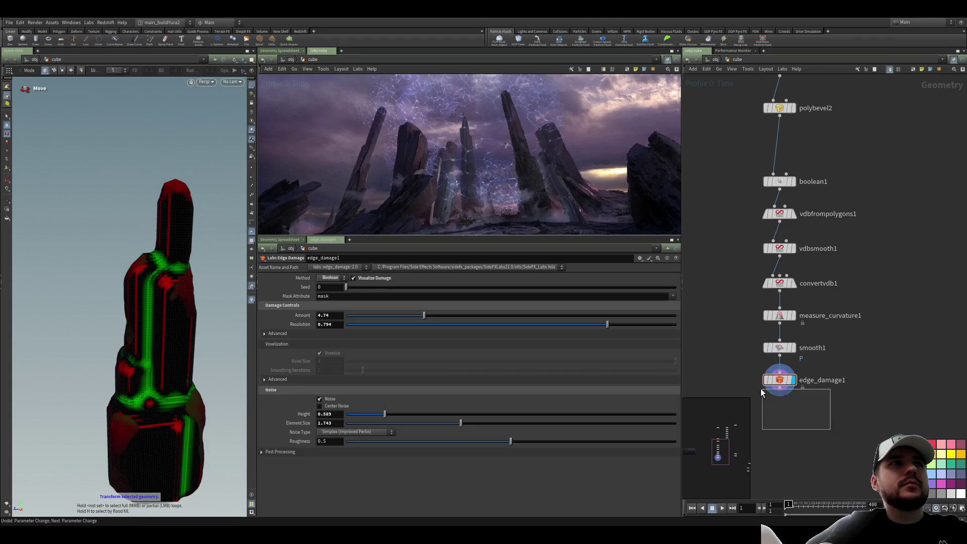
{"action": "left_click_drag", "start_coordinate": [757, 379], "coordinate": [757, 375]}
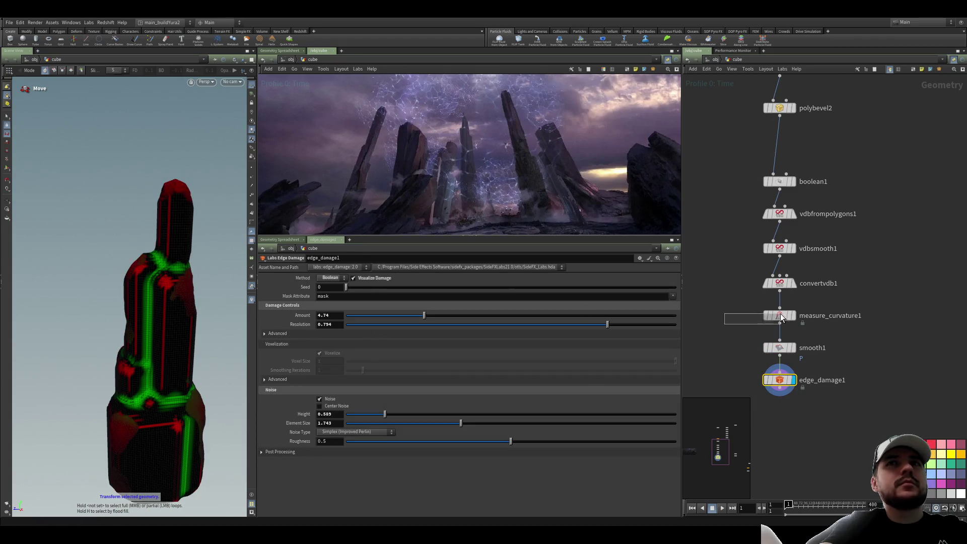
{"action": "left_click", "coordinate": [770, 318]}
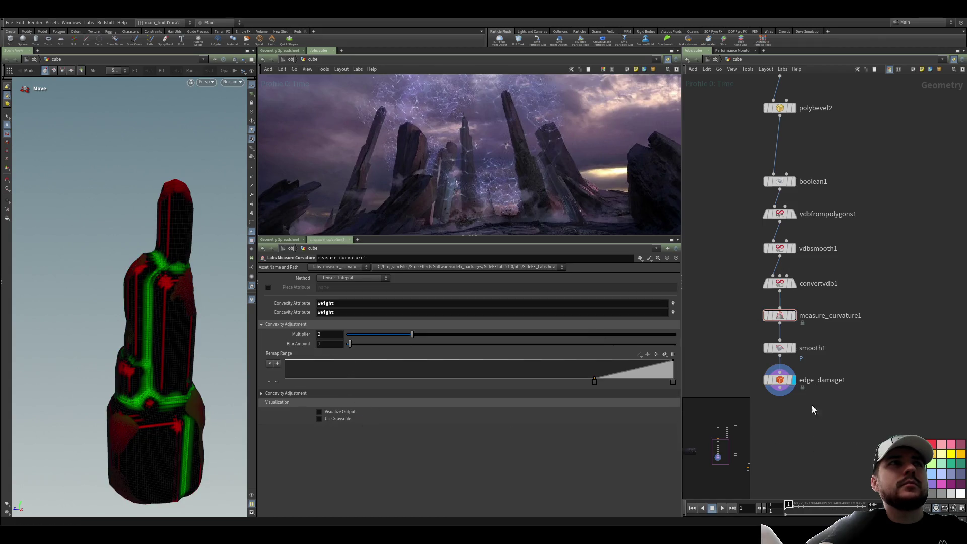
{"action": "left_click", "coordinate": [774, 331]}
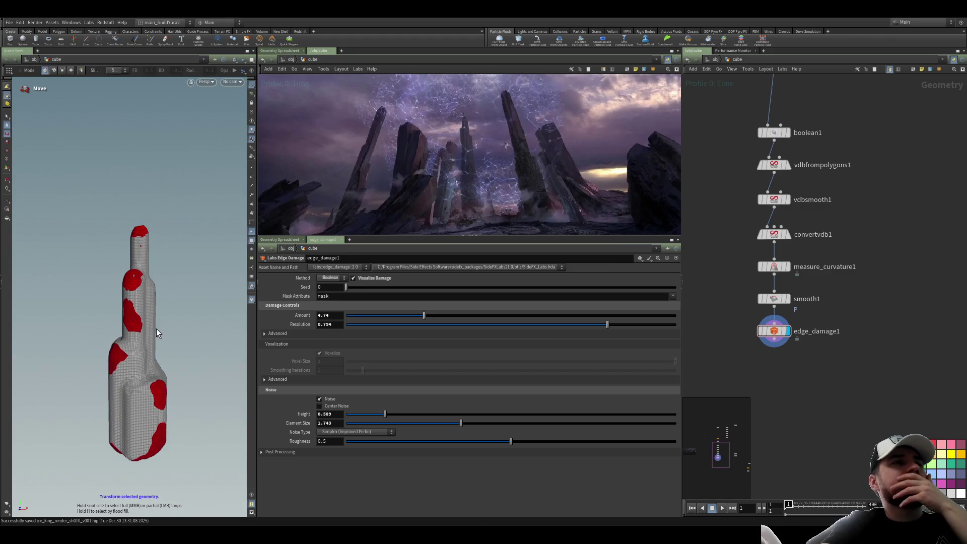
{"action": "key", "text": "Escape"}
{"action": "left_click_drag", "start_coordinate": [146, 292], "coordinate": [186, 320]}
{"action": "key", "text": "t"}
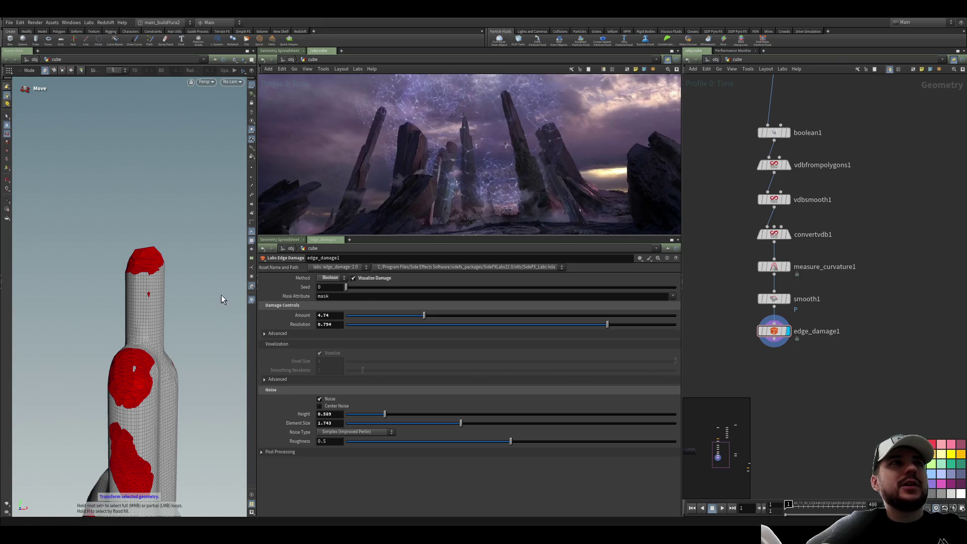
{"action": "left_click_drag", "start_coordinate": [164, 319], "coordinate": [180, 249], "text": "alt"}
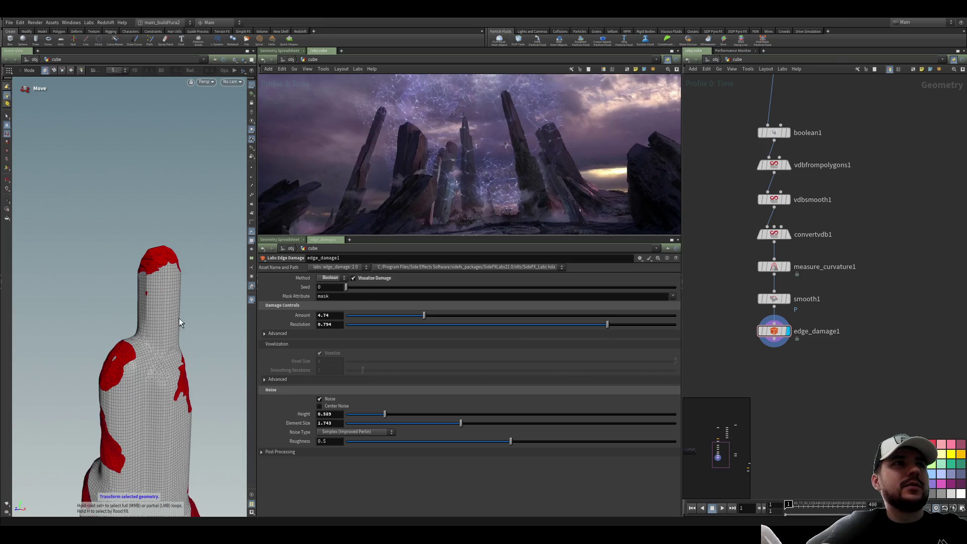
{"action": "key", "text": "Escape"}
{"action": "mouse_move", "coordinate": [204, 315]}
{"action": "left_mouse_down"}
{"action": "mouse_move", "coordinate": [164, 305]}
{"action": "mouse_move", "coordinate": [153, 216]}
{"action": "mouse_move", "coordinate": [153, 382]}
{"action": "mouse_move", "coordinate": [207, 325]}
{"action": "left_mouse_up"}
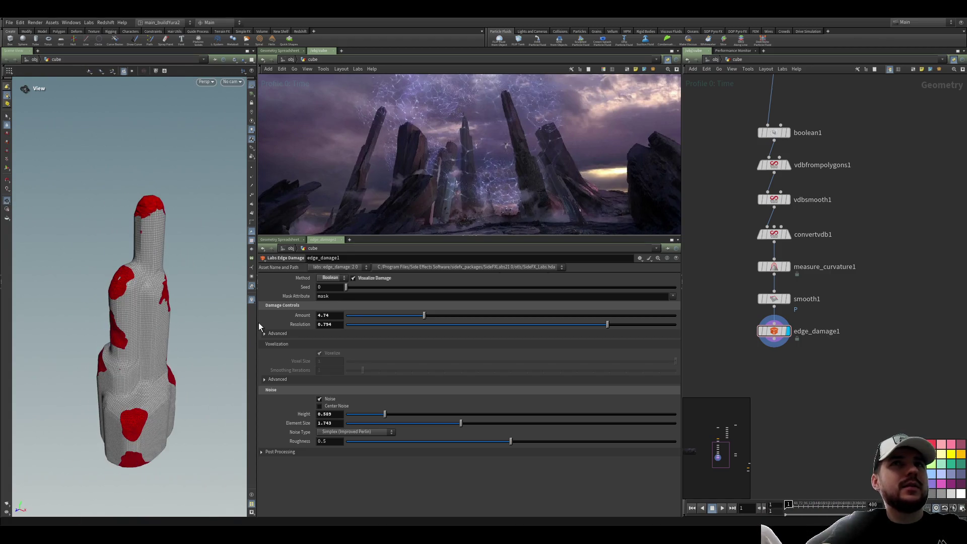
- Move edge_damage1 below smooth1 and display smooth1's undamaged spire
{"action": "left_click_drag", "start_coordinate": [773, 331], "coordinate": [773, 358]}
{"action": "left_click", "coordinate": [786, 298]}
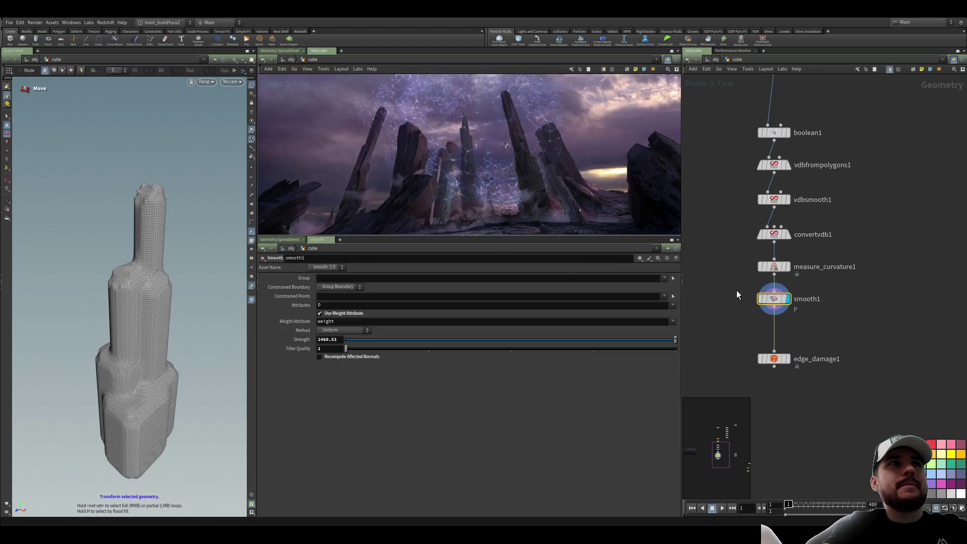
{"action": "key", "text": "Escape"}
{"action": "mouse_move", "coordinate": [146, 252]}
{"action": "left_mouse_down"}
{"action": "mouse_move", "coordinate": [161, 282]}
{"action": "mouse_move", "coordinate": [142, 365]}
{"action": "left_mouse_up"}
{"action": "key", "text": "t"}
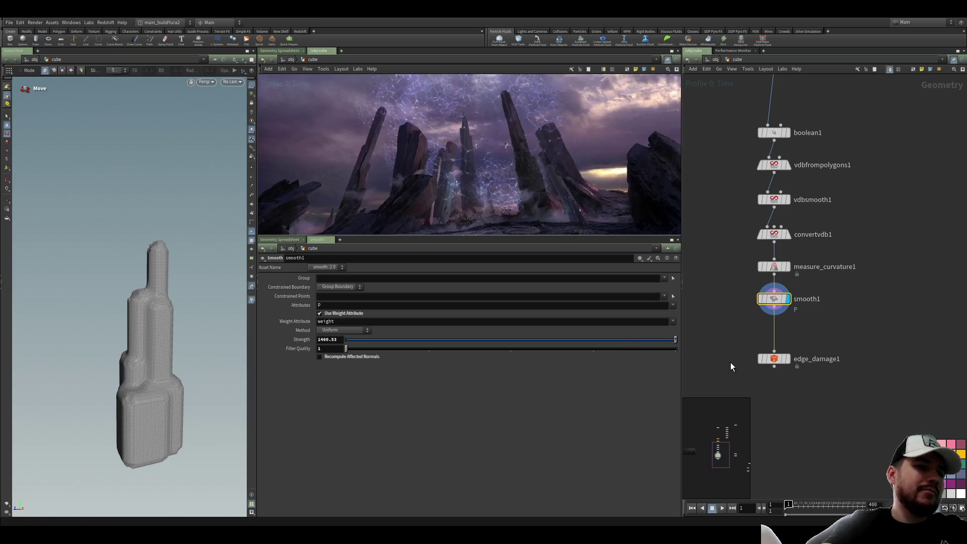
- Lay out the polybevel2-to-smooth1 and isooffset1-to-attribwrangle2 chains evenly, then save
{"action": "mouse_move", "coordinate": [805, 363]}
{"action": "left_mouse_down"}
{"action": "mouse_move", "coordinate": [785, 363]}
{"action": "mouse_move", "coordinate": [751, 168]}
{"action": "left_mouse_up"}
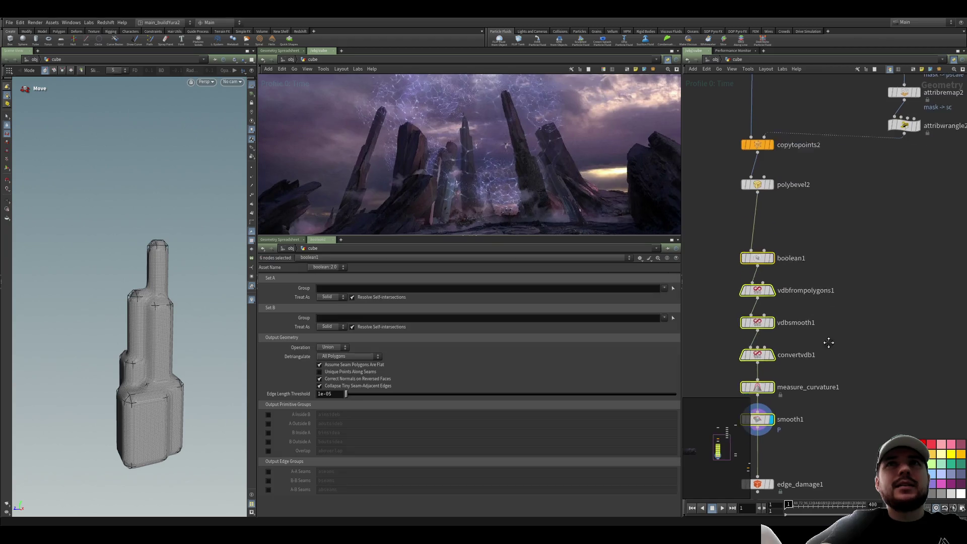
{"action": "scroll", "coordinate": [752, 169], "scroll_direction": "down", "scroll_amount": 2}
{"action": "scroll", "coordinate": [716, 246], "scroll_direction": "down", "scroll_amount": 1}
{"action": "left_click_drag", "start_coordinate": [716, 245], "coordinate": [821, 432]}
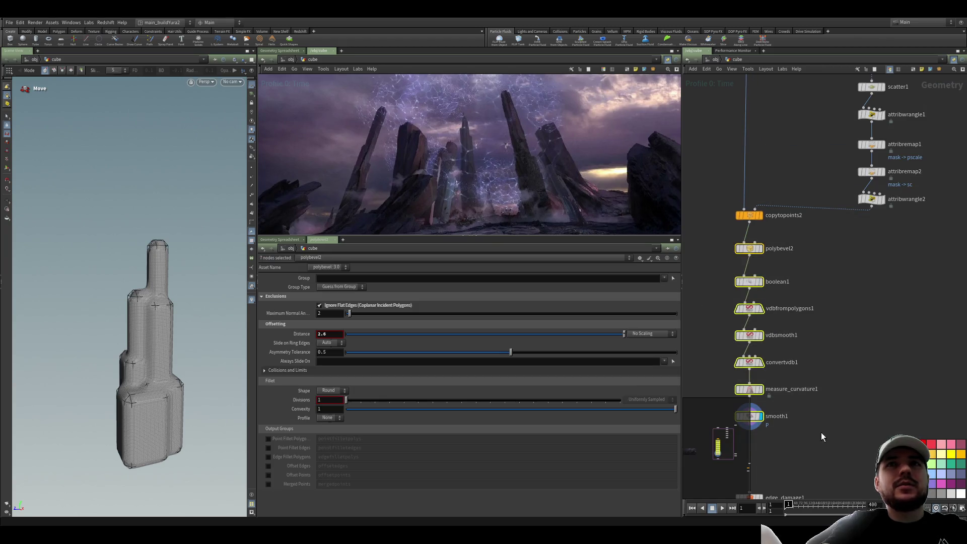
{"action": "key", "text": "l"}
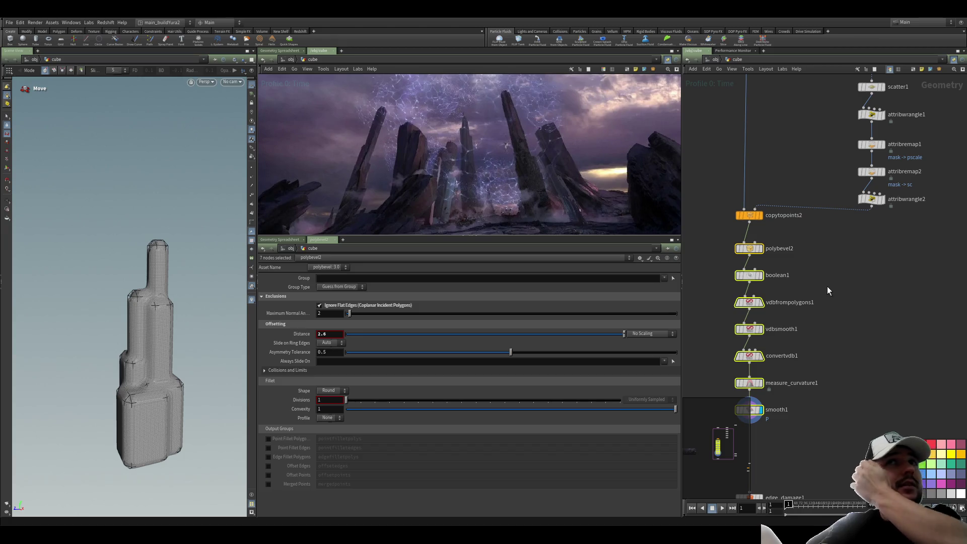
{"action": "key", "text": "l"}
{"action": "scroll", "coordinate": [808, 291], "scroll_direction": "down", "scroll_amount": 2}
{"action": "left_click_drag", "start_coordinate": [846, 237], "coordinate": [794, 333]}
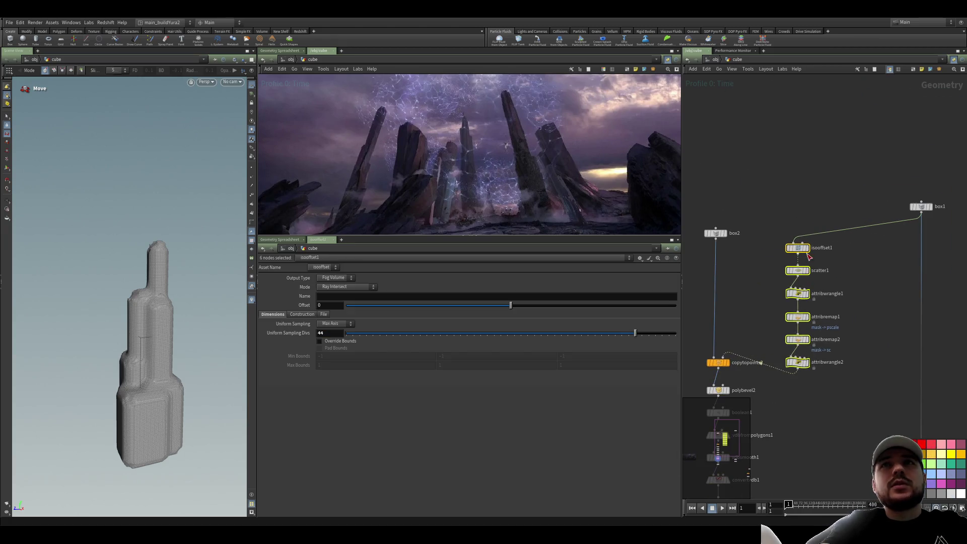
{"action": "key", "text": "l"}
{"action": "left_click", "coordinate": [728, 288]}
{"action": "key", "text": "l"}
{"action": "key", "text": "ctrl+s"}
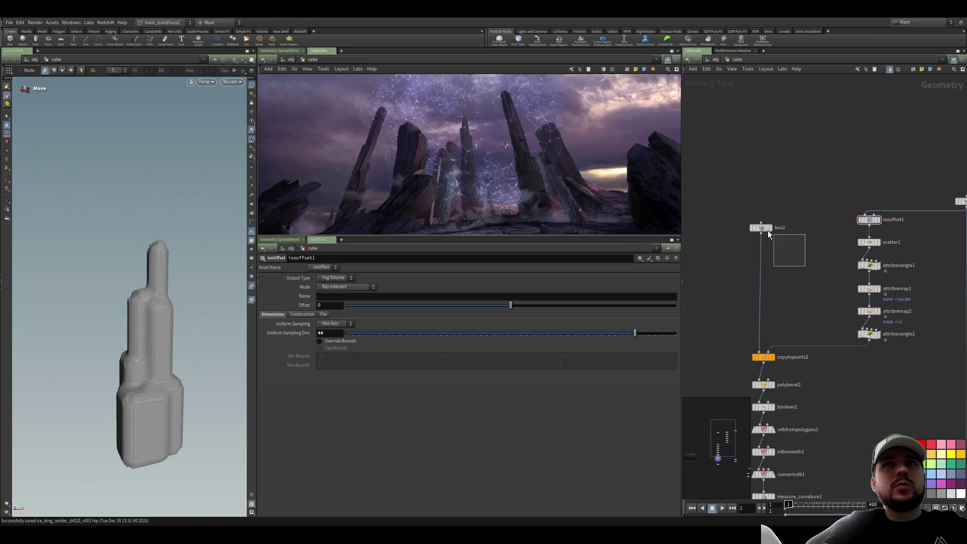
- Inspect box2's settings, then select smooth1 to show its parameters
{"action": "left_click", "coordinate": [767, 231]}
{"action": "middle_click_drag", "start_coordinate": [767, 237], "coordinate": [780, 126]}
{"action": "key", "text": "Escape"}
{"action": "scroll", "coordinate": [200, 319], "scroll_direction": "up", "scroll_amount": 3}
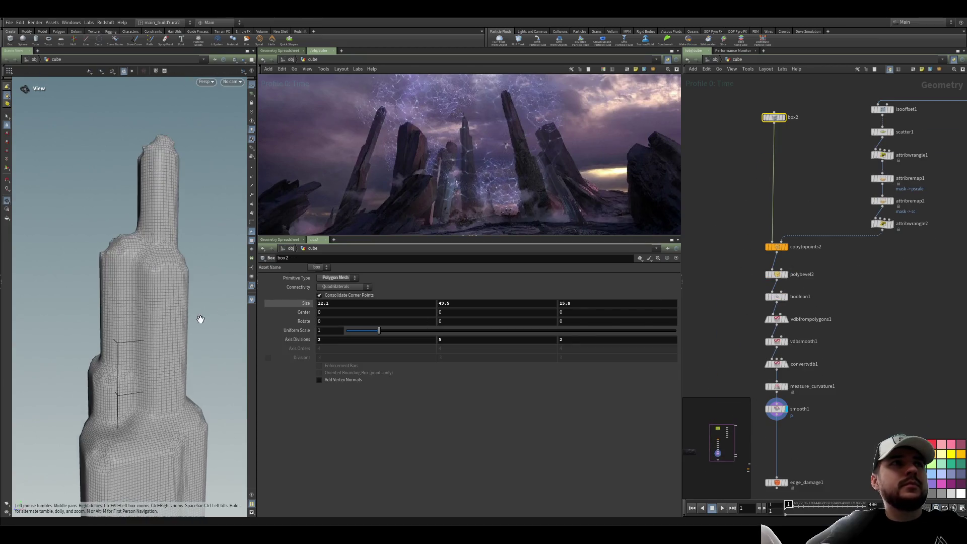
{"action": "left_click_drag", "start_coordinate": [201, 319], "coordinate": [159, 317]}
{"action": "key", "text": "t"}
{"action": "middle_click_drag", "start_coordinate": [725, 373], "coordinate": [730, 311]}
{"action": "left_click", "coordinate": [780, 345]}
{"action": "left_click_drag", "start_coordinate": [824, 376], "coordinate": [828, 379]}
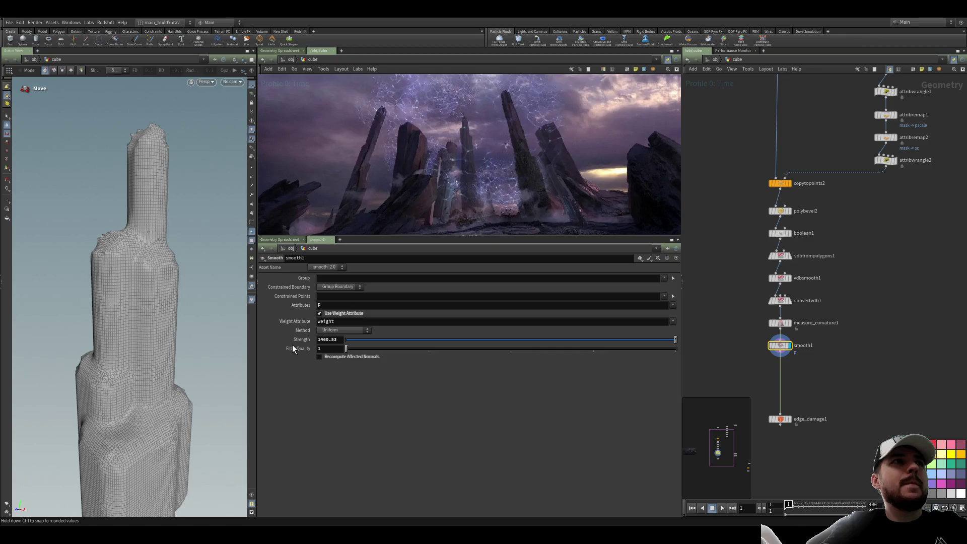
- Try smooth1 Strength at 50, 390 and 990 before settling at 670
{"action": "left_click_drag", "start_coordinate": [370, 341], "coordinate": [675, 348]}
{"action": "middle_click_drag", "start_coordinate": [339, 313], "coordinate": [450, 319]}
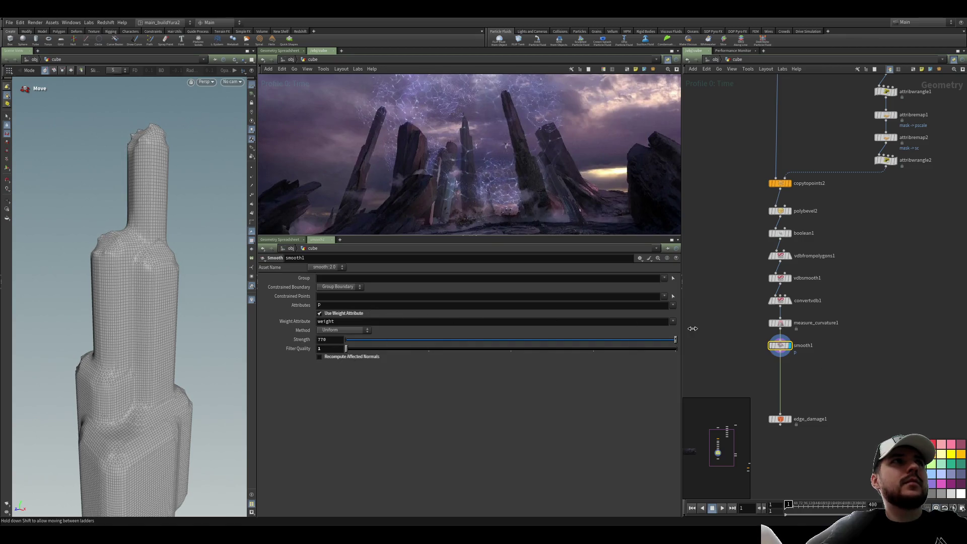
{"action": "middle_click_drag", "start_coordinate": [382, 308], "coordinate": [609, 326]}
{"action": "middle_click_drag", "start_coordinate": [498, 318], "coordinate": [630, 324]}
{"action": "scroll", "coordinate": [107, 319], "scroll_direction": "down", "scroll_amount": 3}
{"action": "left_click_drag", "start_coordinate": [108, 319], "coordinate": [134, 294], "text": "alt"}
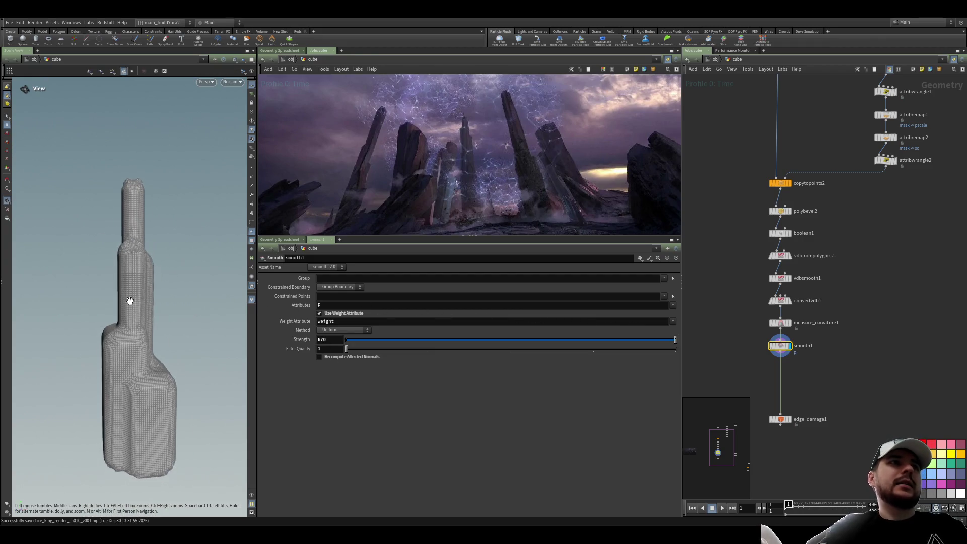
{"action": "scroll", "coordinate": [130, 330], "scroll_direction": "up", "scroll_amount": 5}
{"action": "scroll", "coordinate": [738, 334], "scroll_direction": "up", "scroll_amount": 1}
{"action": "scroll", "coordinate": [738, 333], "scroll_direction": "up", "scroll_amount": 1}
{"action": "key", "text": "Up"}
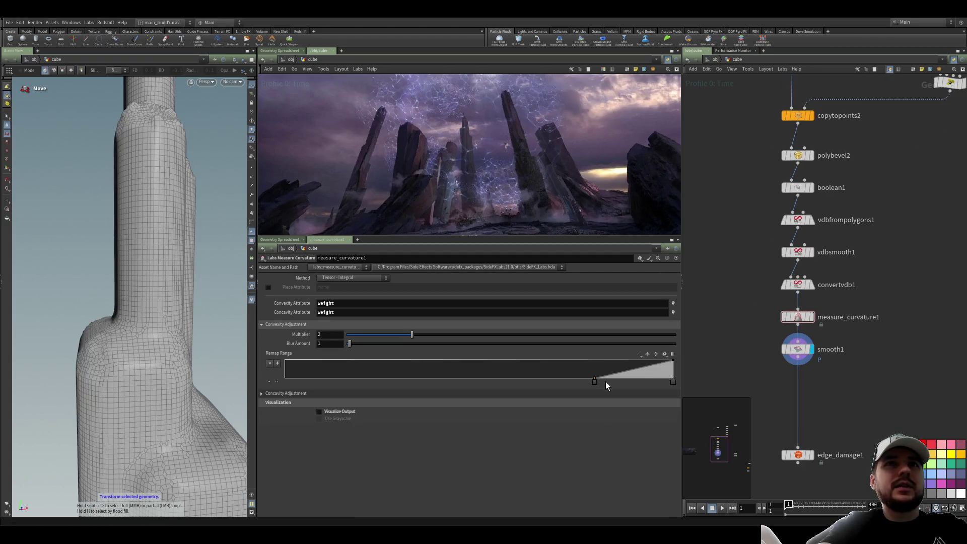
- Shift the curvature Remap Range ramp key left and orbit to inspect the tower
{"action": "mouse_move", "coordinate": [595, 382]}
{"action": "left_mouse_down"}
{"action": "mouse_move", "coordinate": [293, 381]}
{"action": "mouse_move", "coordinate": [440, 383]}
{"action": "left_mouse_up"}
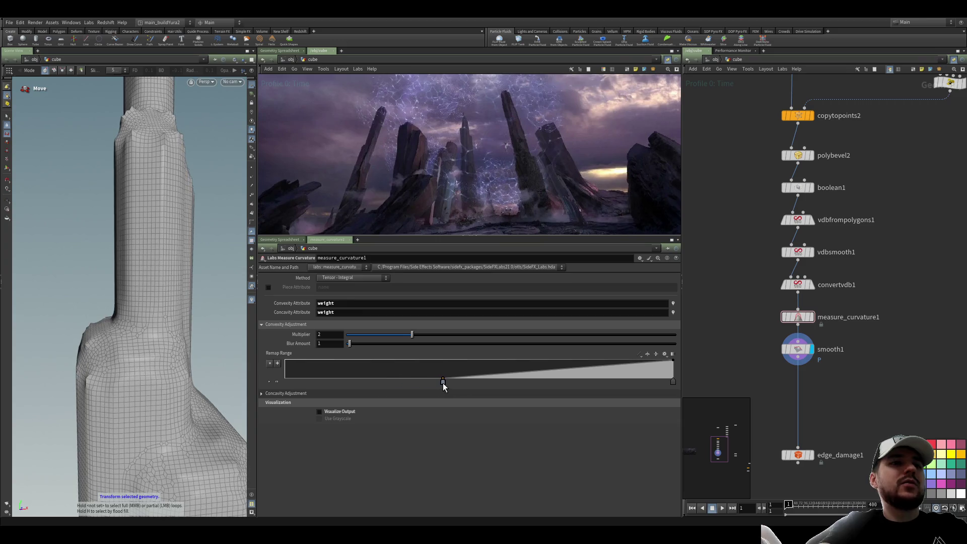
{"action": "key", "text": "Escape"}
{"action": "scroll", "coordinate": [17, 358], "scroll_direction": "down", "scroll_amount": 5}
{"action": "left_click_drag", "start_coordinate": [17, 358], "coordinate": [128, 343]}
{"action": "scroll", "coordinate": [195, 313], "scroll_direction": "up", "scroll_amount": 2}
{"action": "scroll", "coordinate": [168, 362], "scroll_direction": "up", "scroll_amount": 1}
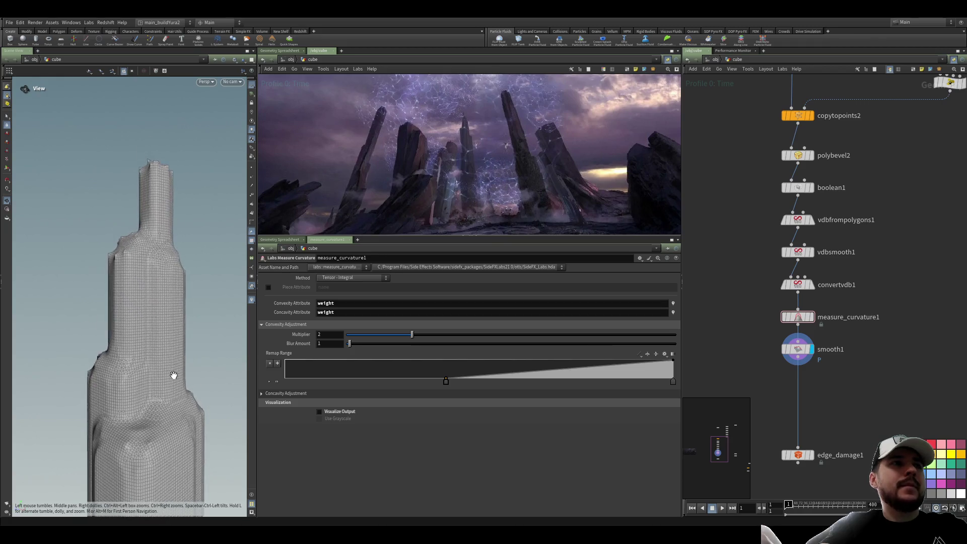
{"action": "scroll", "coordinate": [154, 311], "scroll_direction": "up", "scroll_amount": 4}
{"action": "scroll", "coordinate": [154, 310], "scroll_direction": "down", "scroll_amount": 4}
{"action": "mouse_move", "coordinate": [156, 317]}
{"action": "left_mouse_down"}
{"action": "mouse_move", "coordinate": [151, 339]}
{"action": "mouse_move", "coordinate": [161, 341]}
{"action": "left_mouse_up"}
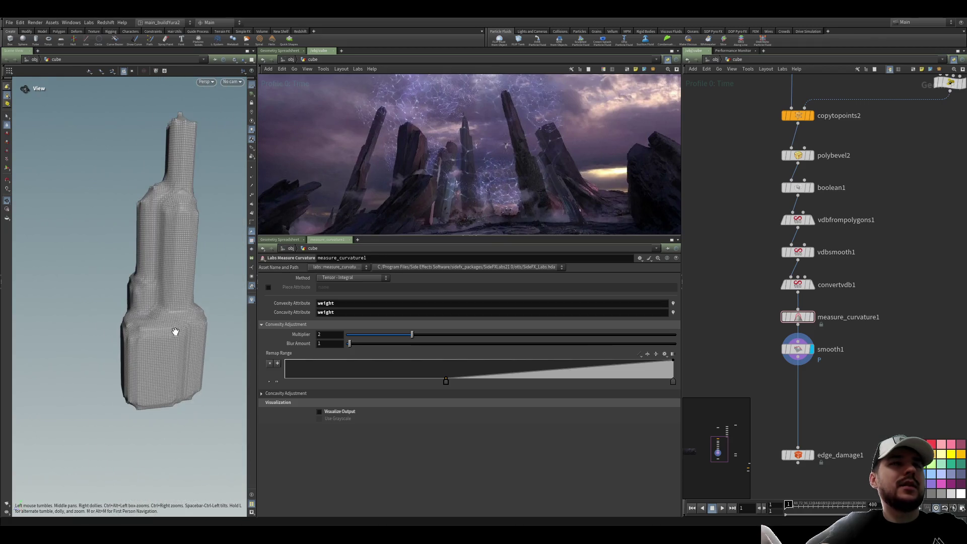
{"action": "key", "text": "t"}
{"action": "key", "text": "shift+w"}
{"action": "left_click_drag", "start_coordinate": [167, 304], "coordinate": [190, 339]}
{"action": "scroll", "coordinate": [801, 352], "scroll_direction": "up", "scroll_amount": 2}
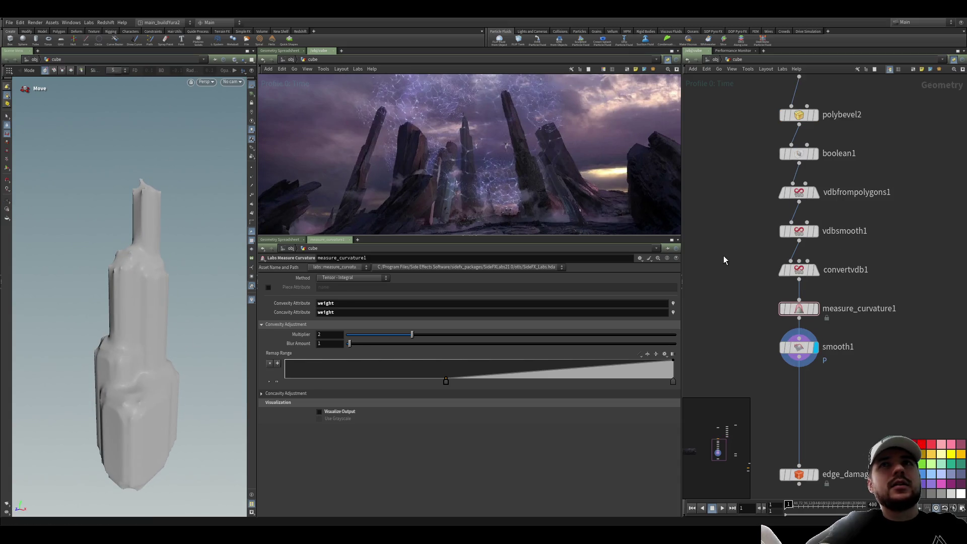
- Lower convertvdb1's Isovalue toward 0.35 and display edge_damage1's red damage mask
{"action": "key", "text": "Up"}
{"action": "mouse_move", "coordinate": [583, 297]}
{"action": "left_mouse_down"}
{"action": "mouse_move", "coordinate": [544, 298]}
{"action": "mouse_move", "coordinate": [611, 301]}
{"action": "mouse_move", "coordinate": [593, 306]}
{"action": "left_mouse_up"}
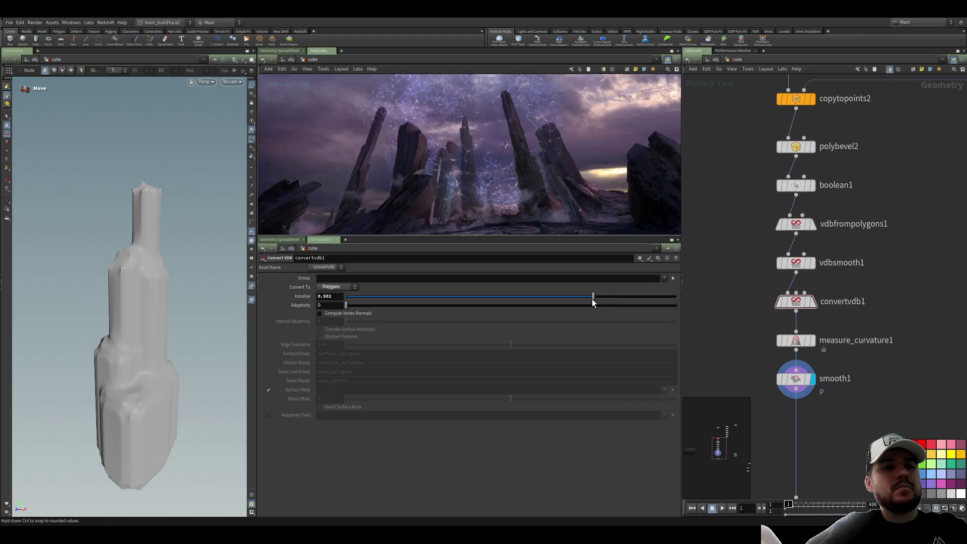
{"action": "scroll", "coordinate": [752, 319], "scroll_direction": "down", "scroll_amount": 3}
{"action": "left_click_drag", "start_coordinate": [827, 347], "coordinate": [745, 199]}
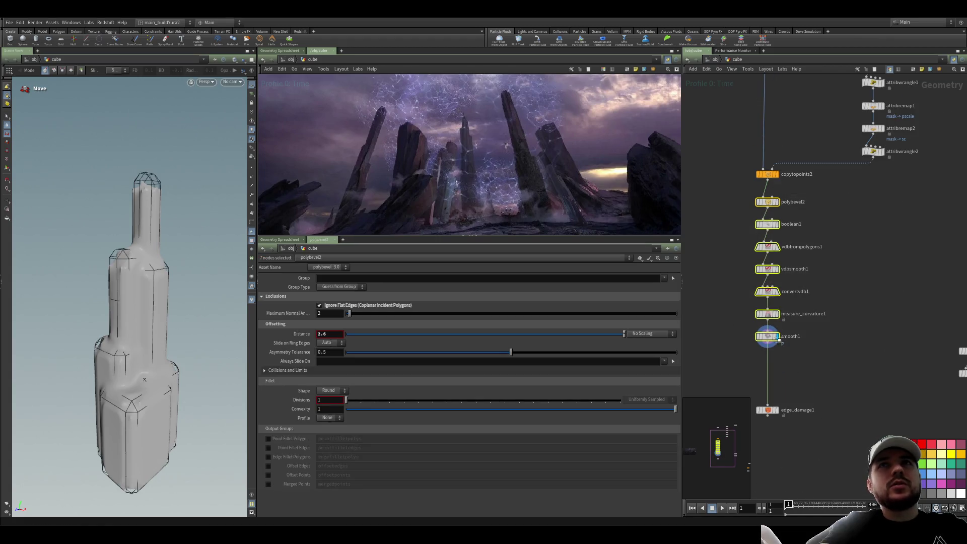
{"action": "left_click", "coordinate": [772, 411]}
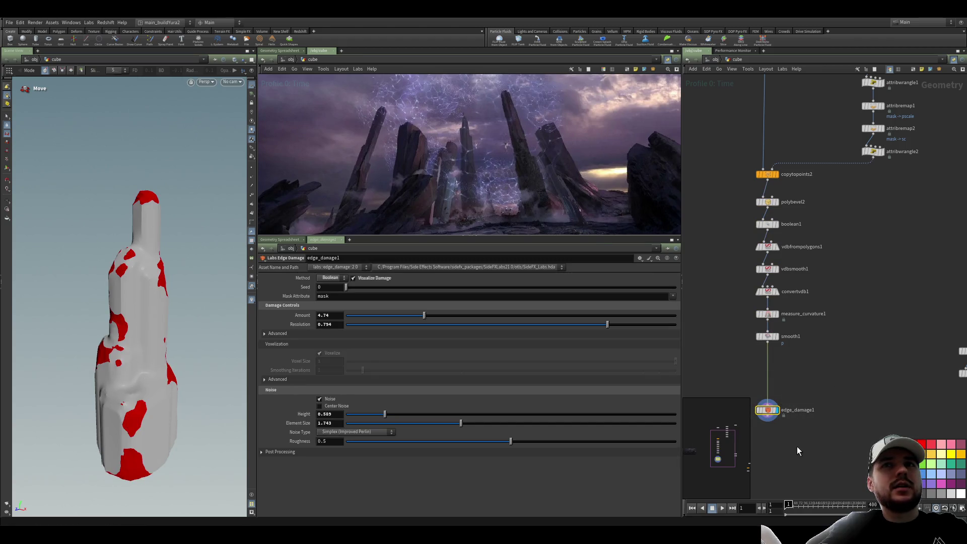
- Select edge_damage1, save the scene and reframe the node network
{"action": "middle_click_drag", "start_coordinate": [797, 446], "coordinate": [811, 444]}
{"action": "left_click_drag", "start_coordinate": [748, 389], "coordinate": [842, 455]}
{"action": "key", "text": "ctrl+s"}
{"action": "key", "text": "o"}
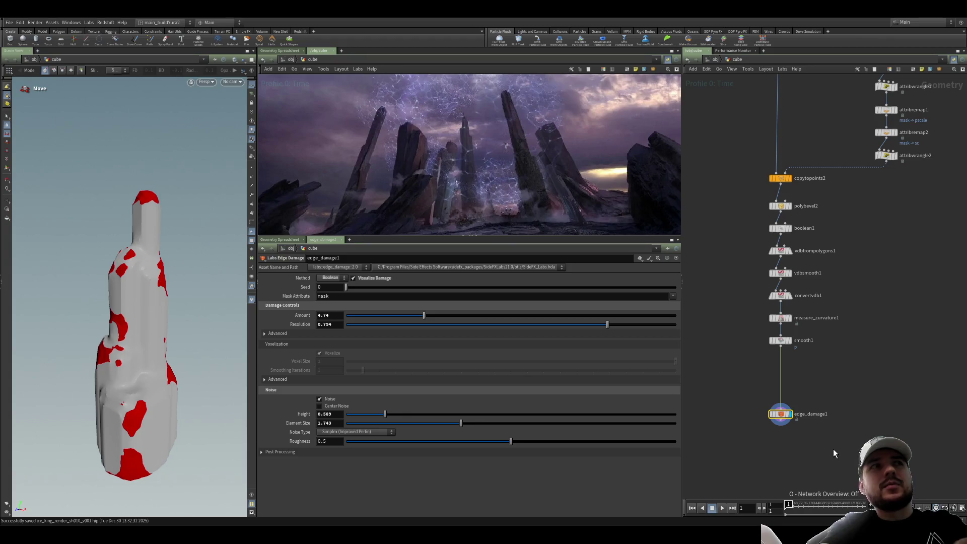
{"action": "scroll", "coordinate": [811, 463], "scroll_direction": "down", "scroll_amount": 2}
{"action": "key", "text": "ctrl+s"}
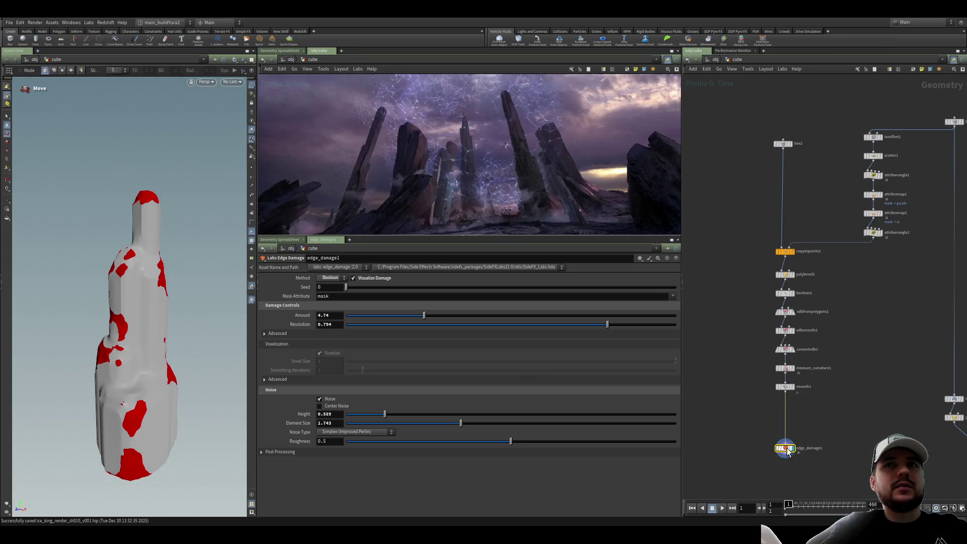
{"action": "scroll", "coordinate": [821, 455], "scroll_direction": "down", "scroll_amount": 1}
{"action": "key", "text": "ctrl+s"}
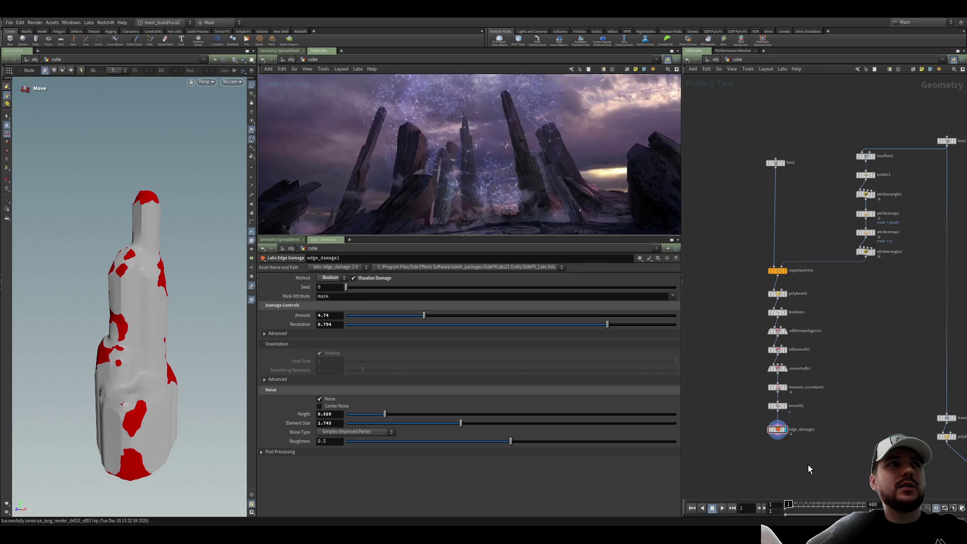
{"action": "scroll", "coordinate": [725, 408], "scroll_direction": "up", "scroll_amount": 3}
{"action": "left_click", "coordinate": [816, 406]}
{"action": "middle_click_drag", "start_coordinate": [751, 409], "coordinate": [694, 413]}
{"action": "key", "text": "ctrl+s"}
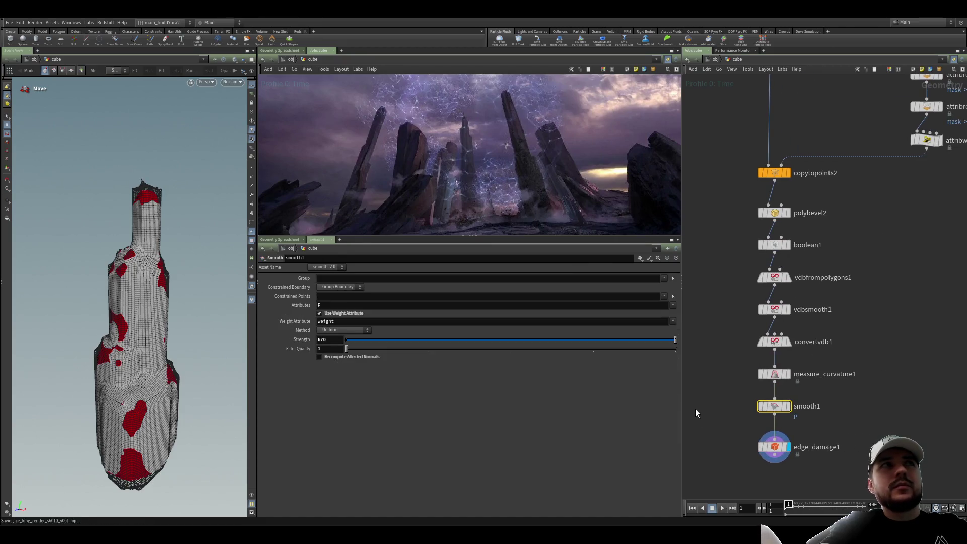
- Compare smooth1's plain mesh with edge_damage1's red mask by switching the display flag
{"action": "left_click", "coordinate": [787, 406]}
{"action": "left_click", "coordinate": [779, 447]}
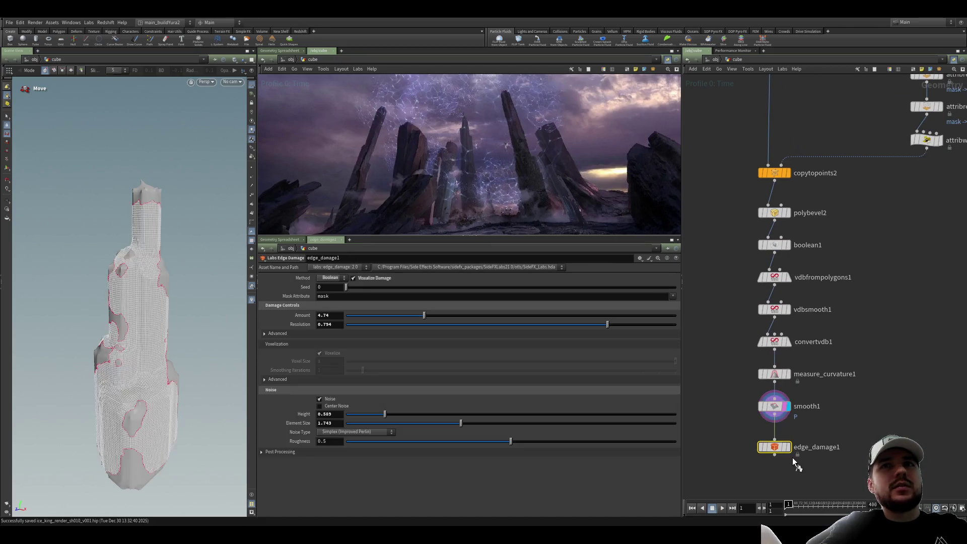
{"action": "left_click", "coordinate": [787, 447]}
{"action": "key", "text": "Escape"}
{"action": "mouse_move", "coordinate": [167, 282]}
{"action": "left_mouse_down"}
{"action": "mouse_move", "coordinate": [144, 274]}
{"action": "mouse_move", "coordinate": [177, 259]}
{"action": "left_mouse_up"}
{"action": "key", "text": "t"}
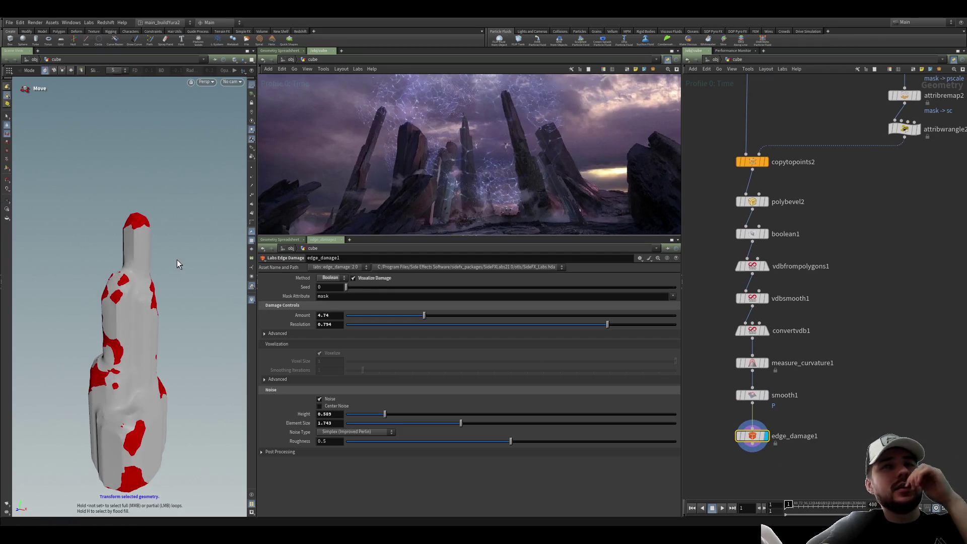
- Set the edge damage Amount to about 5.65, then recheck smooth1 versus the damaged result
{"action": "mouse_move", "coordinate": [392, 316]}
{"action": "left_mouse_down"}
{"action": "mouse_move", "coordinate": [361, 326]}
{"action": "mouse_move", "coordinate": [464, 315]}
{"action": "mouse_move", "coordinate": [443, 311]}
{"action": "left_mouse_up"}
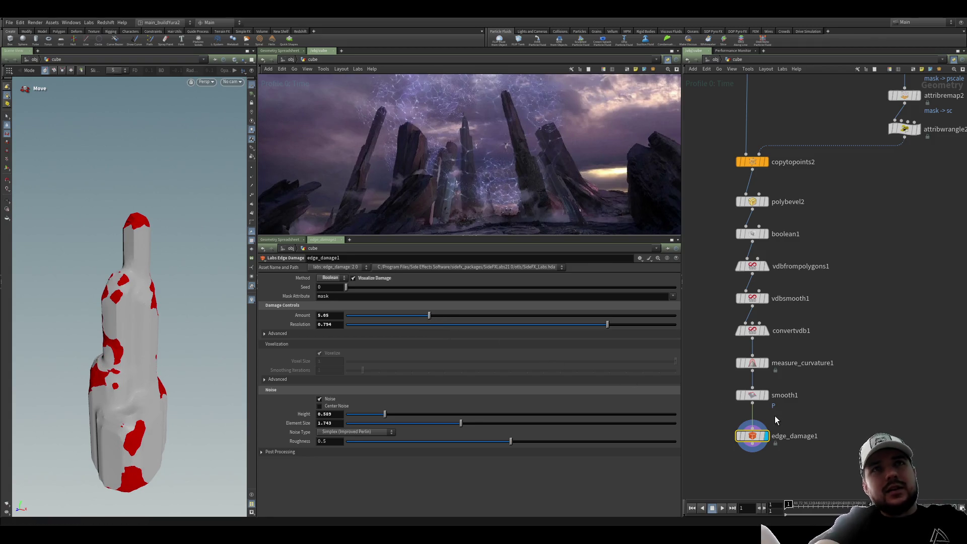
{"action": "scroll", "coordinate": [774, 416], "scroll_direction": "up", "scroll_amount": 2}
{"action": "scroll", "coordinate": [811, 412], "scroll_direction": "down", "scroll_amount": 2}
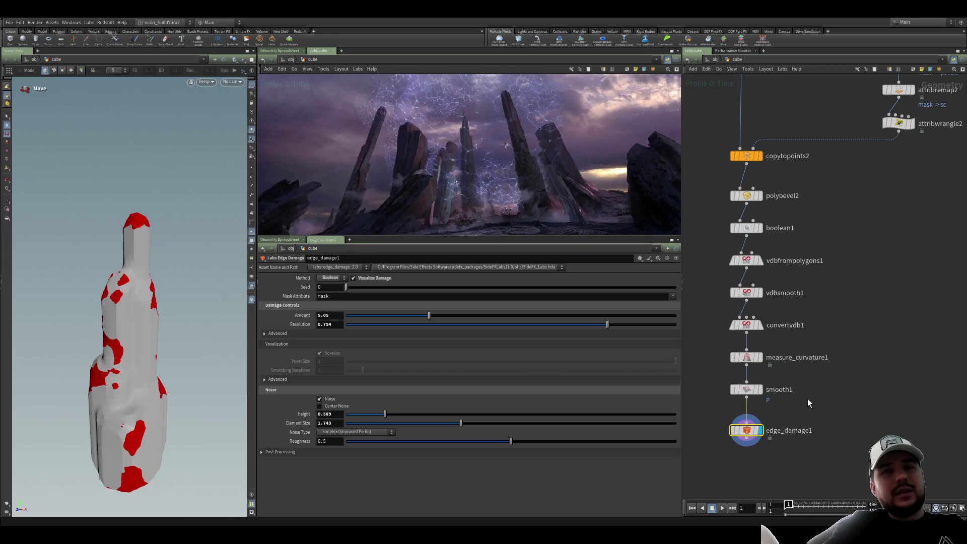
{"action": "key", "text": "Up"}
{"action": "key", "text": "r"}
{"action": "key", "text": "Down"}
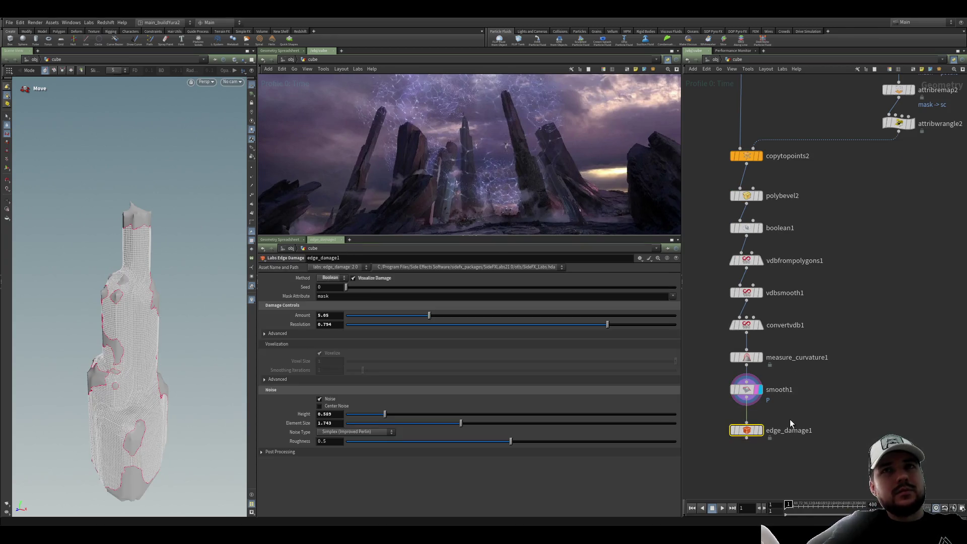
{"action": "key", "text": "r"}
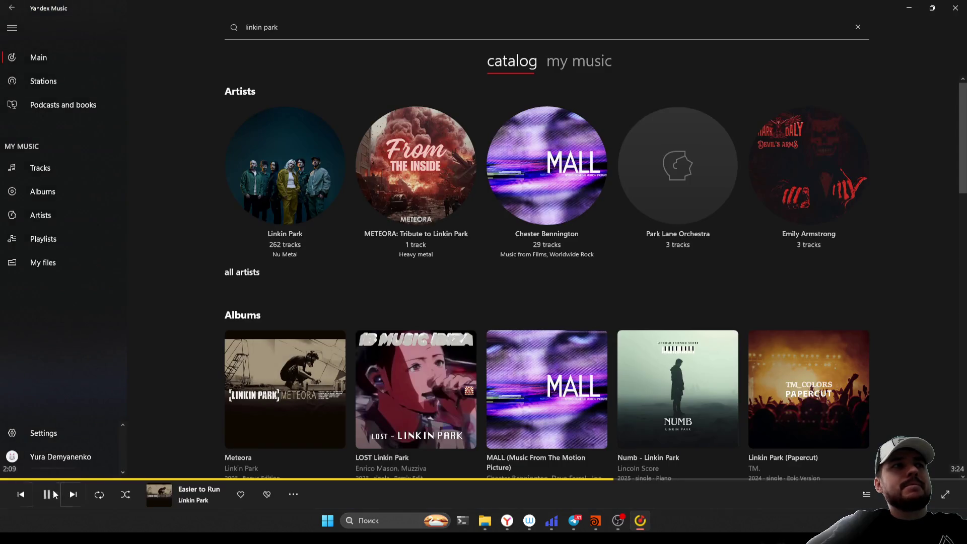
- Switch to Telegram from the taskbar and play losville_comp_v085_CC.mp4 fullscreen
{"action": "left_click", "coordinate": [618, 520]}
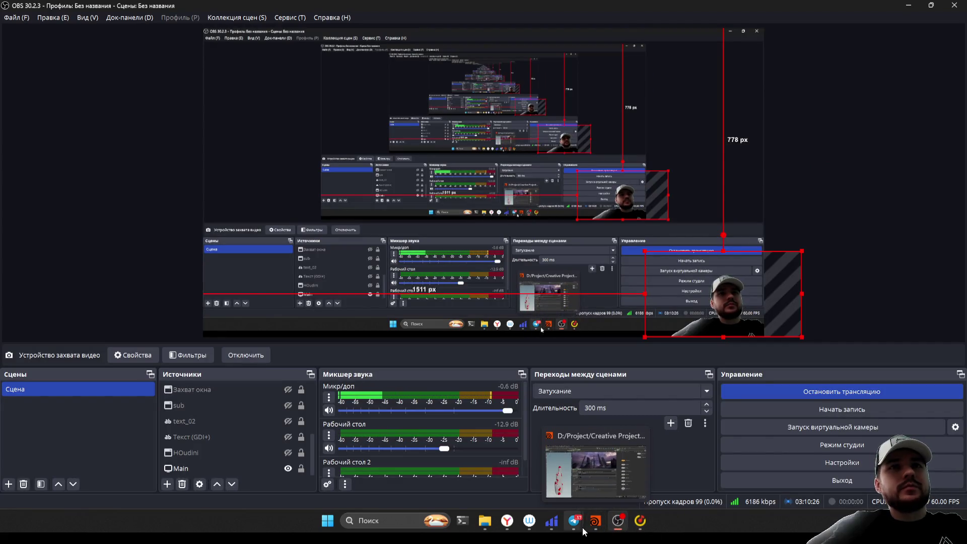
{"action": "mouse_move", "coordinate": [639, 523]}
{"action": "mouse_move", "coordinate": [574, 524]}
{"action": "left_click", "coordinate": [639, 470]}
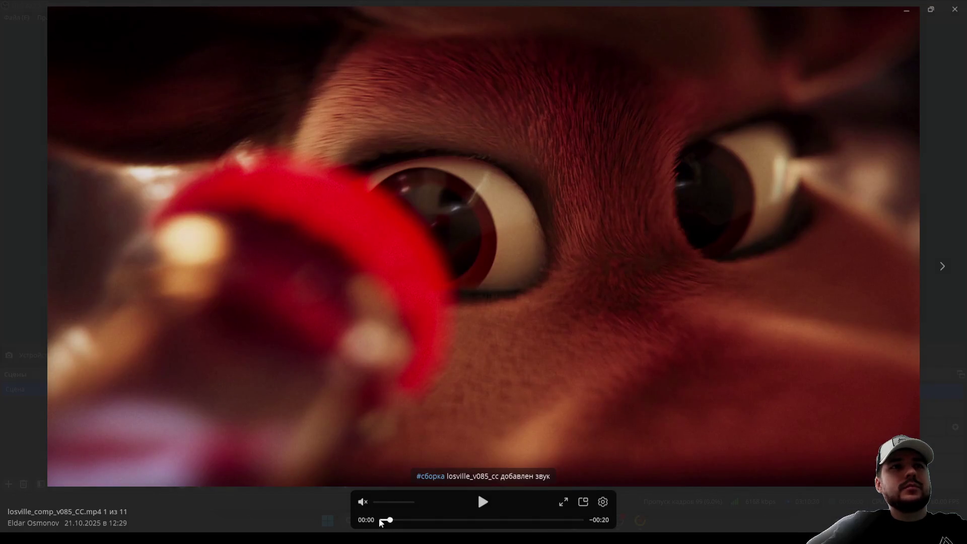
- Play the Telegram clip at about half volume, then make the Houdini capture source visible in OBS
{"action": "left_click", "coordinate": [385, 519]}
{"action": "mouse_move", "coordinate": [400, 502]}
{"action": "left_mouse_down"}
{"action": "mouse_move", "coordinate": [409, 503]}
{"action": "mouse_move", "coordinate": [388, 503]}
{"action": "mouse_move", "coordinate": [396, 502]}
{"action": "left_mouse_up"}
{"action": "left_click", "coordinate": [482, 502]}
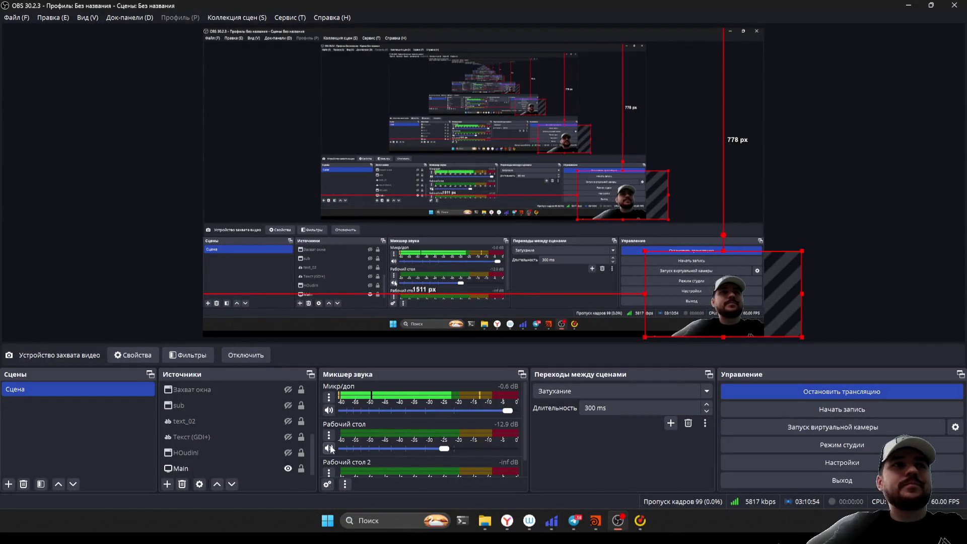
{"action": "left_click", "coordinate": [226, 452]}
{"action": "left_click", "coordinate": [288, 452]}
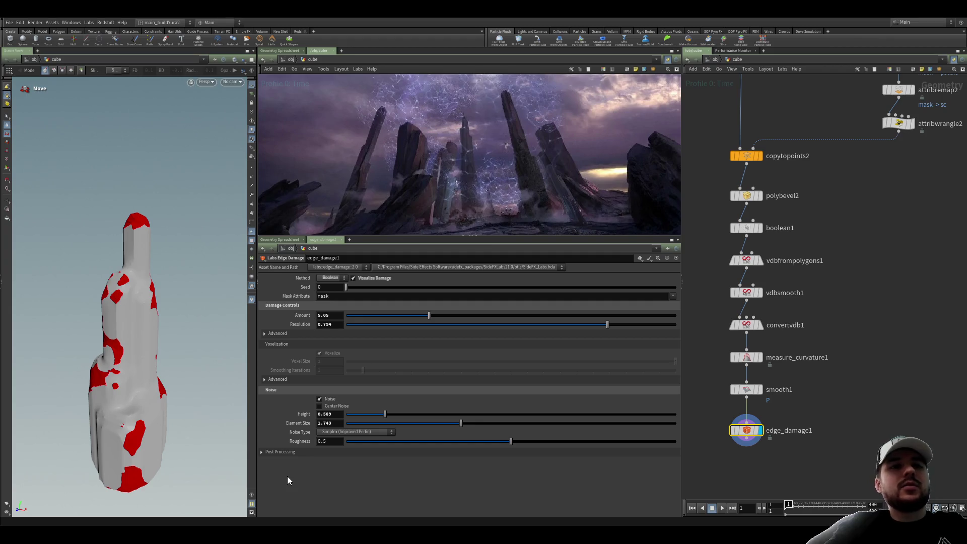
- Widen the node network pane and save the scene as ice_king_render_sh010_v001.hip
{"action": "scroll", "coordinate": [703, 415], "scroll_direction": "down", "scroll_amount": 2}
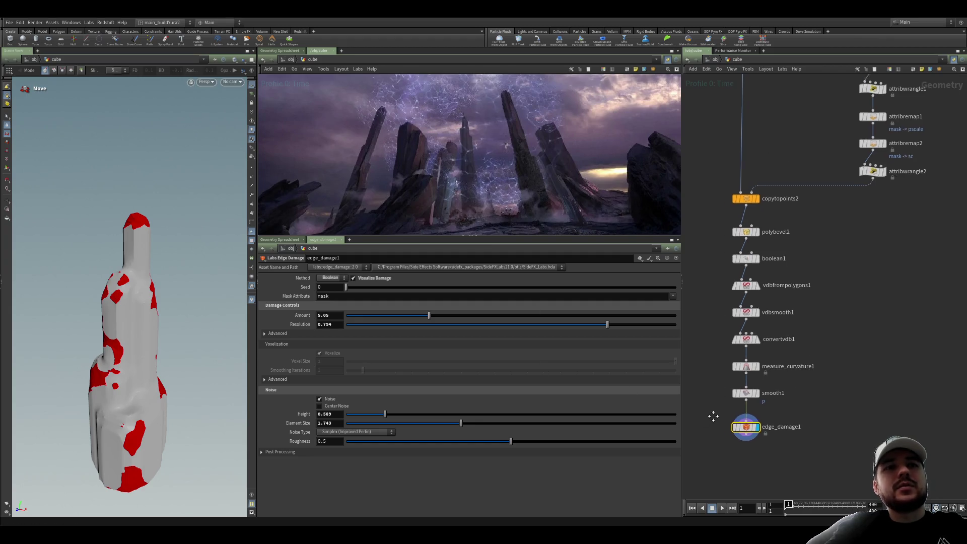
{"action": "left_click_drag", "start_coordinate": [682, 385], "coordinate": [603, 393]}
{"action": "key", "text": "ctrl+s"}
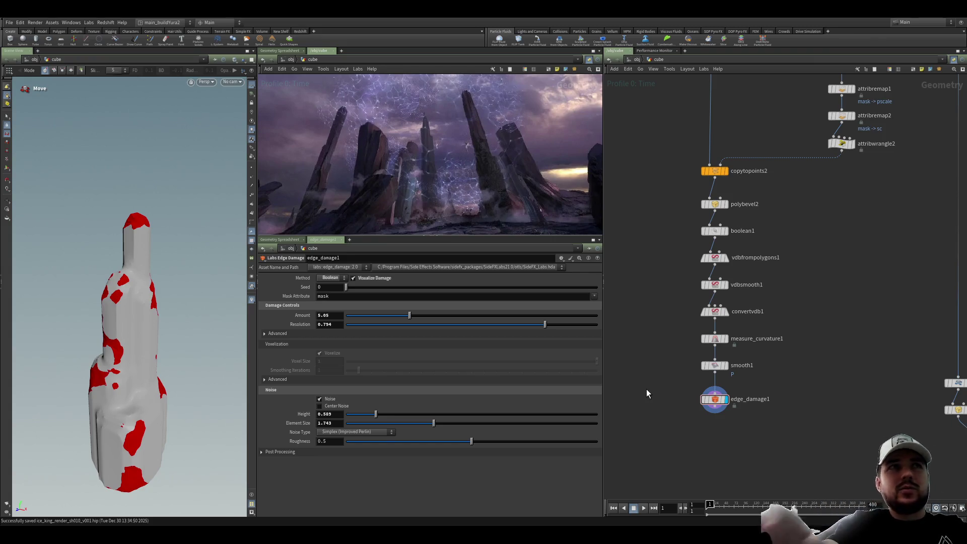
- Raise the edge_damage1 Amount to about 5.14 for larger red patches
{"action": "scroll", "coordinate": [699, 378], "scroll_direction": "down", "scroll_amount": 2}
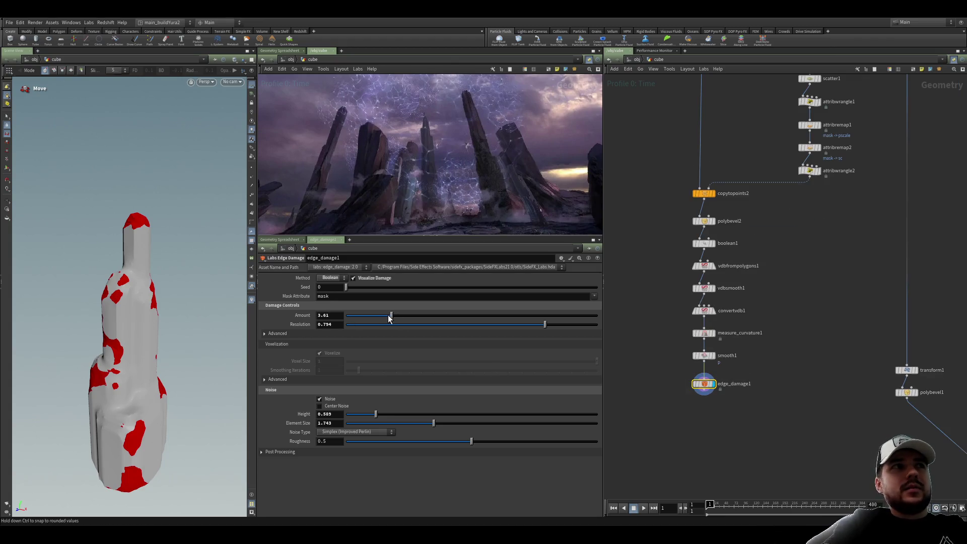
{"action": "left_click_drag", "start_coordinate": [373, 319], "coordinate": [421, 313]}
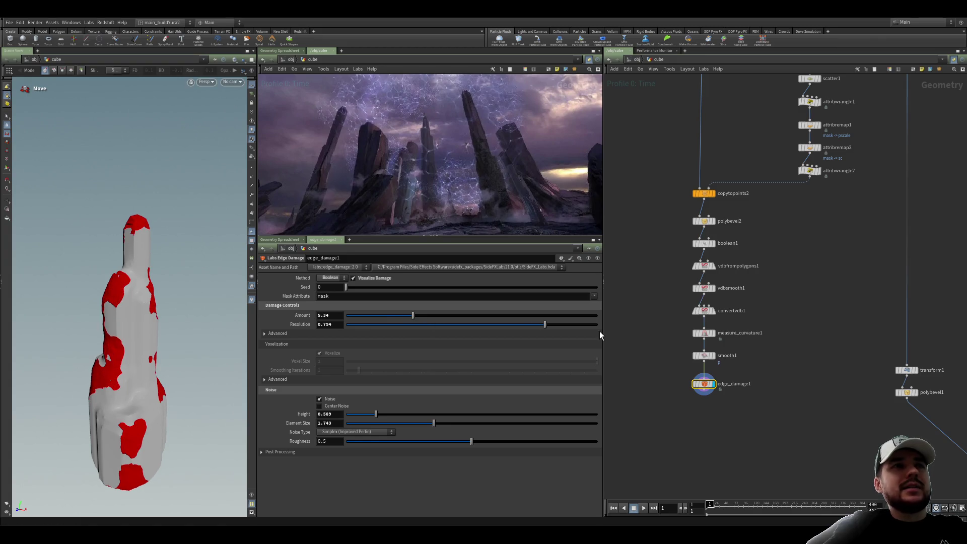
{"action": "middle_click_drag", "start_coordinate": [684, 348], "coordinate": [660, 379]}
- Compare smooth1 against edge_damage1's display and review polybevel2's bevel settings
{"action": "scroll", "coordinate": [660, 378], "scroll_direction": "up", "scroll_amount": 3}
{"action": "left_click", "coordinate": [679, 378]}
{"action": "left_click", "coordinate": [693, 378]}
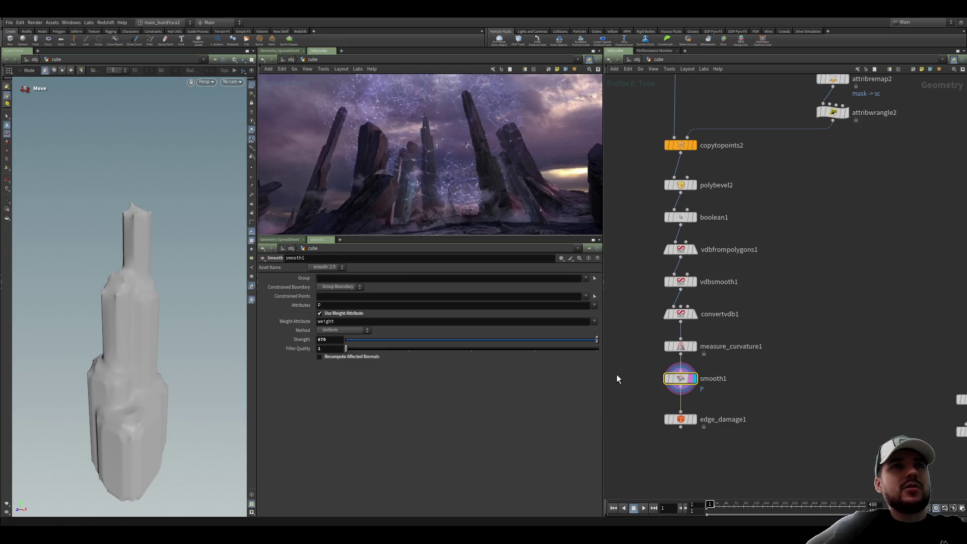
{"action": "left_click_drag", "start_coordinate": [672, 430], "coordinate": [672, 431]}
{"action": "key", "text": "r"}
{"action": "key", "text": "h"}
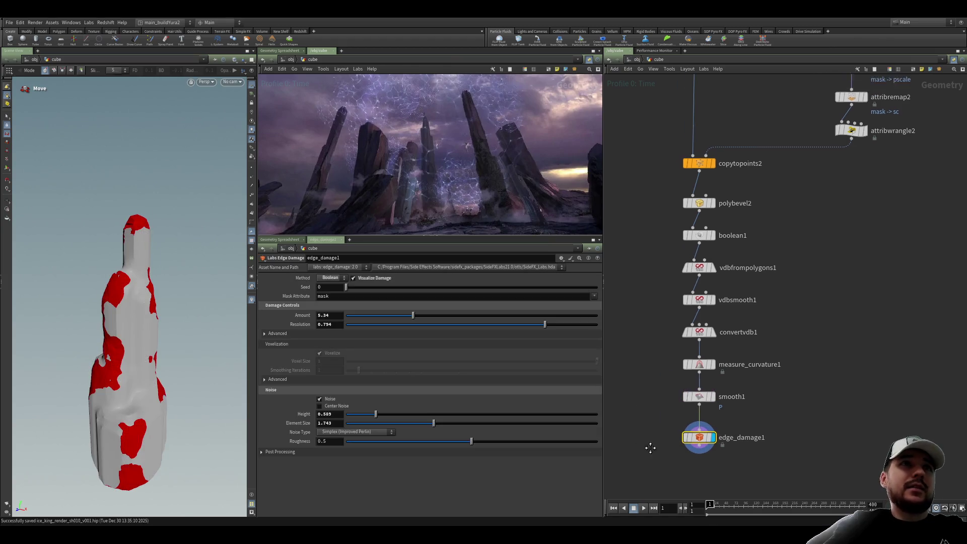
{"action": "left_click", "coordinate": [685, 275]}
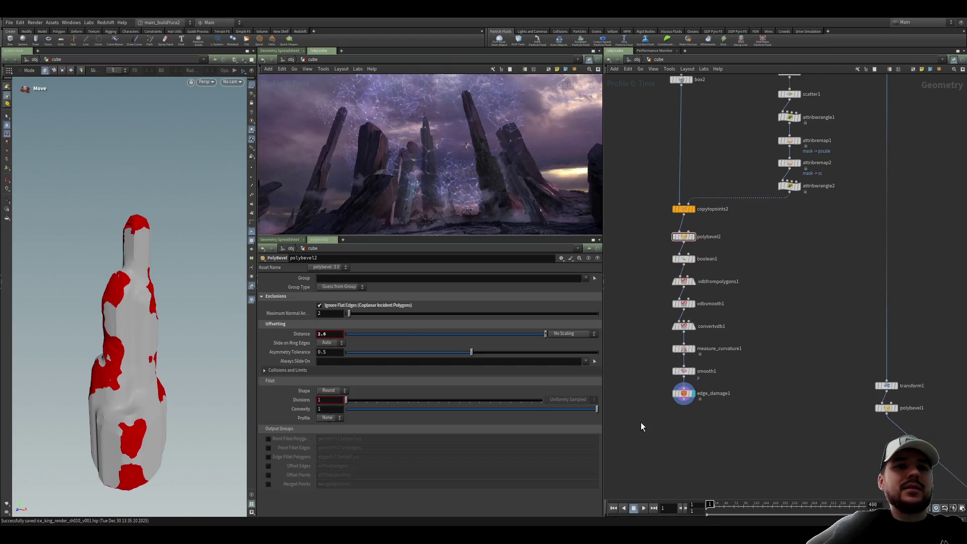
{"action": "scroll", "coordinate": [655, 469], "scroll_direction": "up", "scroll_amount": 2}
{"action": "left_click", "coordinate": [693, 429]}
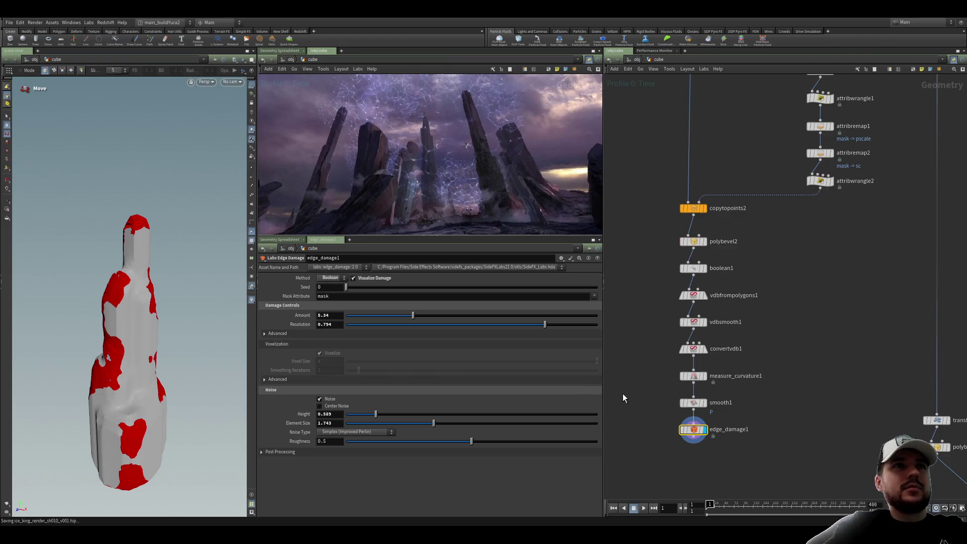
- Lower edge_damage1's noise Height to 0.52 and Element Size to 0.45
{"action": "mouse_move", "coordinate": [375, 413]}
{"action": "left_mouse_down"}
{"action": "mouse_move", "coordinate": [360, 415]}
{"action": "mouse_move", "coordinate": [401, 424]}
{"action": "mouse_move", "coordinate": [357, 431]}
{"action": "mouse_move", "coordinate": [357, 423]}
{"action": "mouse_move", "coordinate": [371, 424]}
{"action": "left_mouse_up"}
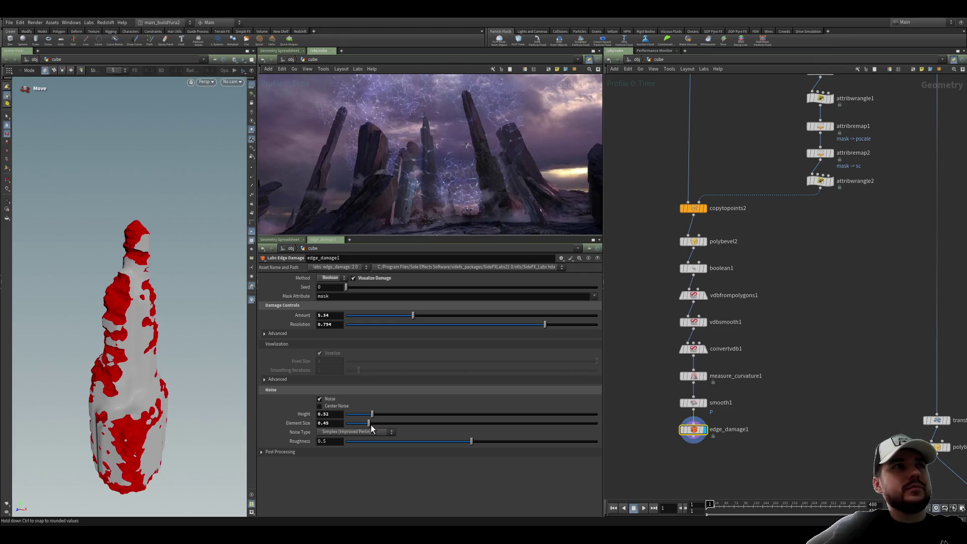
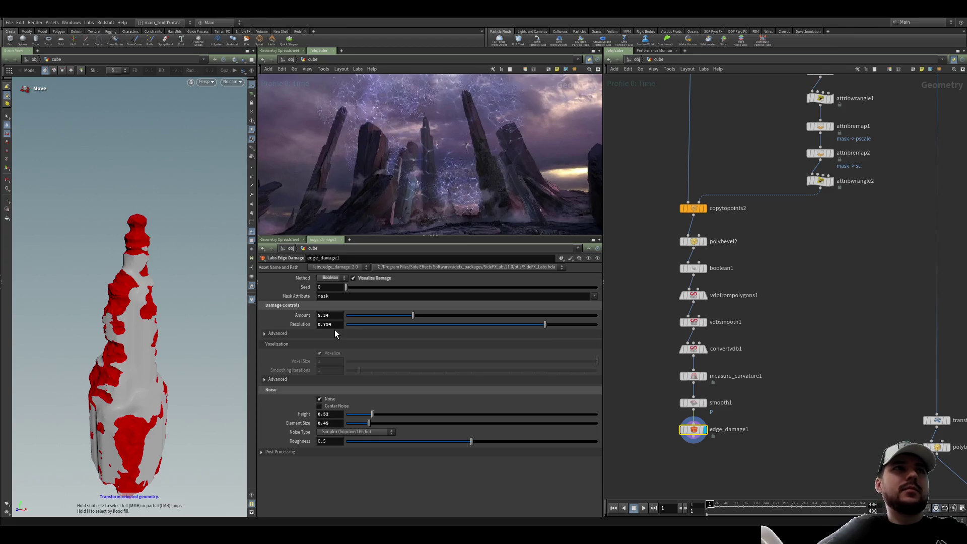
- Raise the edge_damage1 noise Roughness to 0.61 and save the scene
{"action": "mouse_move", "coordinate": [719, 456]}
{"action": "left_mouse_down"}
{"action": "mouse_move", "coordinate": [660, 235]}
{"action": "mouse_move", "coordinate": [713, 440]}
{"action": "left_mouse_up"}
{"action": "left_click", "coordinate": [702, 434]}
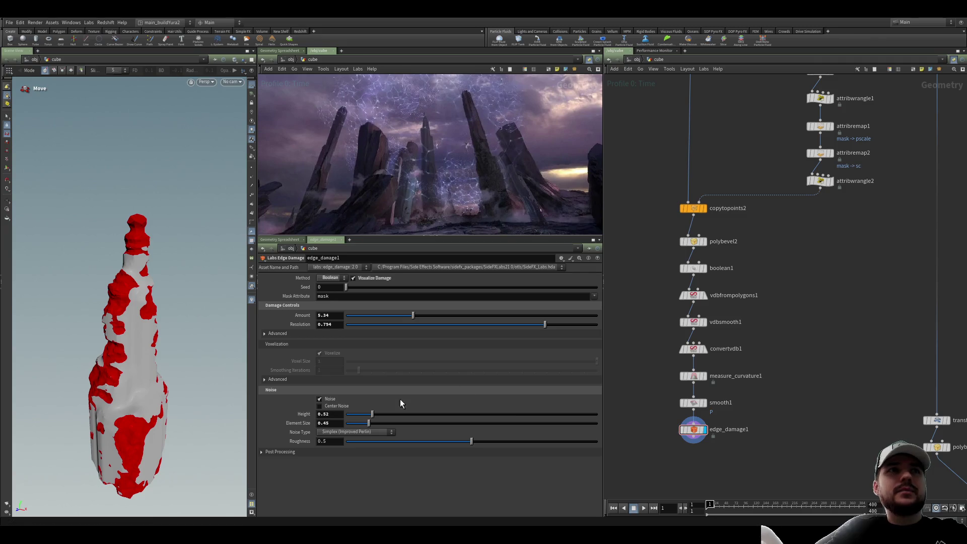
{"action": "mouse_move", "coordinate": [397, 443]}
{"action": "left_mouse_down"}
{"action": "mouse_move", "coordinate": [385, 441]}
{"action": "mouse_move", "coordinate": [507, 441]}
{"action": "mouse_move", "coordinate": [499, 443]}
{"action": "left_mouse_up"}
{"action": "scroll", "coordinate": [760, 438], "scroll_direction": "down", "scroll_amount": 2}
{"action": "left_click_drag", "start_coordinate": [727, 449], "coordinate": [677, 224]}
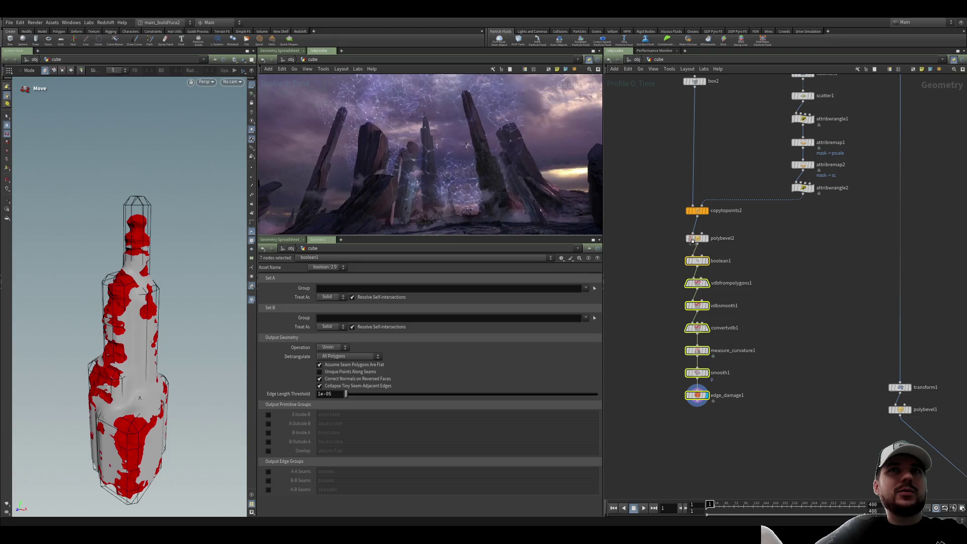
{"action": "left_click", "coordinate": [674, 403]}
{"action": "key", "text": "ctrl+s"}
- Turn off Visualize Damage on edge_damage1 and orbit to inspect the bare rock surface
{"action": "scroll", "coordinate": [654, 350], "scroll_direction": "down", "scroll_amount": 2}
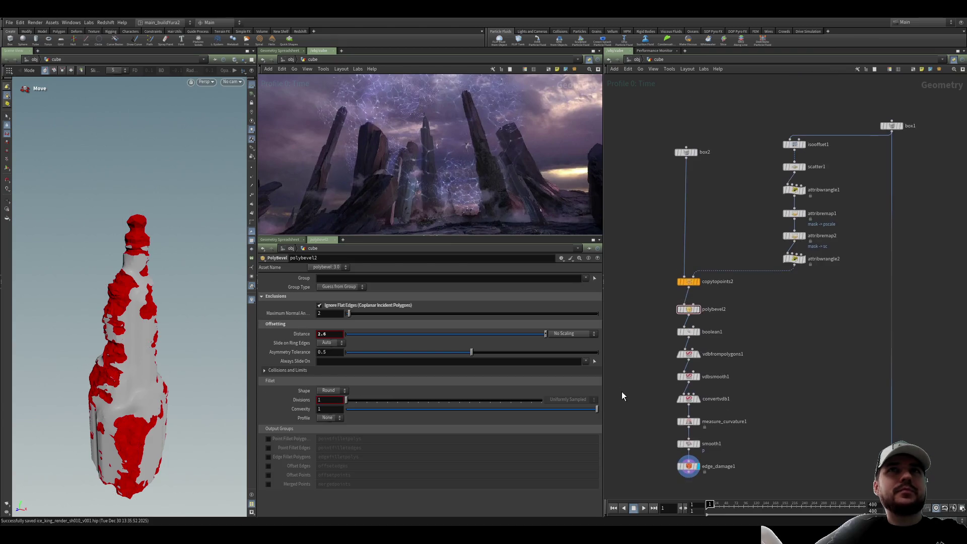
{"action": "left_click", "coordinate": [678, 397]}
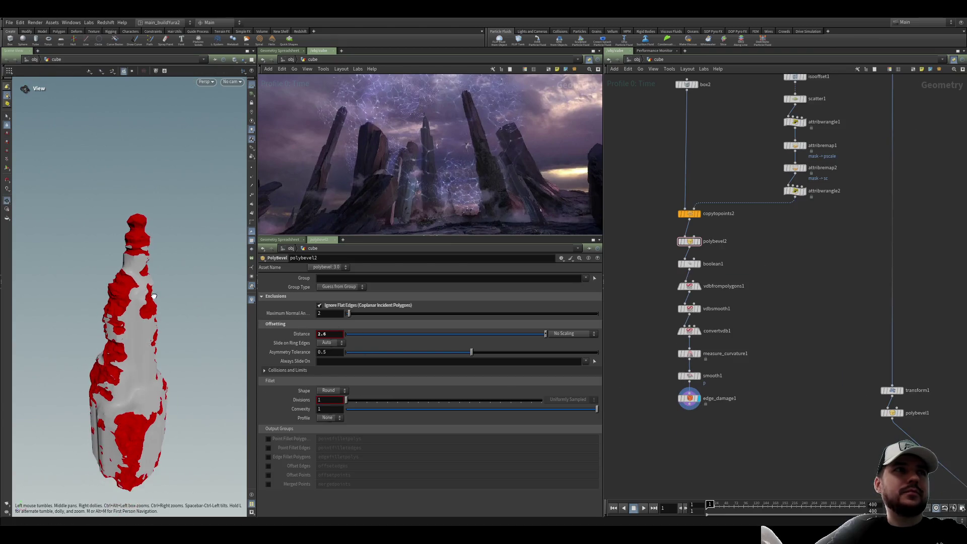
{"action": "scroll", "coordinate": [646, 398], "scroll_direction": "up", "scroll_amount": 3}
{"action": "left_click", "coordinate": [365, 280]}
{"action": "key", "text": "Escape"}
{"action": "mouse_move", "coordinate": [131, 307]}
{"action": "left_mouse_down"}
{"action": "mouse_move", "coordinate": [243, 277]}
{"action": "mouse_move", "coordinate": [165, 265]}
{"action": "mouse_move", "coordinate": [168, 302]}
{"action": "mouse_move", "coordinate": [182, 307]}
{"action": "mouse_move", "coordinate": [172, 328]}
{"action": "left_mouse_up"}
{"action": "key", "text": "t"}
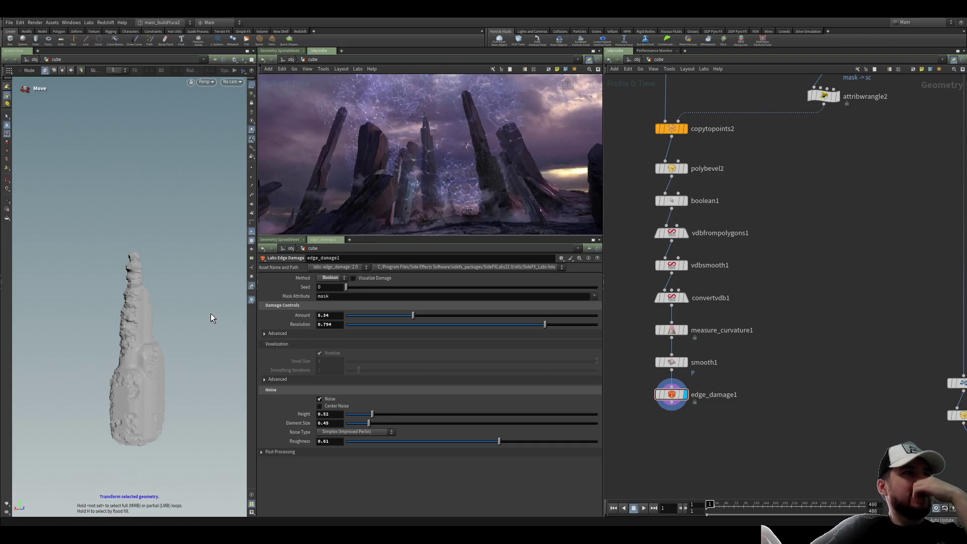
{"action": "key", "text": "Escape"}
{"action": "mouse_move", "coordinate": [186, 312]}
{"action": "left_mouse_down"}
{"action": "mouse_move", "coordinate": [134, 319]}
{"action": "mouse_move", "coordinate": [218, 307]}
{"action": "mouse_move", "coordinate": [233, 316]}
{"action": "mouse_move", "coordinate": [125, 332]}
{"action": "mouse_move", "coordinate": [183, 356]}
{"action": "left_mouse_up"}
{"action": "scroll", "coordinate": [173, 296], "scroll_direction": "up", "scroll_amount": 4}
{"action": "key", "text": "t"}
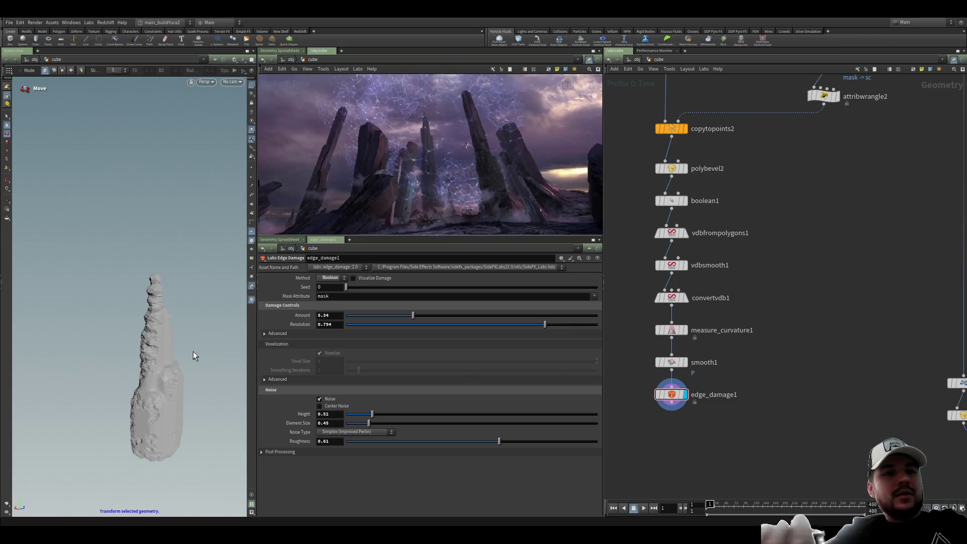
{"action": "scroll", "coordinate": [715, 441], "scroll_direction": "down", "scroll_amount": 3}
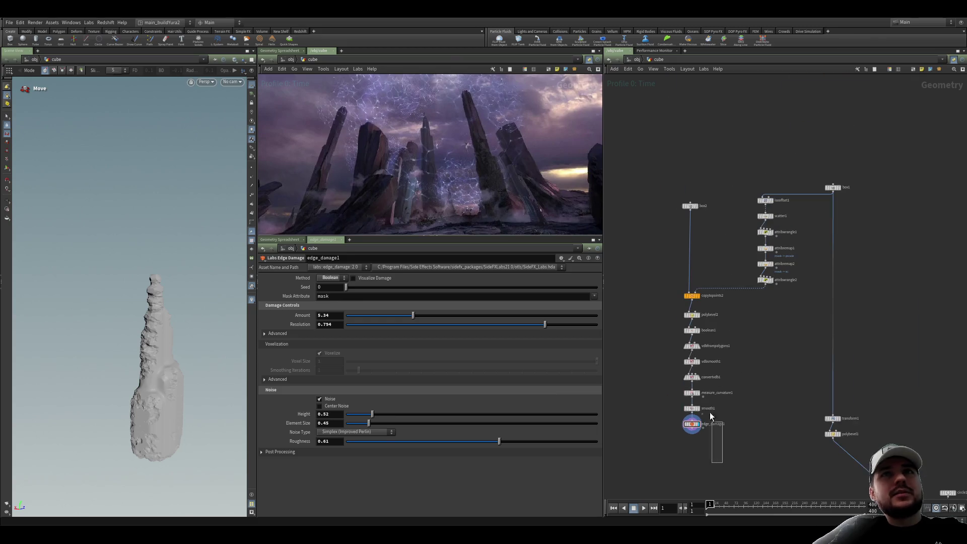
{"action": "left_click_drag", "start_coordinate": [715, 443], "coordinate": [674, 303]}
{"action": "left_click", "coordinate": [670, 414]}
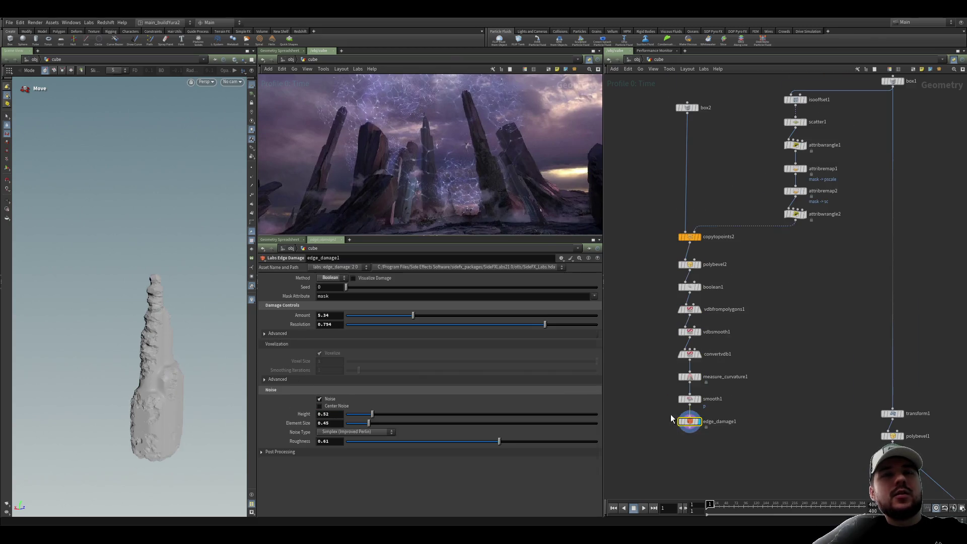
{"action": "left_click_drag", "start_coordinate": [726, 451], "coordinate": [671, 251]}
{"action": "scroll", "coordinate": [725, 451], "scroll_direction": "up", "scroll_amount": 2}
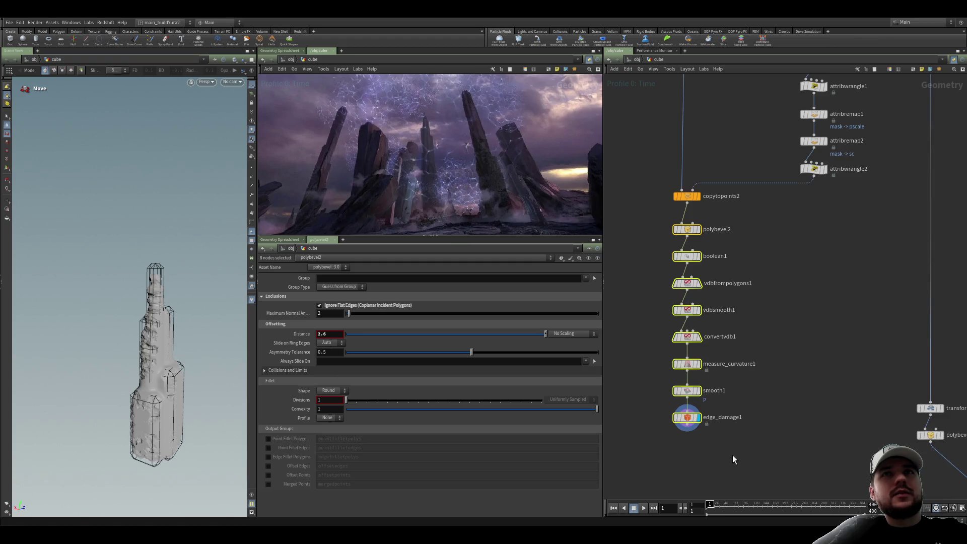
{"action": "left_click", "coordinate": [642, 400]}
{"action": "left_click_drag", "start_coordinate": [762, 470], "coordinate": [634, 233]}
{"action": "scroll", "coordinate": [748, 450], "scroll_direction": "down", "scroll_amount": 1}
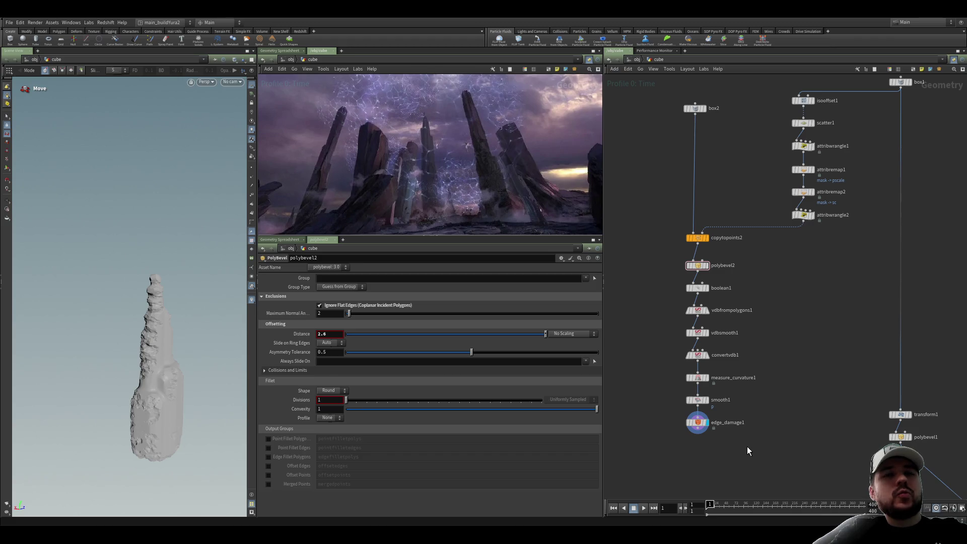
{"action": "scroll", "coordinate": [747, 446], "scroll_direction": "up", "scroll_amount": 2}
{"action": "mouse_move", "coordinate": [747, 446]}
{"action": "left_mouse_down"}
{"action": "mouse_move", "coordinate": [657, 227]}
{"action": "mouse_move", "coordinate": [639, 264]}
{"action": "mouse_move", "coordinate": [717, 382]}
{"action": "left_mouse_up"}
{"action": "scroll", "coordinate": [645, 293], "scroll_direction": "down", "scroll_amount": 2}
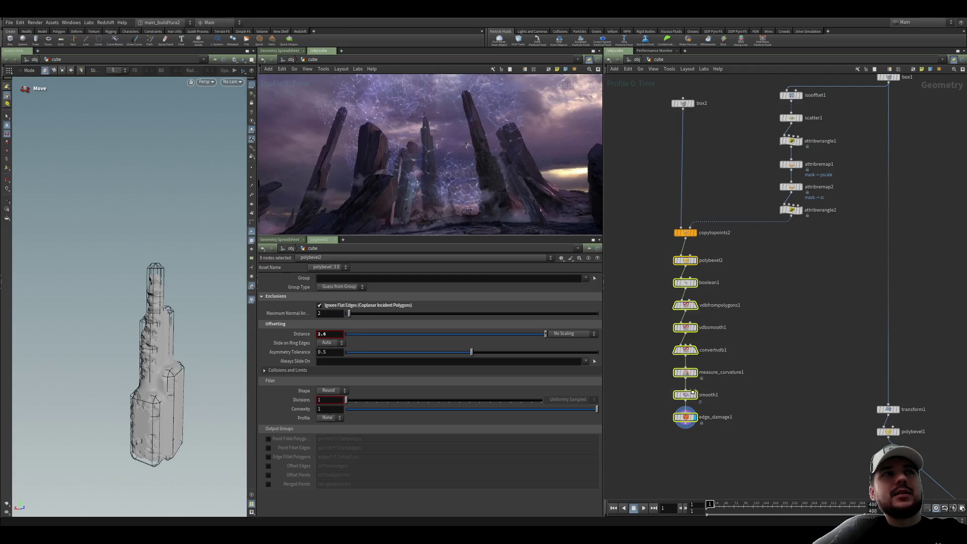
{"action": "left_click", "coordinate": [774, 452]}
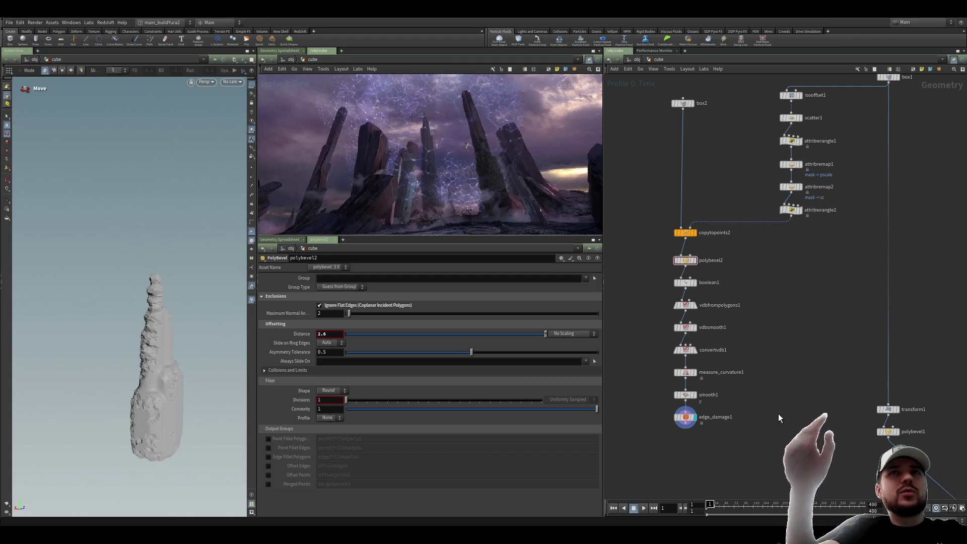
{"action": "middle_click_drag", "start_coordinate": [775, 397], "coordinate": [771, 418]}
{"action": "scroll", "coordinate": [662, 389], "scroll_direction": "down", "scroll_amount": 1}
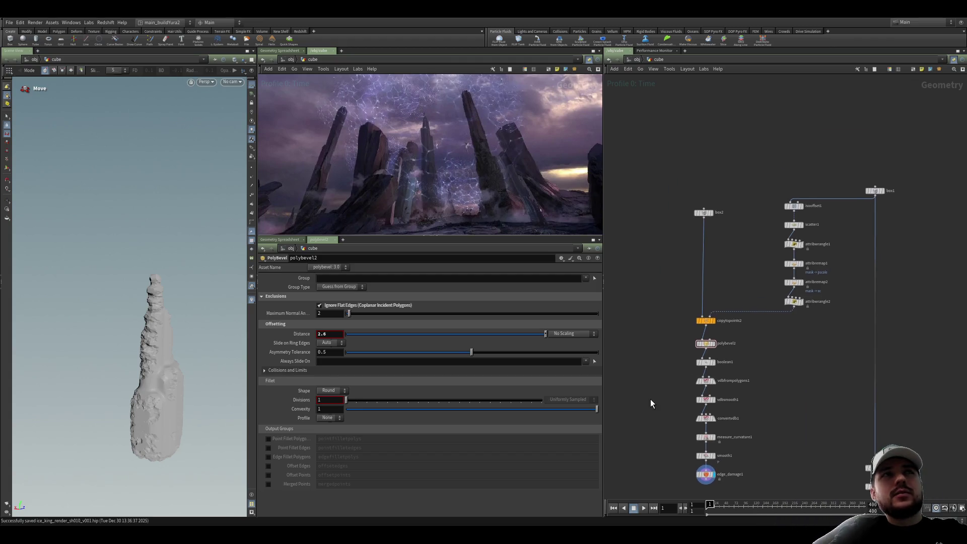
{"action": "mouse_move", "coordinate": [675, 383]}
{"action": "middle_mouse_down"}
{"action": "mouse_move", "coordinate": [668, 400]}
{"action": "mouse_move", "coordinate": [669, 385]}
{"action": "mouse_move", "coordinate": [644, 377]}
{"action": "middle_mouse_up"}
{"action": "left_click", "coordinate": [686, 257]}
{"action": "left_click_drag", "start_coordinate": [686, 260], "coordinate": [693, 257]}
{"action": "left_click", "coordinate": [733, 306]}
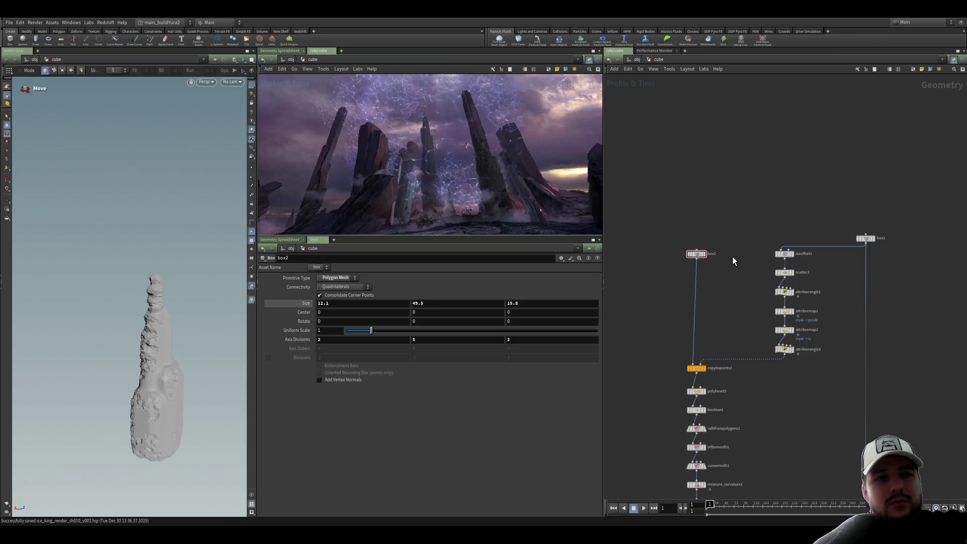
{"action": "scroll", "coordinate": [766, 328], "scroll_direction": "down", "scroll_amount": 5}
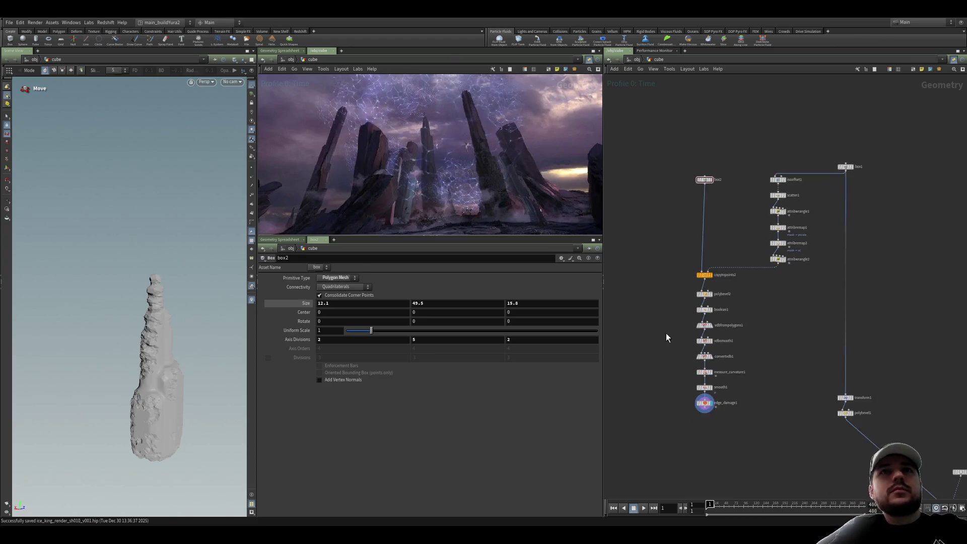
{"action": "left_click", "coordinate": [705, 292]}
{"action": "scroll", "coordinate": [713, 436], "scroll_direction": "up", "scroll_amount": 2}
{"action": "scroll", "coordinate": [713, 436], "scroll_direction": "up", "scroll_amount": 2}
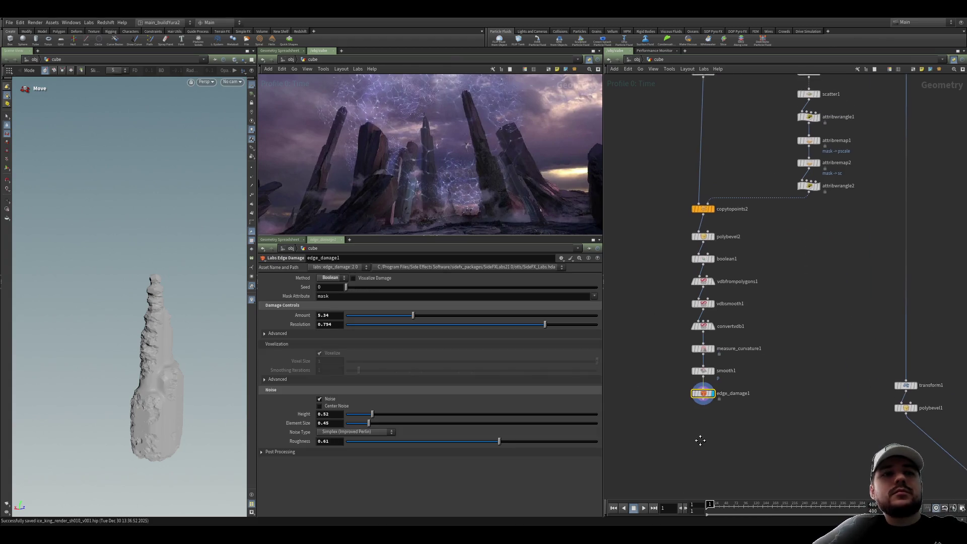
- Raise the edge_damage1 Noise Height to 0.72 and orbit to inspect the new noise
{"action": "key", "text": "Escape"}
{"action": "scroll", "coordinate": [221, 278], "scroll_direction": "up", "scroll_amount": 2}
{"action": "scroll", "coordinate": [724, 409], "scroll_direction": "up", "scroll_amount": 3}
{"action": "left_click_drag", "start_coordinate": [724, 423], "coordinate": [652, 164]}
{"action": "left_click", "coordinate": [673, 174]}
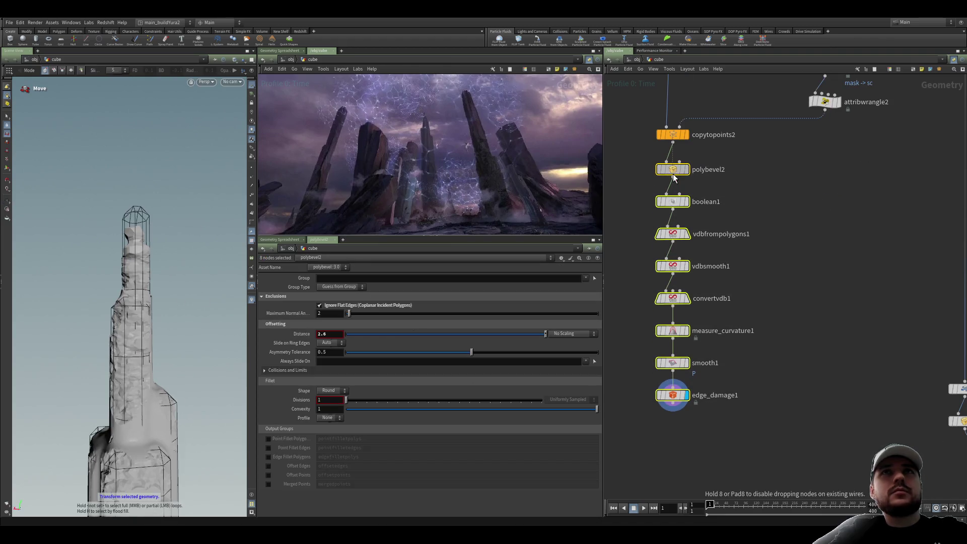
{"action": "middle_click_drag", "start_coordinate": [632, 359], "coordinate": [654, 387]}
{"action": "left_click", "coordinate": [694, 427]}
{"action": "mouse_move", "coordinate": [705, 463]}
{"action": "left_mouse_down"}
{"action": "mouse_move", "coordinate": [649, 423]}
{"action": "mouse_move", "coordinate": [668, 415]}
{"action": "left_mouse_up"}
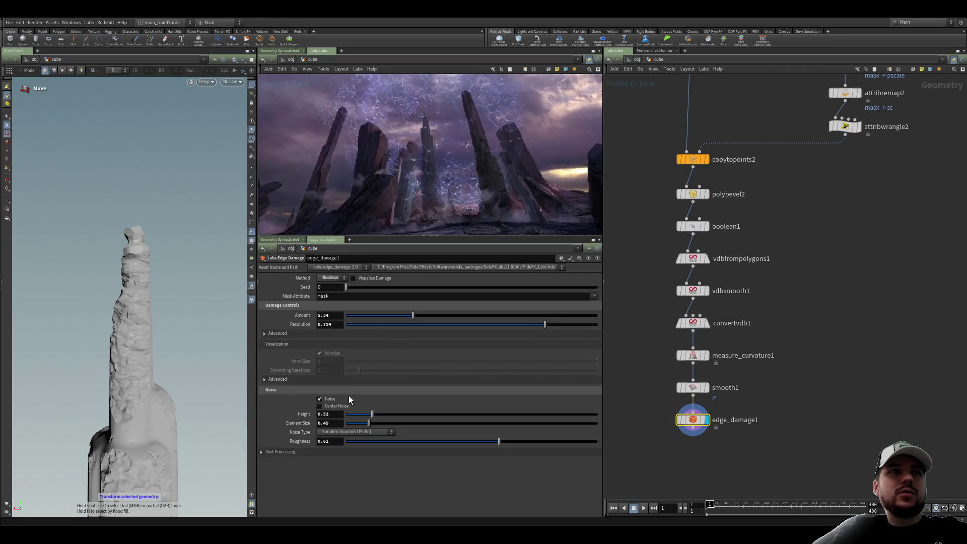
{"action": "left_click_drag", "start_coordinate": [385, 414], "coordinate": [382, 419]}
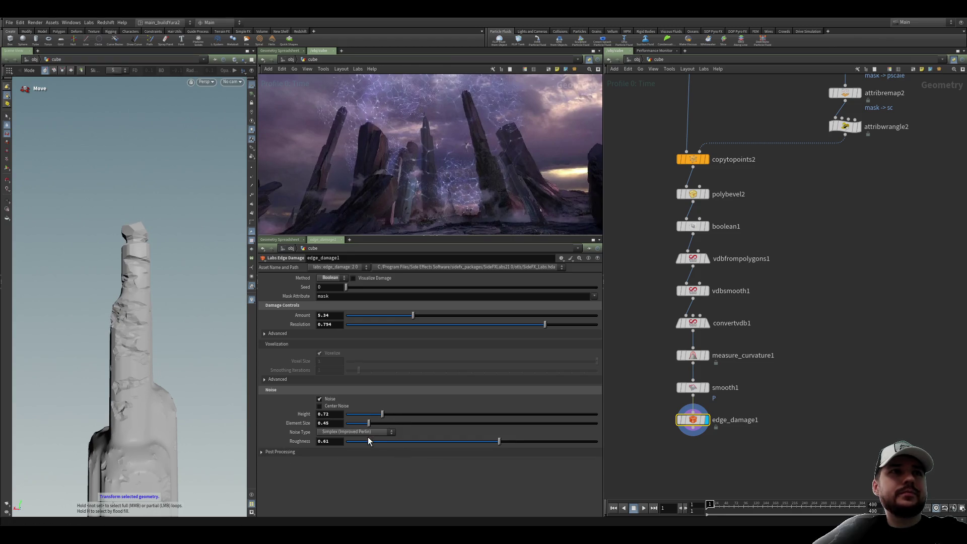
{"action": "left_click", "coordinate": [339, 432]}
{"action": "key", "text": "Escape"}
{"action": "key", "text": "Escape"}
{"action": "mouse_move", "coordinate": [130, 302]}
{"action": "left_mouse_down"}
{"action": "mouse_move", "coordinate": [148, 304]}
{"action": "mouse_move", "coordinate": [134, 306]}
{"action": "left_mouse_up"}
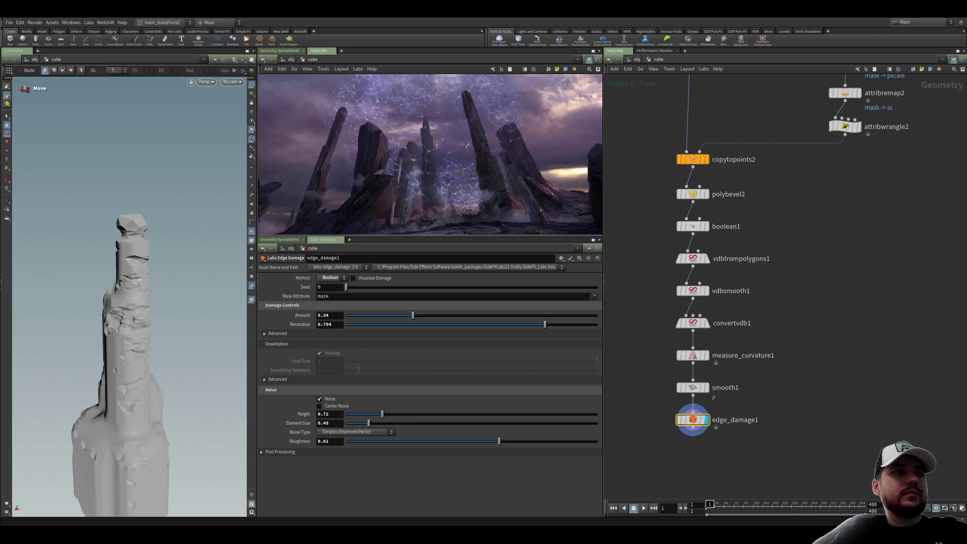
- Lower the damage Resolution to 0.452, frame the spire, and display the vdbsmooth1 output
{"action": "scroll", "coordinate": [140, 282], "scroll_direction": "up", "scroll_amount": 5}
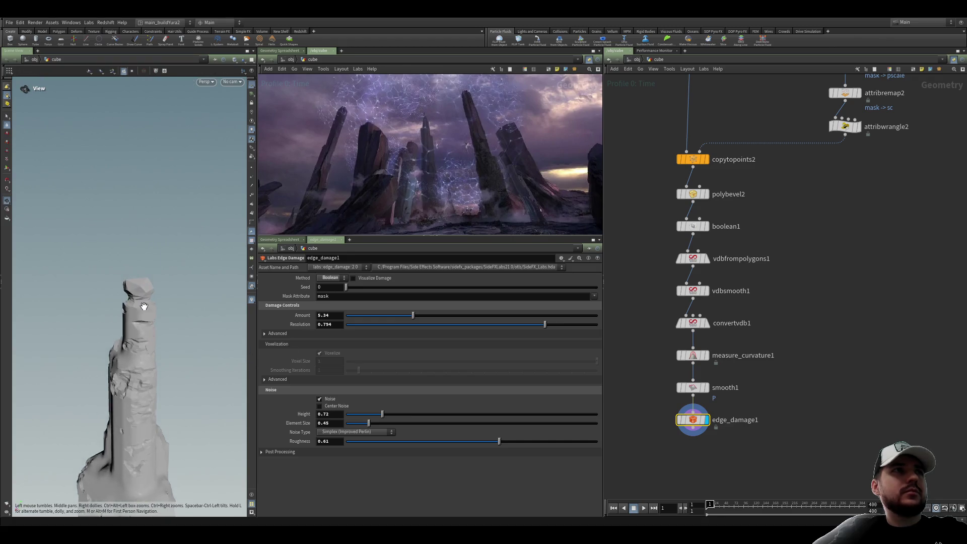
{"action": "left_click_drag", "start_coordinate": [401, 323], "coordinate": [404, 325]}
{"action": "left_click", "coordinate": [489, 325]}
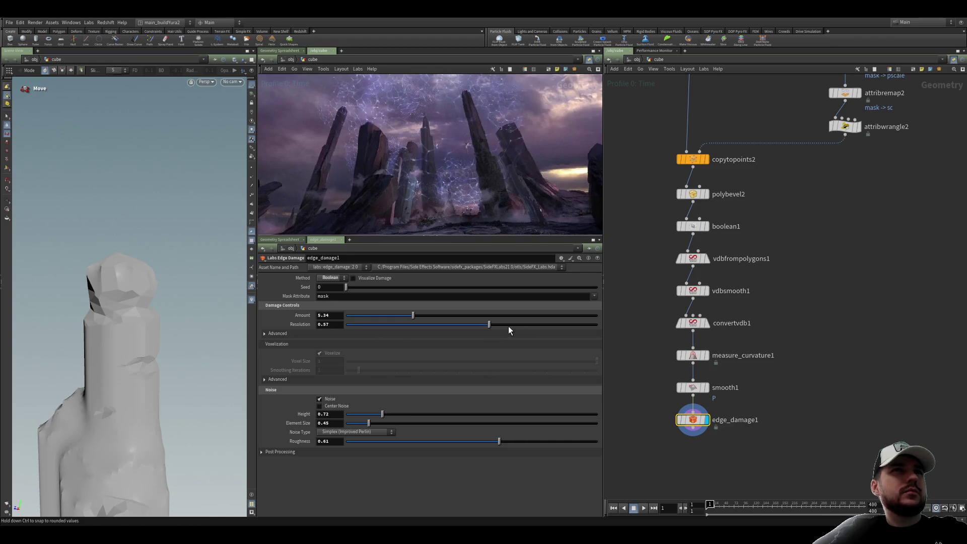
{"action": "mouse_move", "coordinate": [472, 325]}
{"action": "left_mouse_down"}
{"action": "mouse_move", "coordinate": [446, 325]}
{"action": "mouse_move", "coordinate": [472, 325]}
{"action": "mouse_move", "coordinate": [459, 325]}
{"action": "left_mouse_up"}
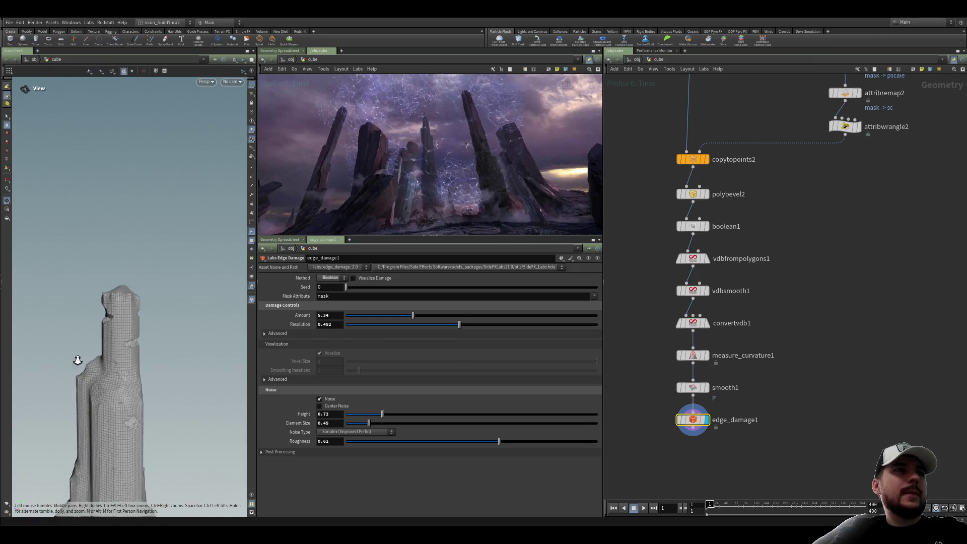
{"action": "key", "text": "h"}
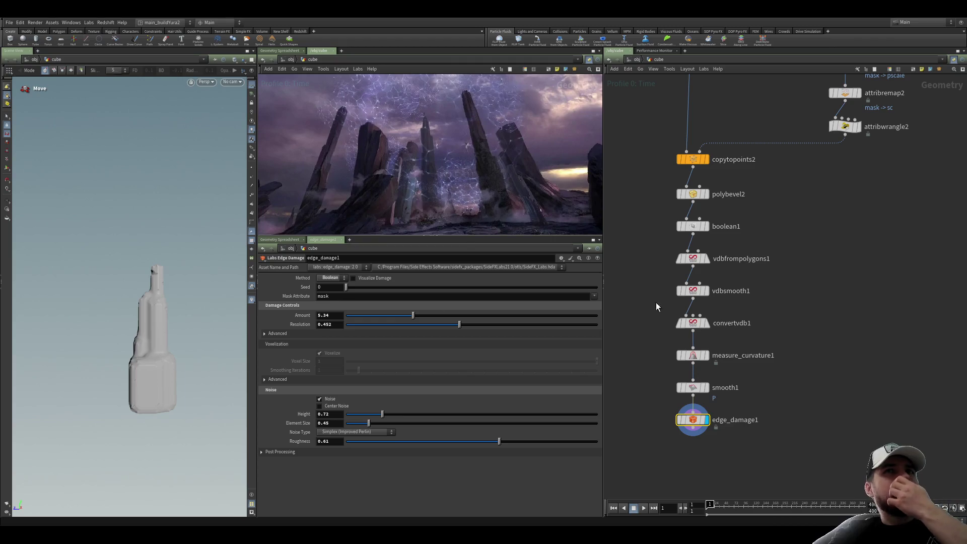
{"action": "scroll", "coordinate": [652, 307], "scroll_direction": "up", "scroll_amount": 2}
{"action": "left_click", "coordinate": [684, 352]}
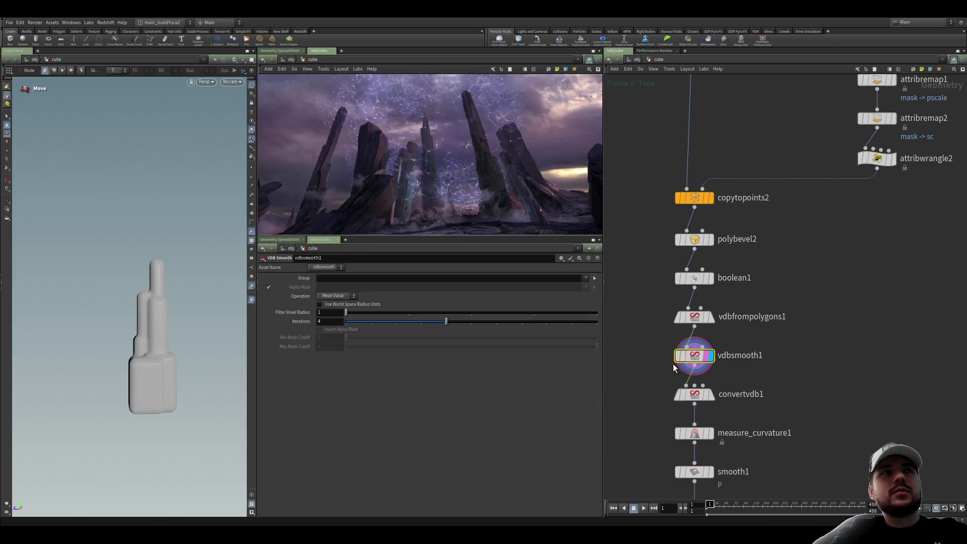
- Give vdbsmooth1 4 smoothing iterations, bypass it, and orbit to compare the spire
{"action": "middle_click_drag", "start_coordinate": [632, 412], "coordinate": [631, 357]}
{"action": "left_click", "coordinate": [703, 403]}
{"action": "left_click", "coordinate": [675, 249]}
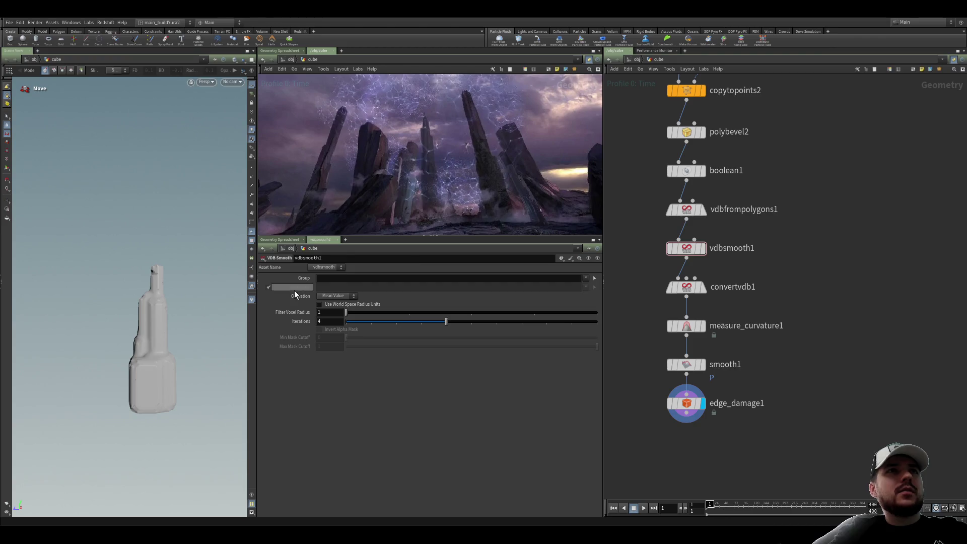
{"action": "key", "text": "Return"}
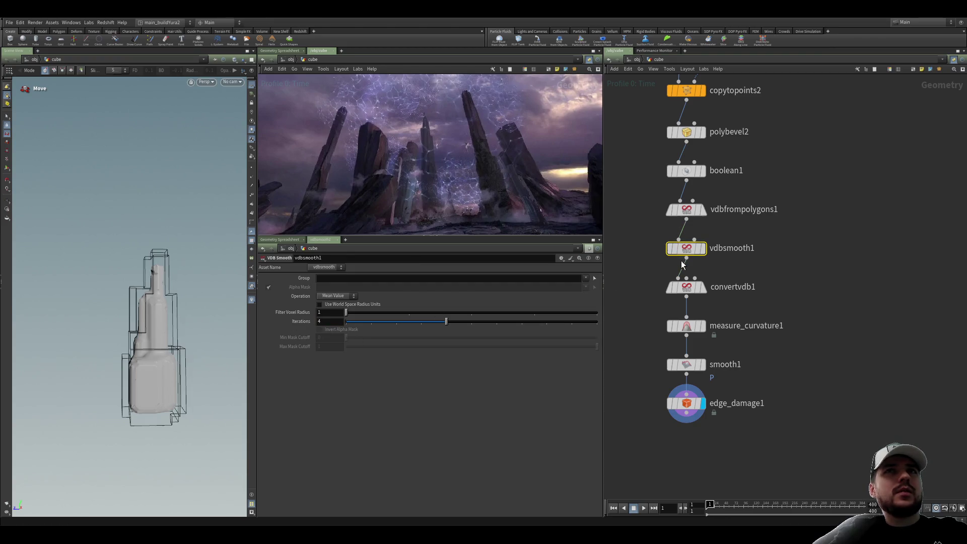
{"action": "left_click", "coordinate": [669, 249]}
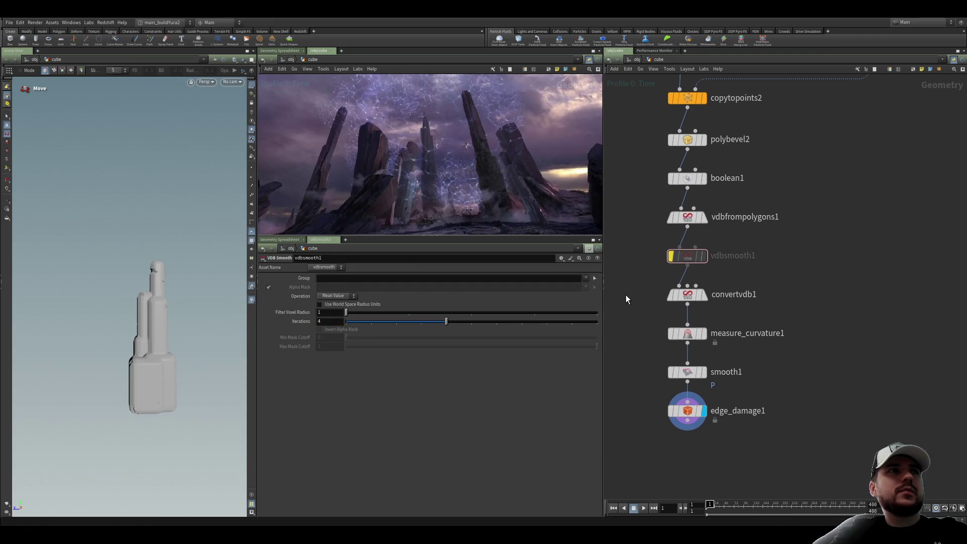
{"action": "key", "text": "Escape"}
{"action": "mouse_move", "coordinate": [149, 303]}
{"action": "right_mouse_down"}
{"action": "mouse_move", "coordinate": [186, 274]}
{"action": "mouse_move", "coordinate": [190, 300]}
{"action": "mouse_move", "coordinate": [257, 305]}
{"action": "mouse_move", "coordinate": [158, 295]}
{"action": "right_mouse_up"}
{"action": "left_click_drag", "start_coordinate": [158, 295], "coordinate": [142, 324]}
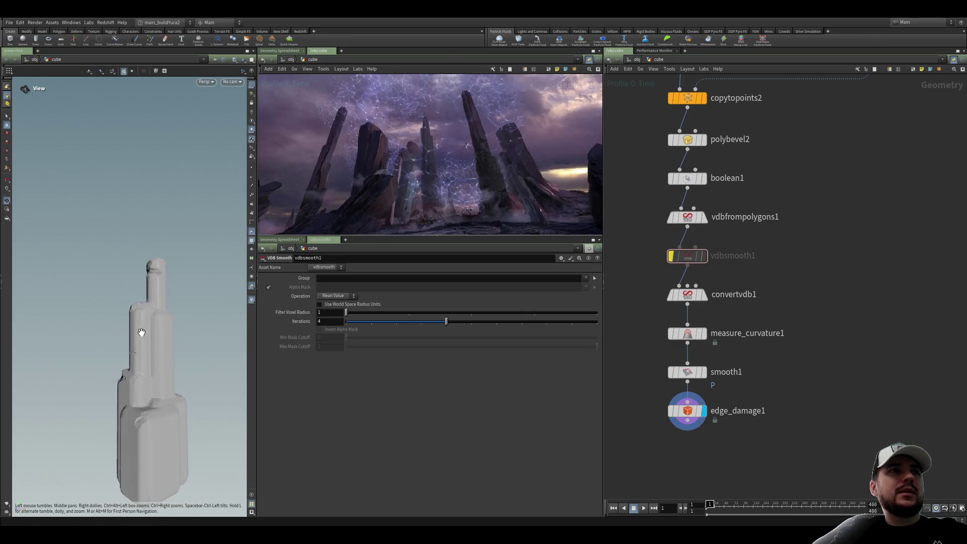
{"action": "key", "text": "t"}
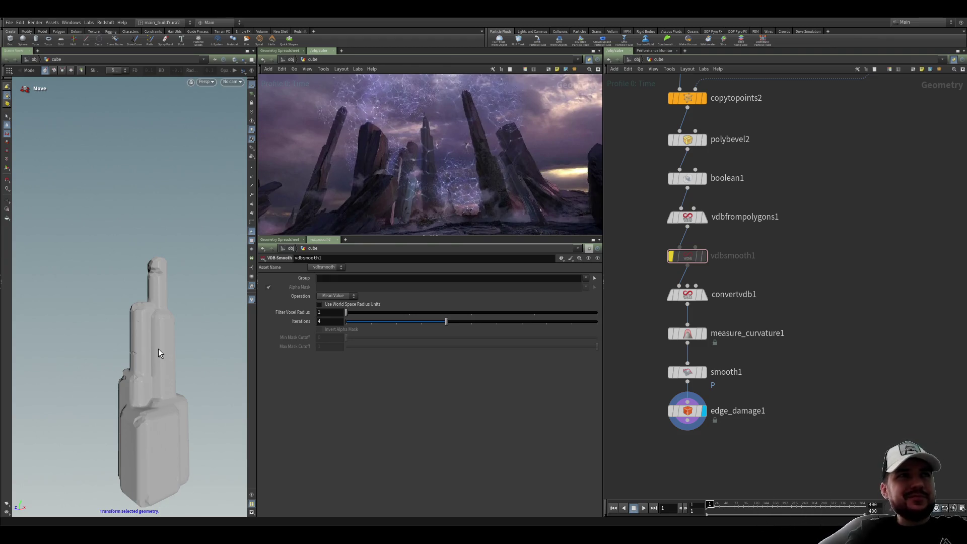
- Re-enable the bypassed vdbsmooth1 node and bring up the edge_damage1 parameters
{"action": "scroll", "coordinate": [644, 264], "scroll_direction": "up", "scroll_amount": 2}
{"action": "left_click", "coordinate": [718, 263]}
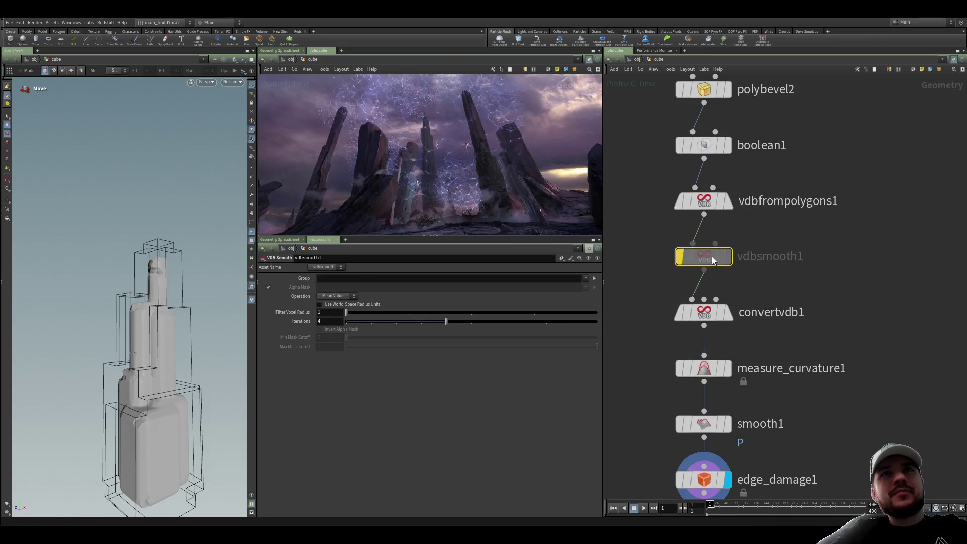
{"action": "key", "text": "b"}
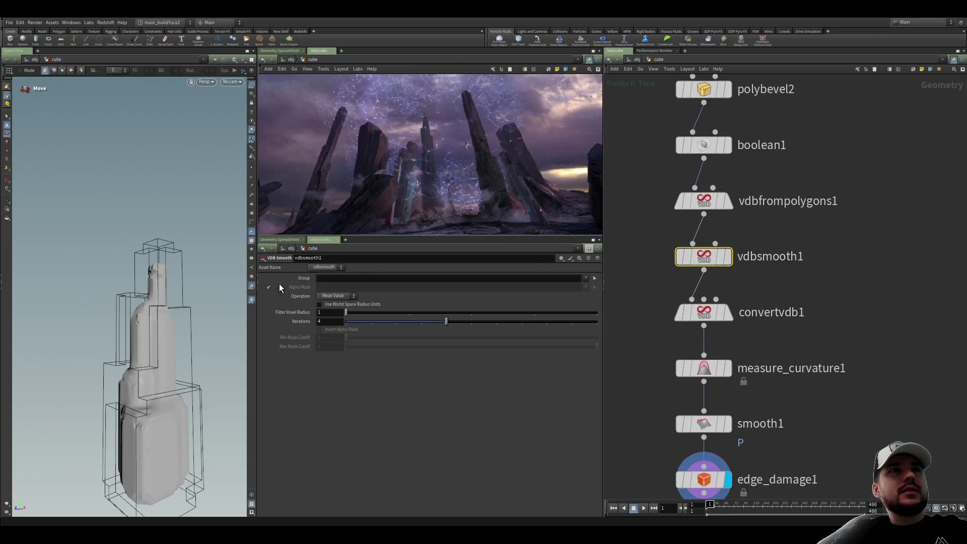
{"action": "scroll", "coordinate": [644, 257], "scroll_direction": "down", "scroll_amount": 3}
{"action": "left_click", "coordinate": [723, 380]}
{"action": "scroll", "coordinate": [725, 407], "scroll_direction": "down", "scroll_amount": 3}
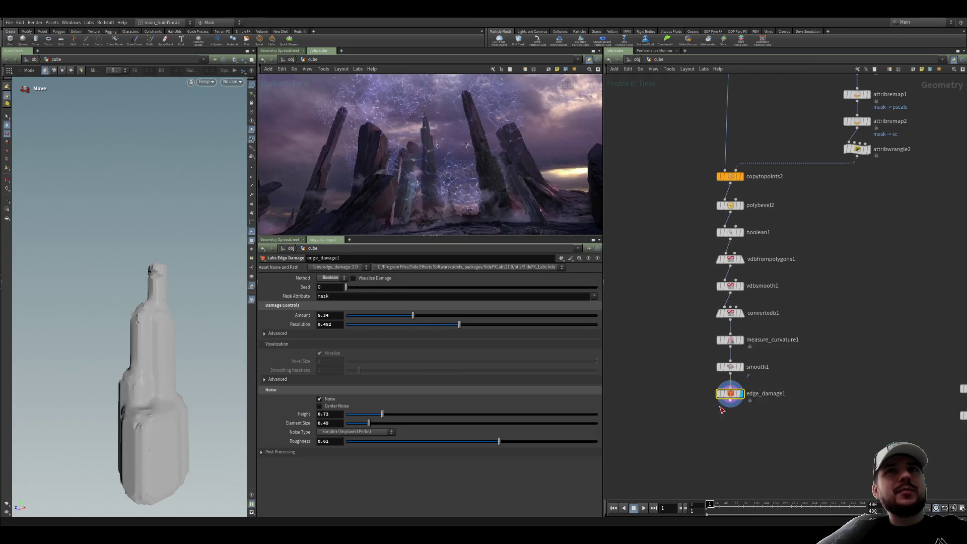
- Lower the edge_damage1 Amount to 5.66 and save the scene
{"action": "mouse_move", "coordinate": [718, 446]}
{"action": "left_mouse_down"}
{"action": "mouse_move", "coordinate": [675, 239]}
{"action": "mouse_move", "coordinate": [719, 463]}
{"action": "mouse_move", "coordinate": [707, 421]}
{"action": "left_mouse_up"}
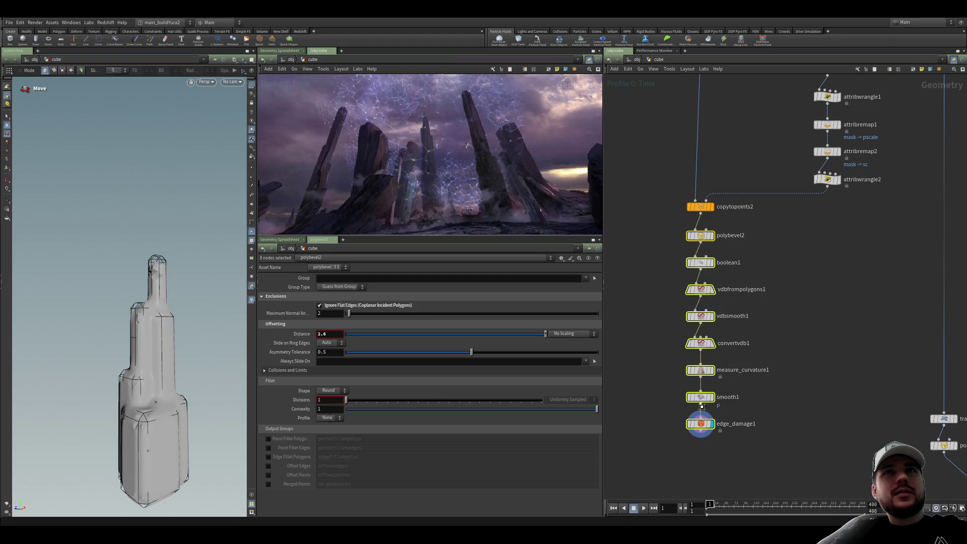
{"action": "left_click", "coordinate": [673, 246]}
{"action": "scroll", "coordinate": [672, 245], "scroll_direction": "up", "scroll_amount": 2}
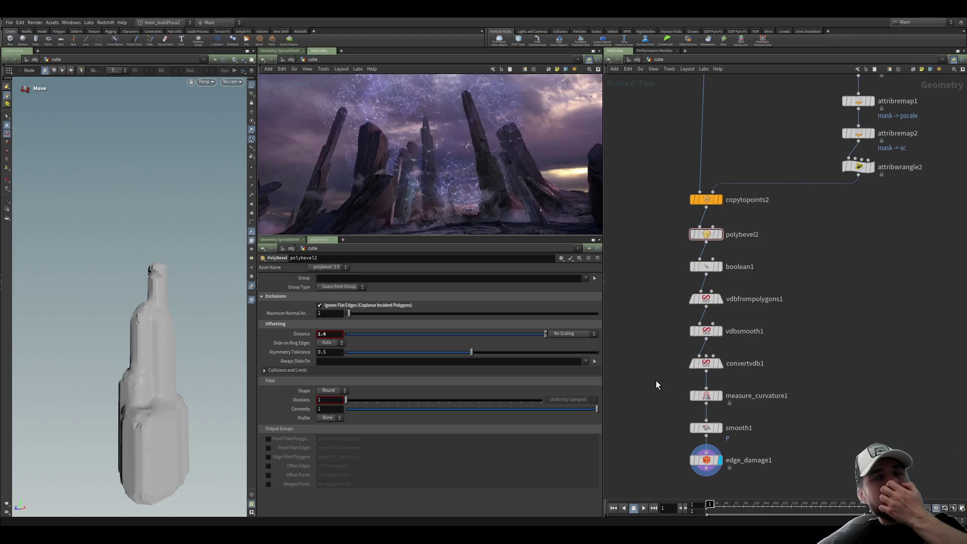
{"action": "left_click_drag", "start_coordinate": [658, 215], "coordinate": [782, 482]}
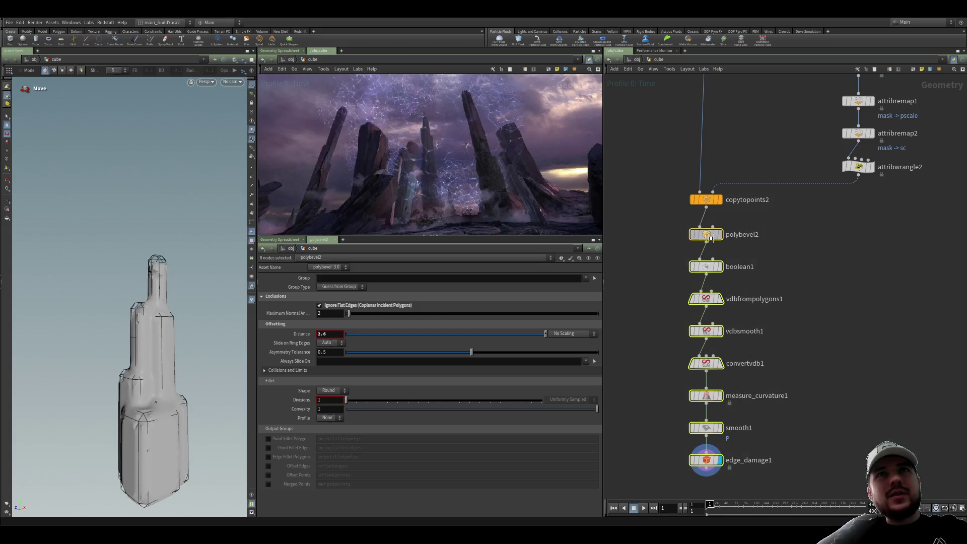
{"action": "left_click_drag", "start_coordinate": [658, 451], "coordinate": [790, 477]}
{"action": "left_click", "coordinate": [791, 473]}
{"action": "middle_click_drag", "start_coordinate": [722, 449], "coordinate": [707, 431]}
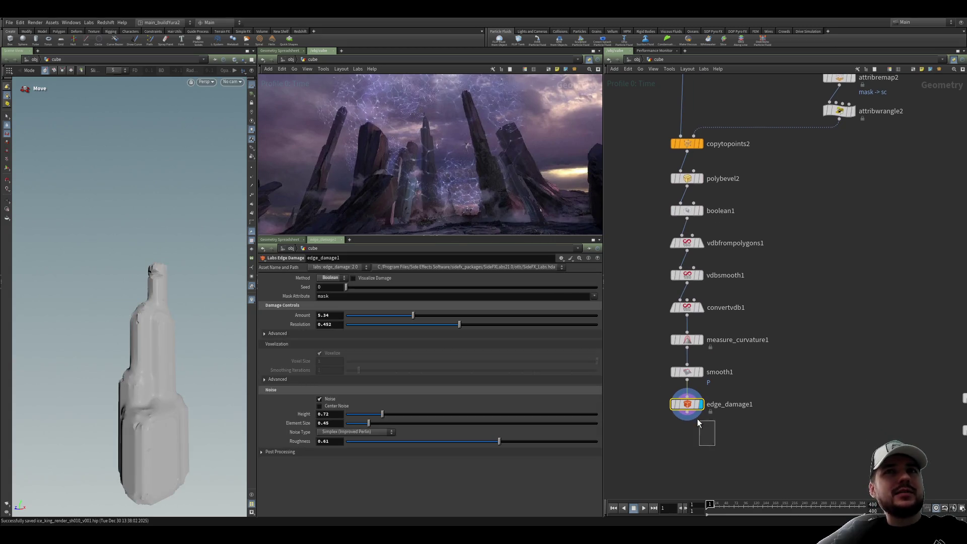
{"action": "scroll", "coordinate": [732, 448], "scroll_direction": "down", "scroll_amount": 2}
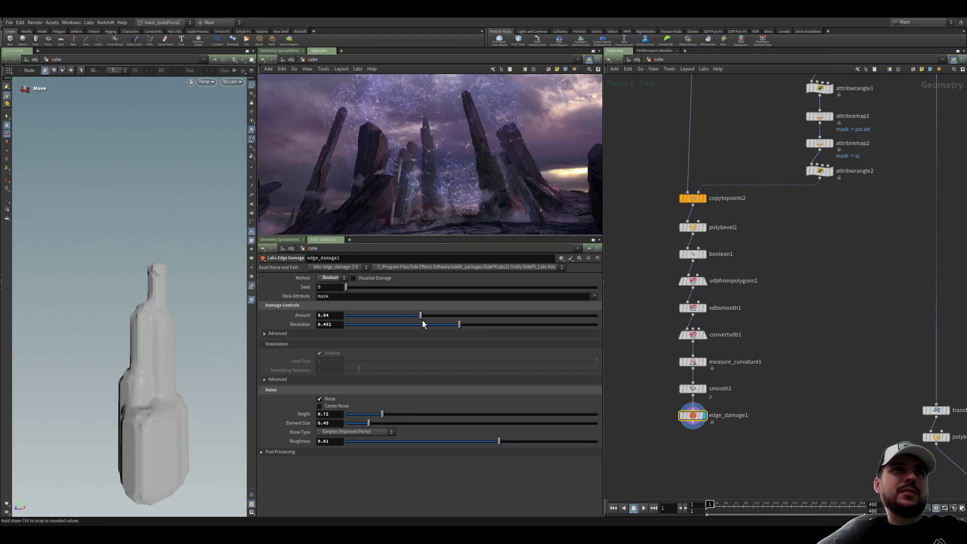
{"action": "left_click_drag", "start_coordinate": [422, 323], "coordinate": [418, 323]}
{"action": "key", "text": "ctrl+s"}
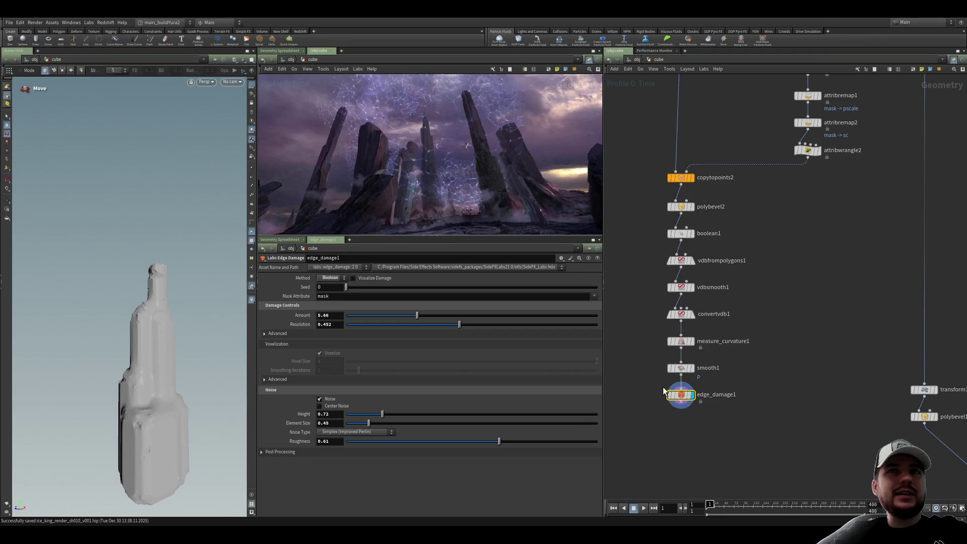
- Slide the measure_curvature1 remap ramp key left to widen the curvature range
{"action": "mouse_move", "coordinate": [710, 450]}
{"action": "left_mouse_down"}
{"action": "mouse_move", "coordinate": [651, 221]}
{"action": "mouse_move", "coordinate": [673, 215]}
{"action": "left_mouse_up"}
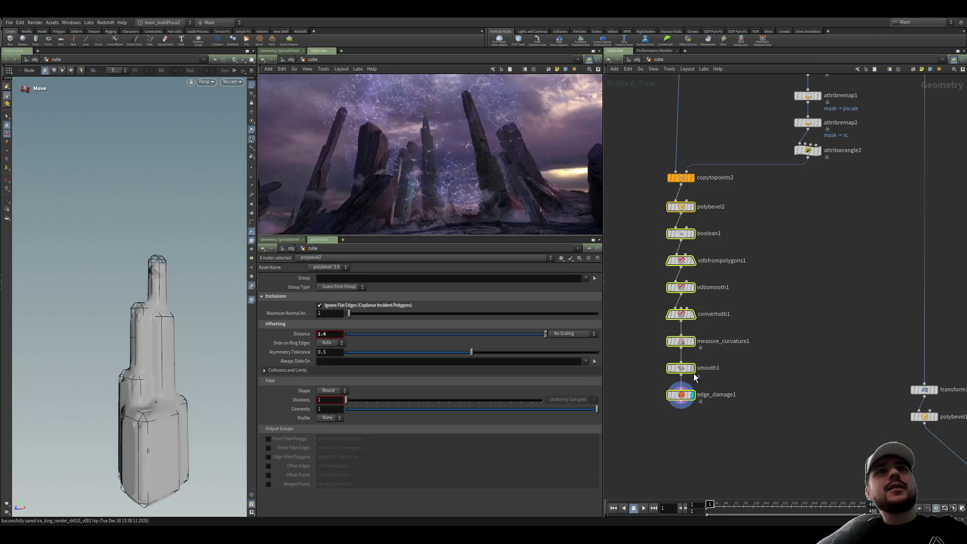
{"action": "left_click", "coordinate": [735, 387]}
{"action": "scroll", "coordinate": [730, 382], "scroll_direction": "up", "scroll_amount": 1}
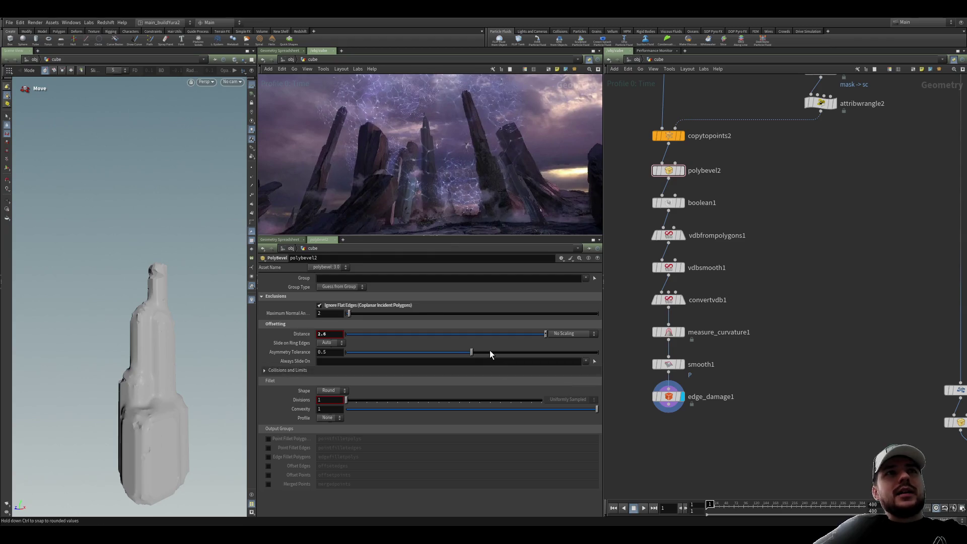
{"action": "left_click", "coordinate": [668, 396]}
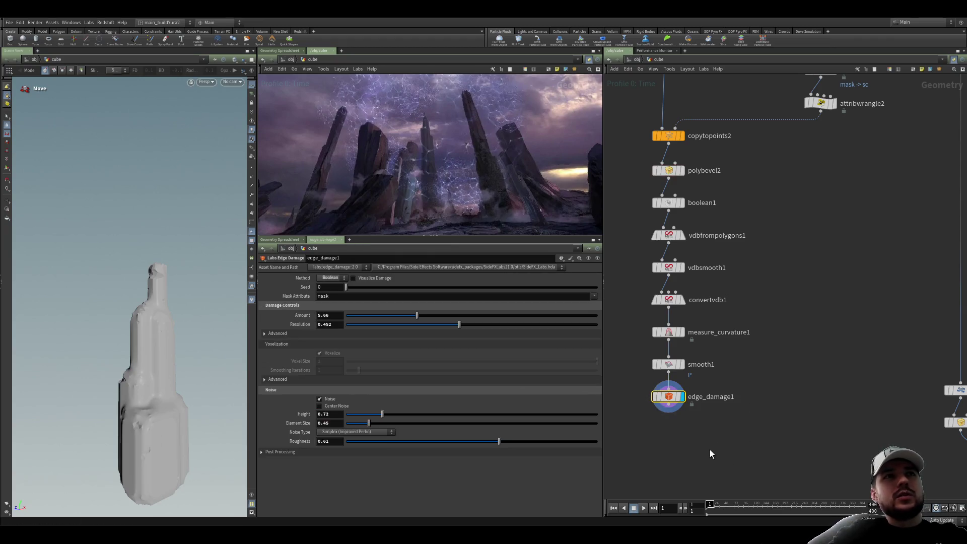
{"action": "left_click", "coordinate": [682, 418]}
{"action": "scroll", "coordinate": [633, 433], "scroll_direction": "up", "scroll_amount": 2}
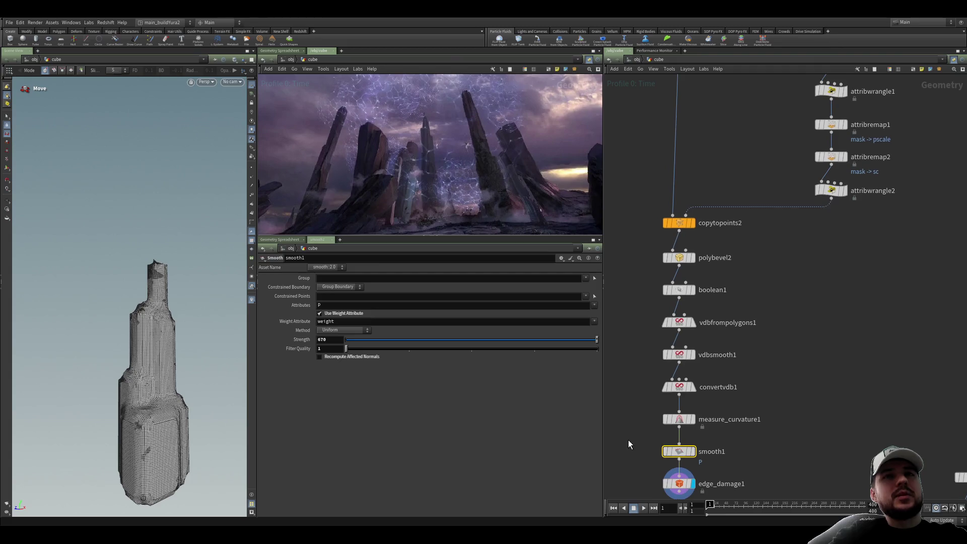
{"action": "left_click", "coordinate": [691, 401]}
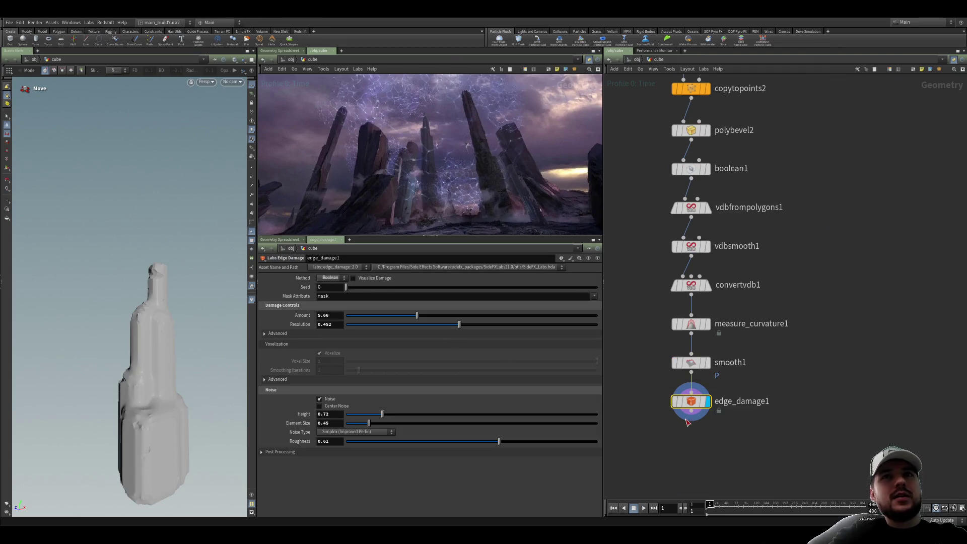
{"action": "key", "text": "Up"}
{"action": "left_click_drag", "start_coordinate": [658, 380], "coordinate": [689, 398]}
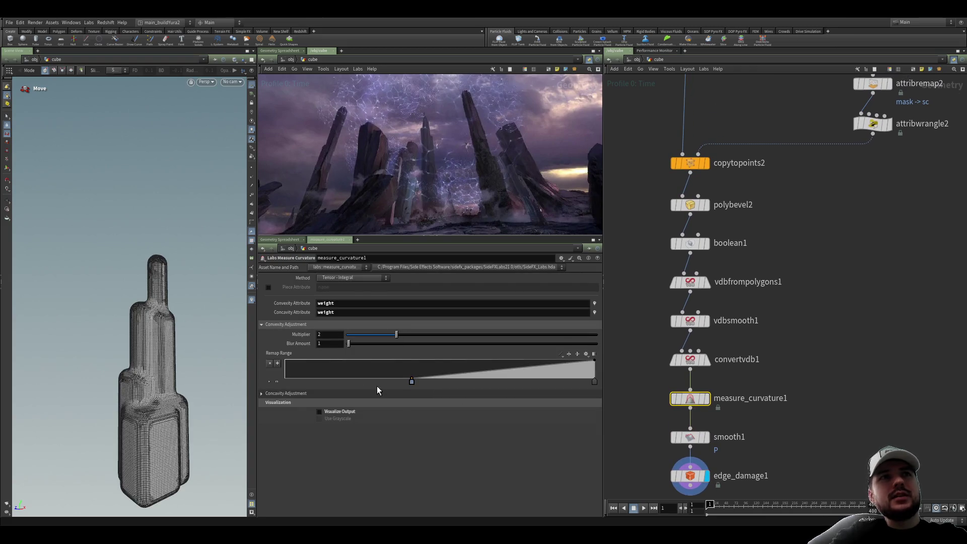
{"action": "left_click_drag", "start_coordinate": [290, 384], "coordinate": [271, 386]}
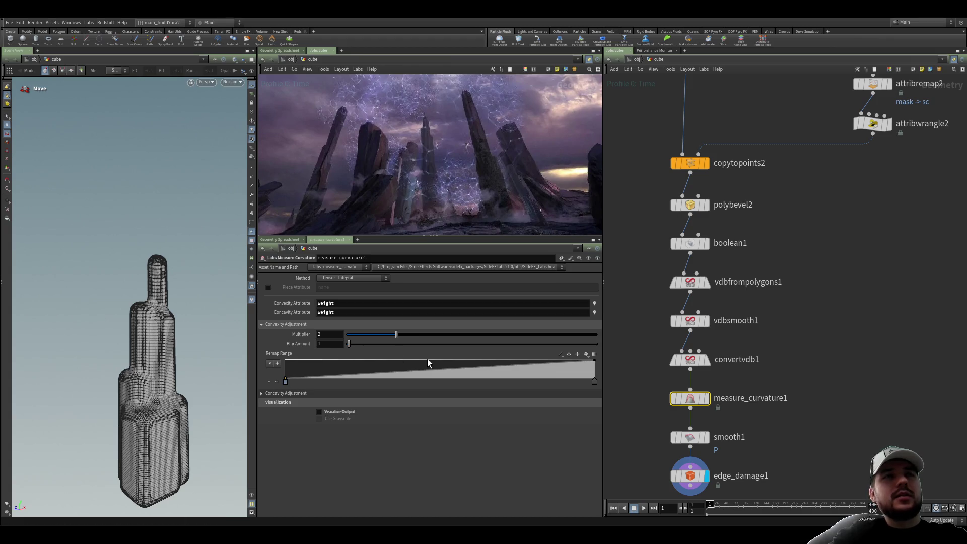
- Reselect edge_damage1 and orbit the spire upright to inspect the damage
{"action": "scroll", "coordinate": [639, 424], "scroll_direction": "down", "scroll_amount": 3}
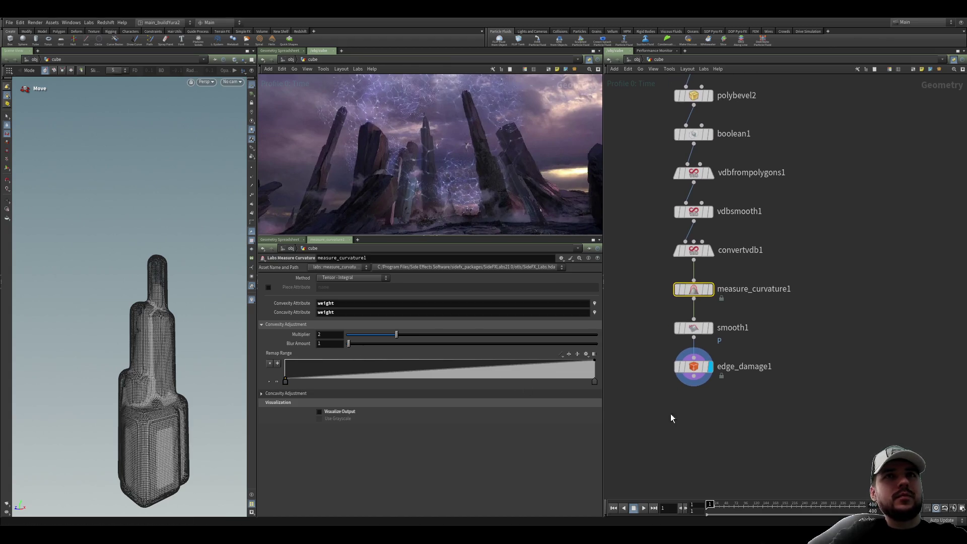
{"action": "left_click", "coordinate": [693, 366]}
{"action": "mouse_move", "coordinate": [164, 327]}
{"action": "left_mouse_down", "text": "alt"}
{"action": "mouse_move", "coordinate": [194, 319]}
{"action": "mouse_move", "coordinate": [125, 323]}
{"action": "left_mouse_up", "text": "alt"}
{"action": "scroll", "coordinate": [126, 327], "scroll_direction": "up", "scroll_amount": 3}
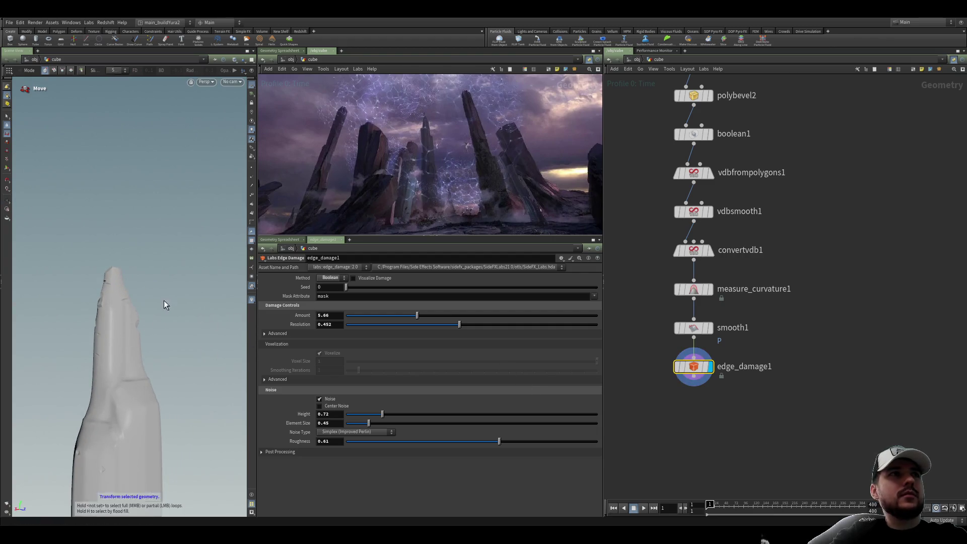
{"action": "left_click_drag", "start_coordinate": [182, 304], "coordinate": [123, 306], "text": "alt"}
{"action": "scroll", "coordinate": [757, 441], "scroll_direction": "down", "scroll_amount": 2}
{"action": "left_click_drag", "start_coordinate": [736, 451], "coordinate": [655, 170]}
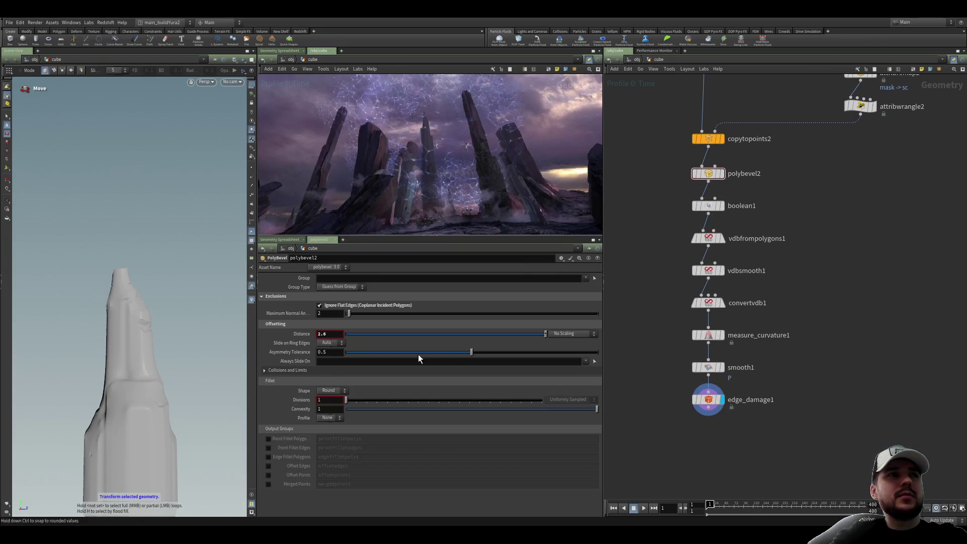
{"action": "mouse_move", "coordinate": [143, 329]}
{"action": "left_mouse_down", "text": "alt"}
{"action": "mouse_move", "coordinate": [142, 349]}
{"action": "mouse_move", "coordinate": [192, 330]}
{"action": "mouse_move", "coordinate": [217, 347]}
{"action": "left_mouse_up", "text": "alt"}
{"action": "left_click_drag", "start_coordinate": [760, 439], "coordinate": [706, 403]}
{"action": "scroll", "coordinate": [660, 419], "scroll_direction": "up", "scroll_amount": 8}
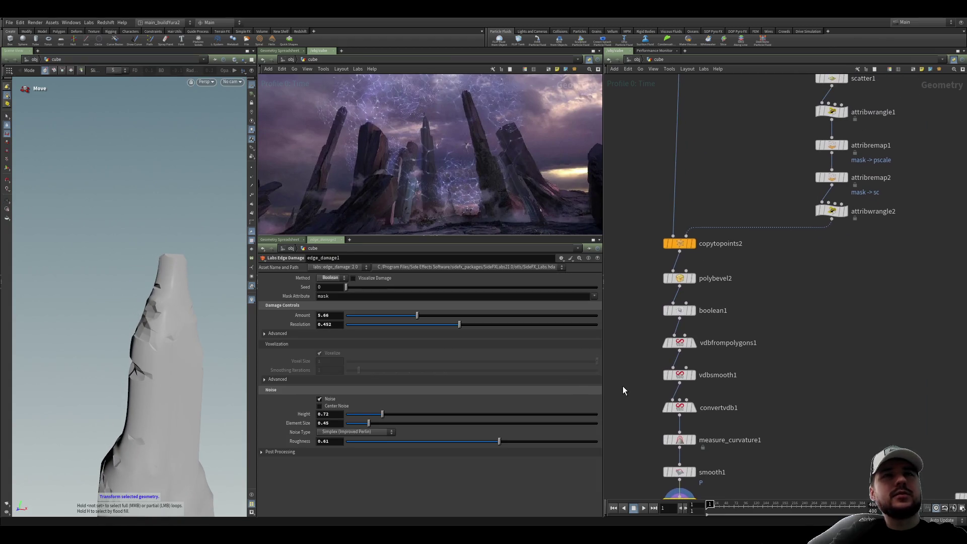
- Select polybevel2 in the chain and orbit around the rock spire
{"action": "left_click_drag", "start_coordinate": [686, 331], "coordinate": [686, 331]}
{"action": "scroll", "coordinate": [648, 296], "scroll_direction": "down", "scroll_amount": 3}
{"action": "left_click_drag", "start_coordinate": [656, 264], "coordinate": [730, 459]}
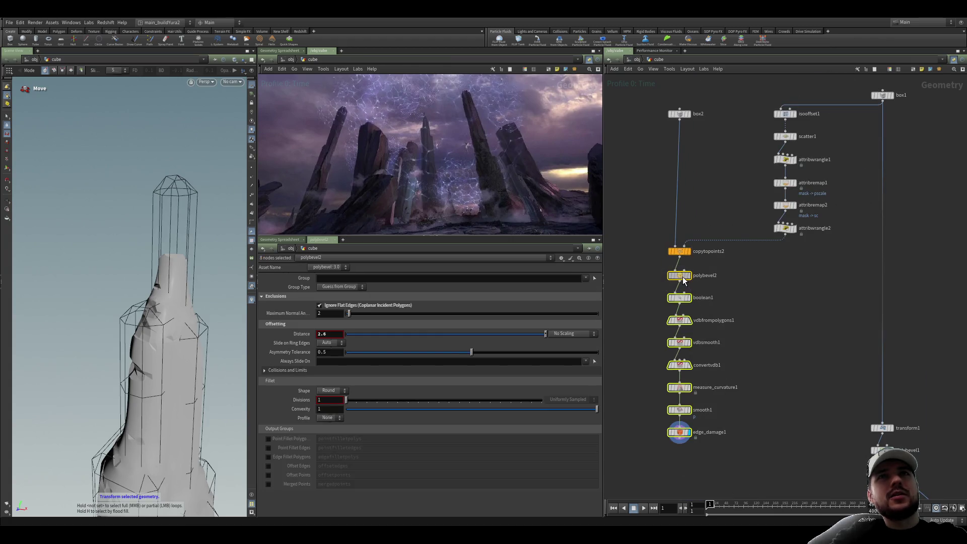
{"action": "left_click", "coordinate": [679, 275]}
{"action": "middle_click_drag", "start_coordinate": [636, 287], "coordinate": [641, 310]}
{"action": "scroll", "coordinate": [635, 358], "scroll_direction": "up", "scroll_amount": 2}
{"action": "scroll", "coordinate": [649, 388], "scroll_direction": "up", "scroll_amount": 2}
{"action": "mouse_move", "coordinate": [232, 328]}
{"action": "left_mouse_down", "text": "alt"}
{"action": "mouse_move", "coordinate": [129, 304]}
{"action": "mouse_move", "coordinate": [188, 309]}
{"action": "mouse_move", "coordinate": [177, 336]}
{"action": "left_mouse_up", "text": "alt"}
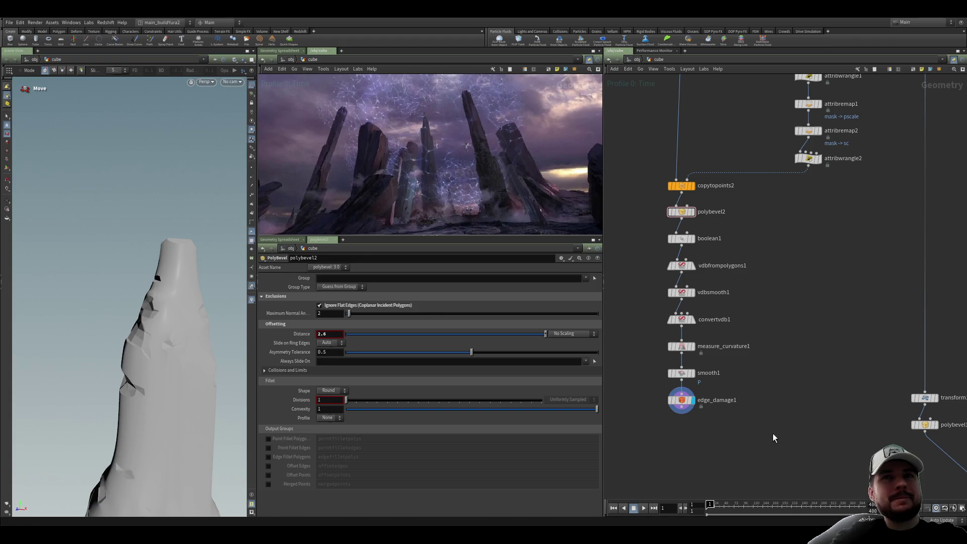
{"action": "middle_click_drag", "start_coordinate": [773, 436], "coordinate": [764, 437]}
{"action": "left_click_drag", "start_coordinate": [189, 324], "coordinate": [204, 317], "text": "alt"}
- Set edge_damage1 Noise Height to 0.62, Method to Colors, and show damage in red
{"action": "left_click", "coordinate": [674, 401]}
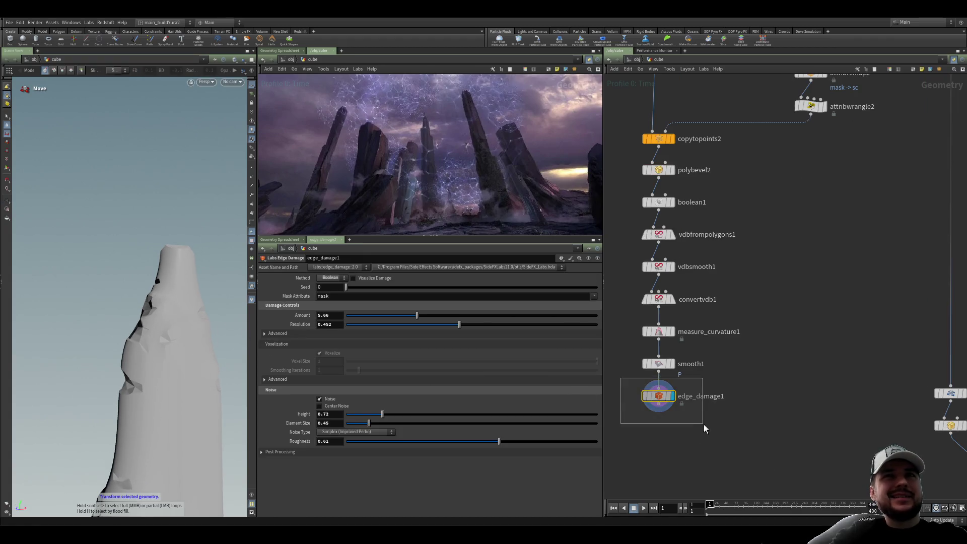
{"action": "left_click", "coordinate": [360, 414]}
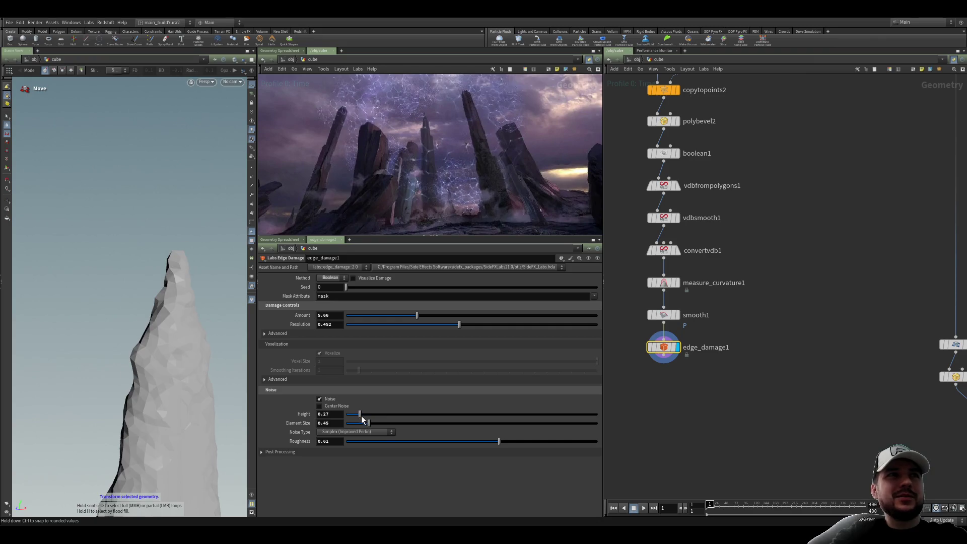
{"action": "left_click_drag", "start_coordinate": [359, 419], "coordinate": [377, 419]}
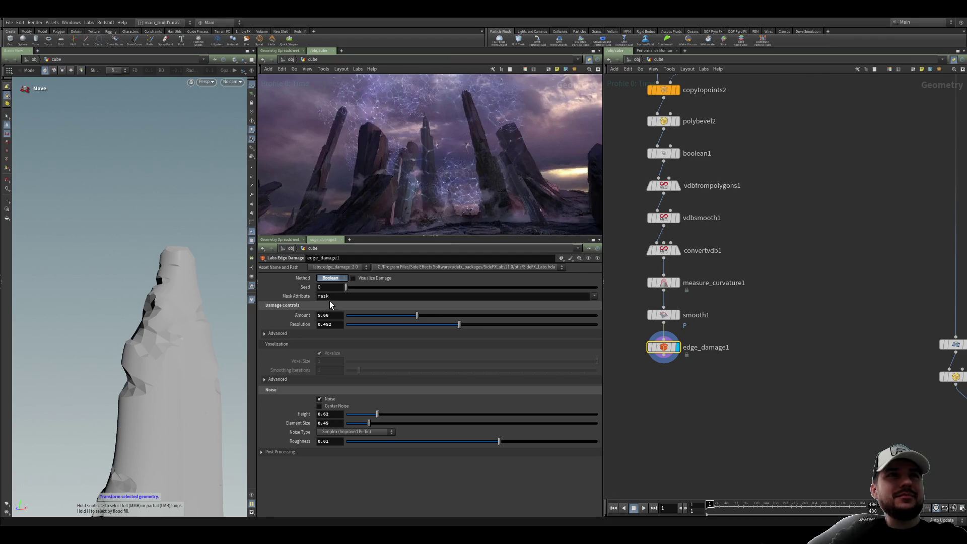
{"action": "key", "text": "Escape"}
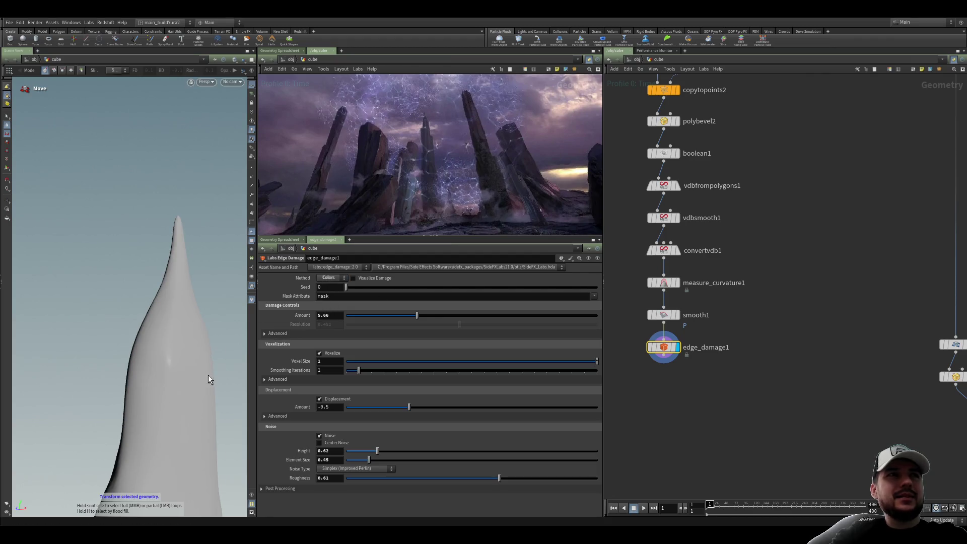
{"action": "left_click", "coordinate": [369, 278]}
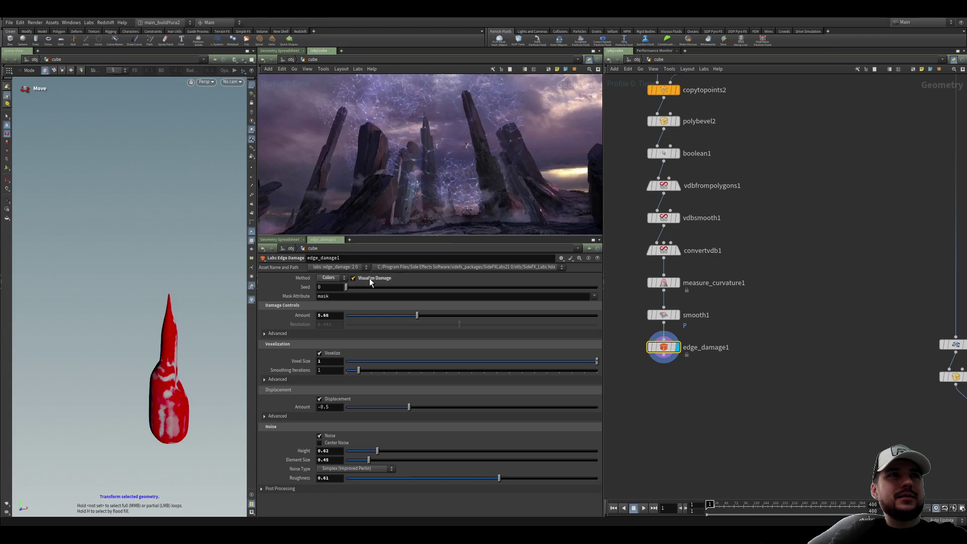
{"action": "middle_click_drag", "start_coordinate": [752, 355], "coordinate": [748, 405]}
{"action": "left_click", "coordinate": [650, 372]}
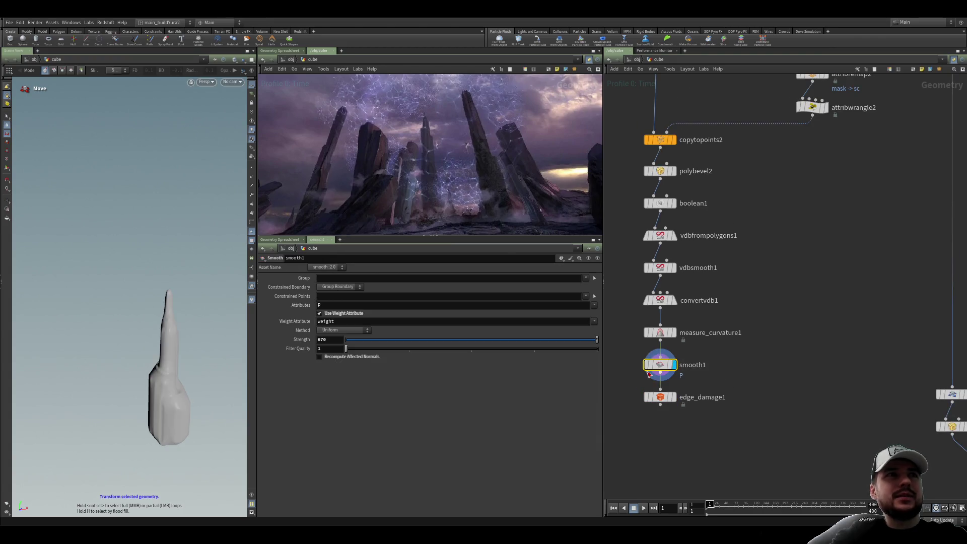
- Lower smooth1 Strength to 40.3 and step up the chain to the bevel node
{"action": "mouse_move", "coordinate": [361, 339]}
{"action": "left_mouse_down"}
{"action": "mouse_move", "coordinate": [346, 339]}
{"action": "mouse_move", "coordinate": [630, 346]}
{"action": "mouse_move", "coordinate": [548, 353]}
{"action": "left_mouse_up"}
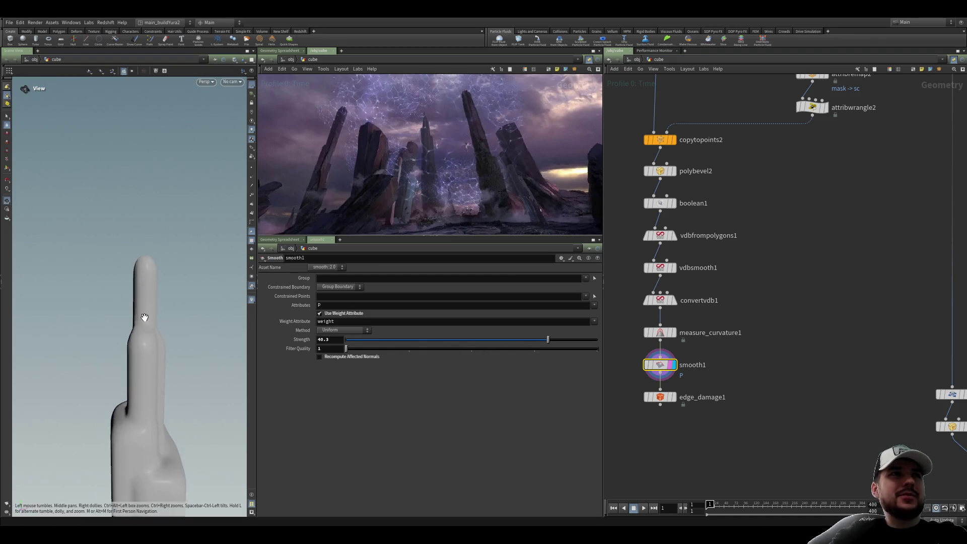
{"action": "left_click", "coordinate": [649, 335]}
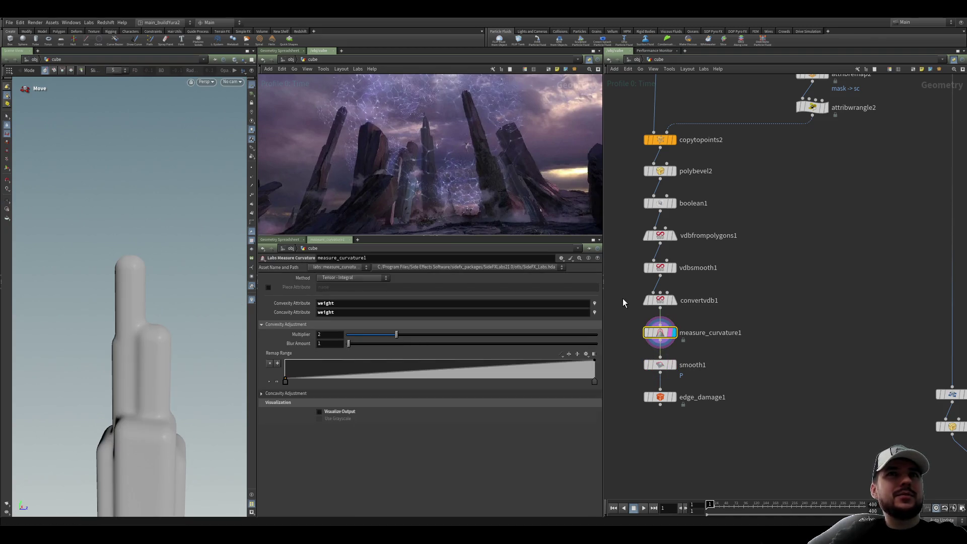
{"action": "left_click", "coordinate": [654, 301]}
{"action": "left_click", "coordinate": [647, 267]}
{"action": "scroll", "coordinate": [642, 286], "scroll_direction": "up", "scroll_amount": 2}
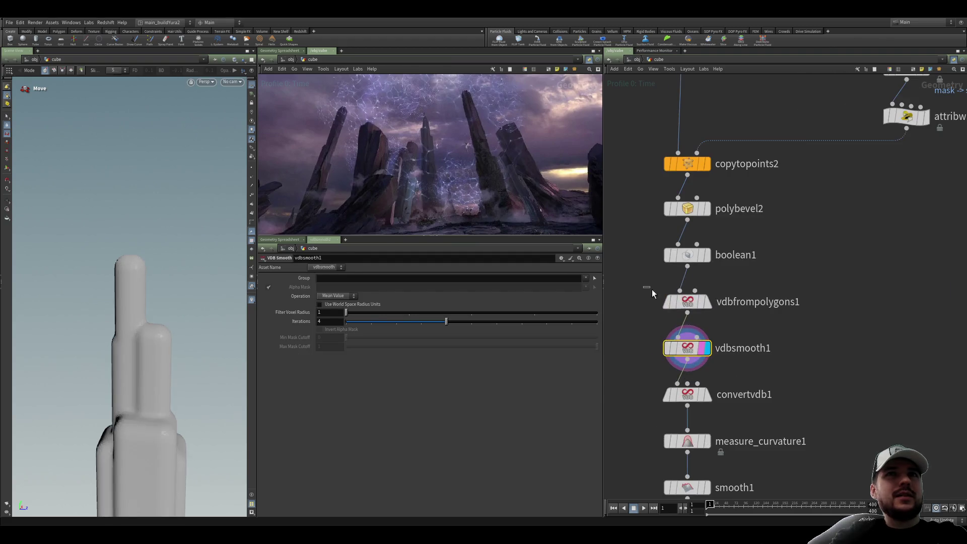
{"action": "key", "text": "Up"}
{"action": "key", "text": "Up"}
{"action": "scroll", "coordinate": [645, 383], "scroll_direction": "up", "scroll_amount": 1}
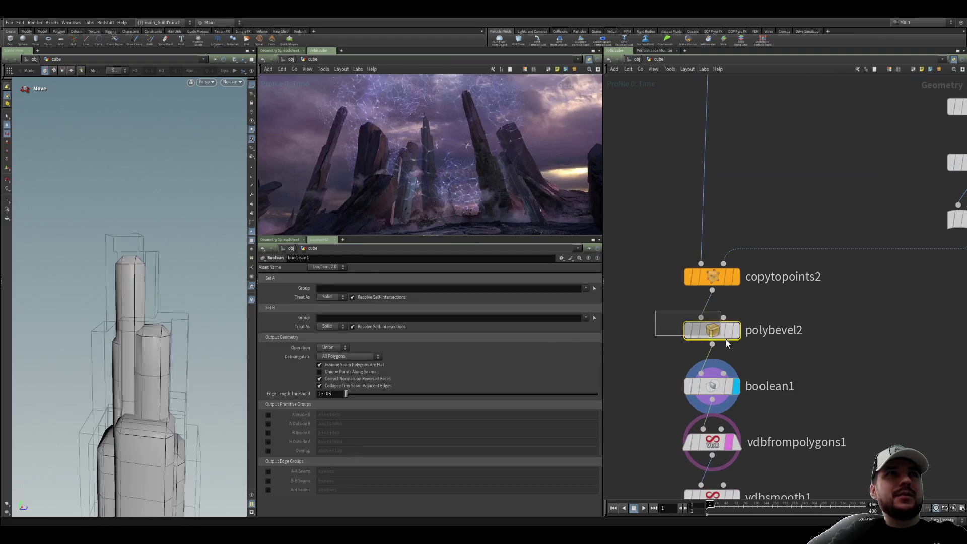
{"action": "key", "text": "Up"}
- Lower polybevel2's Max Normal Angle and Distance, and exclude flat and inline points
{"action": "left_click_drag", "start_coordinate": [428, 319], "coordinate": [354, 320]}
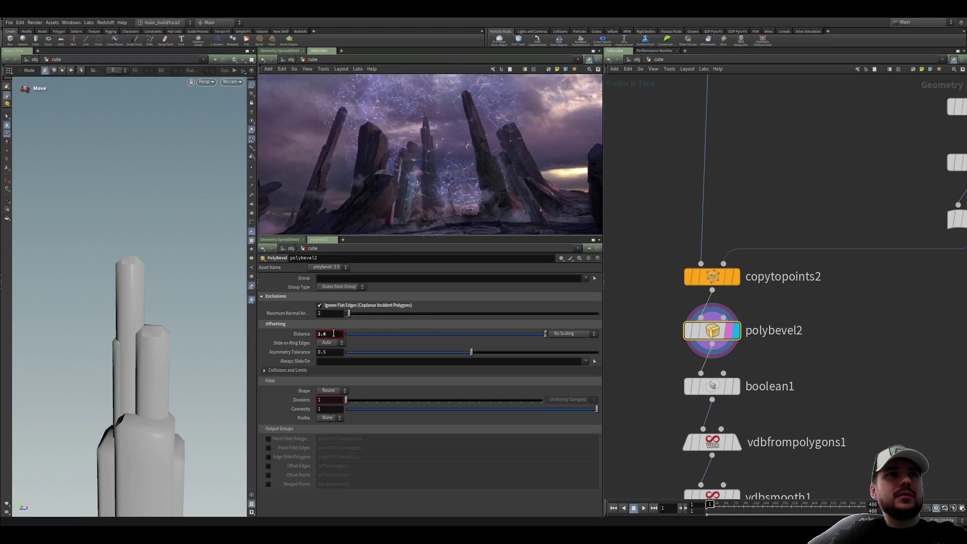
{"action": "middle_click_drag", "start_coordinate": [331, 333], "coordinate": [348, 326]}
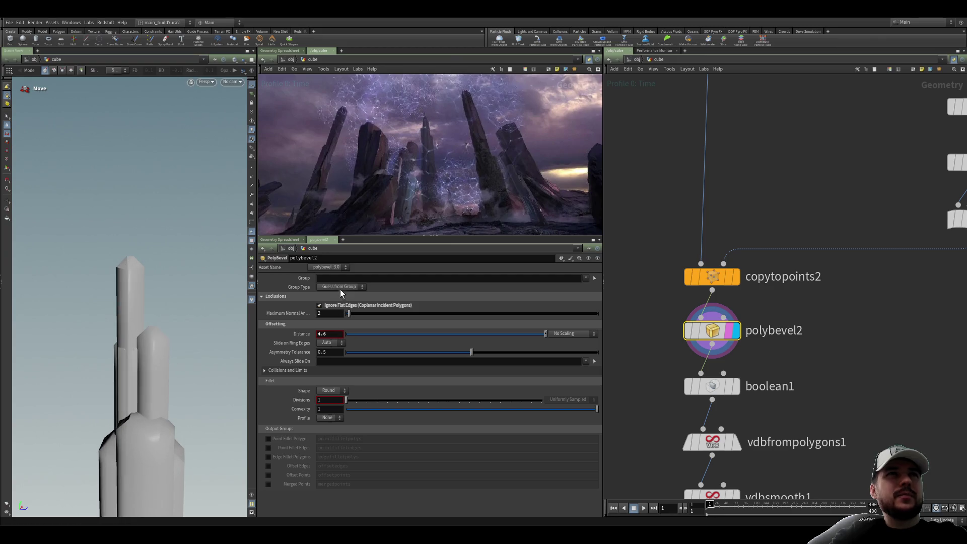
{"action": "key", "text": "Escape"}
{"action": "mouse_move", "coordinate": [171, 300]}
{"action": "left_mouse_down"}
{"action": "mouse_move", "coordinate": [90, 339]}
{"action": "mouse_move", "coordinate": [195, 297]}
{"action": "mouse_move", "coordinate": [296, 296]}
{"action": "mouse_move", "coordinate": [274, 293]}
{"action": "mouse_move", "coordinate": [307, 315]}
{"action": "mouse_move", "coordinate": [385, 324]}
{"action": "mouse_move", "coordinate": [561, 325]}
{"action": "mouse_move", "coordinate": [407, 321]}
{"action": "left_mouse_up"}
{"action": "key", "text": "t"}
{"action": "left_click", "coordinate": [340, 305]}
{"action": "left_click", "coordinate": [342, 312]}
{"action": "key", "text": "Escape"}
{"action": "left_click_drag", "start_coordinate": [145, 264], "coordinate": [150, 294]}
{"action": "key", "text": "t"}
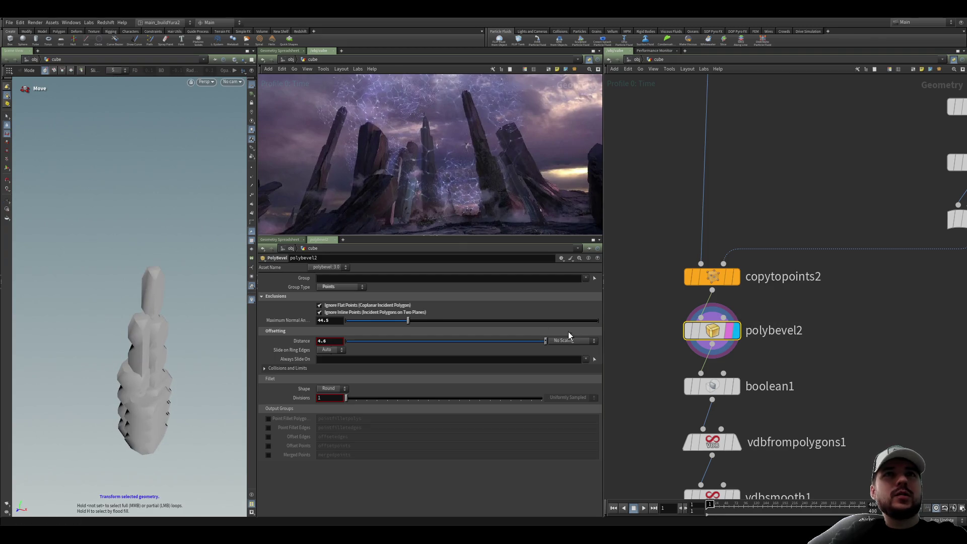
- Pick points 28-29 38-39 as the bevel group and try bevel distances 1 and 23
{"action": "left_click", "coordinate": [596, 279]}
{"action": "key", "text": "Return"}
{"action": "mouse_move", "coordinate": [234, 300]}
{"action": "left_mouse_down", "text": "alt"}
{"action": "mouse_move", "coordinate": [134, 274]}
{"action": "mouse_move", "coordinate": [192, 266]}
{"action": "left_mouse_up", "text": "alt"}
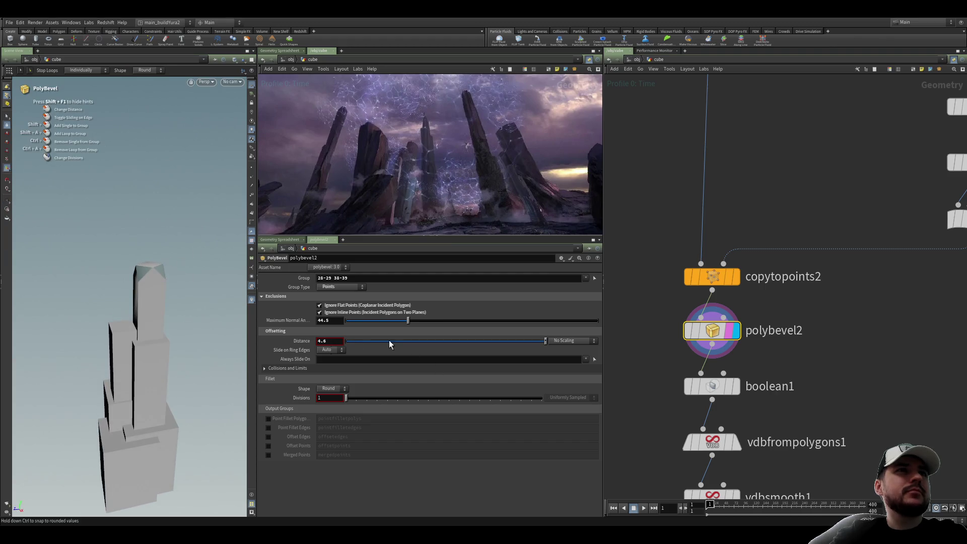
{"action": "left_click", "coordinate": [329, 341]}
{"action": "type", "text": "1"}
{"action": "key", "text": "Return"}
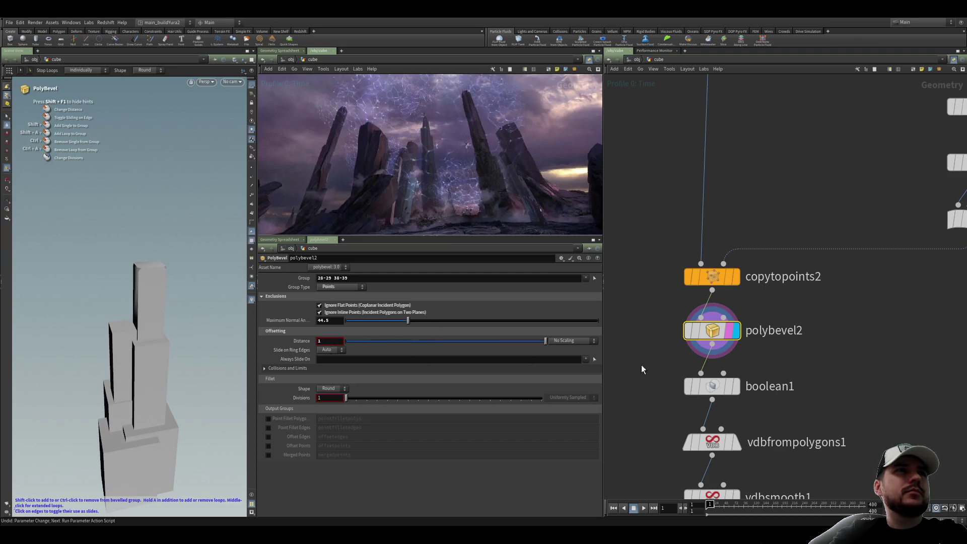
{"action": "mouse_move", "coordinate": [332, 342]}
{"action": "middle_mouse_down"}
{"action": "mouse_move", "coordinate": [466, 332]}
{"action": "mouse_move", "coordinate": [410, 325]}
{"action": "middle_mouse_up"}
{"action": "key", "text": "Escape"}
{"action": "mouse_move", "coordinate": [151, 353]}
{"action": "left_mouse_down"}
{"action": "mouse_move", "coordinate": [183, 330]}
{"action": "mouse_move", "coordinate": [197, 332]}
{"action": "left_mouse_up"}
{"action": "key", "text": "Return"}
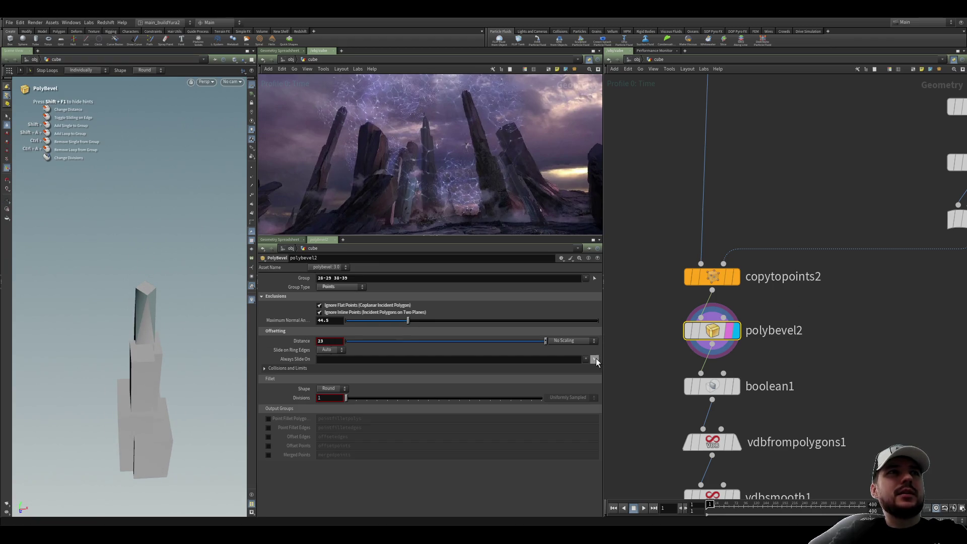
- Switch the bevel Group Type to Edges and pick the tower-top edge to slide along
{"action": "left_click", "coordinate": [595, 360]}
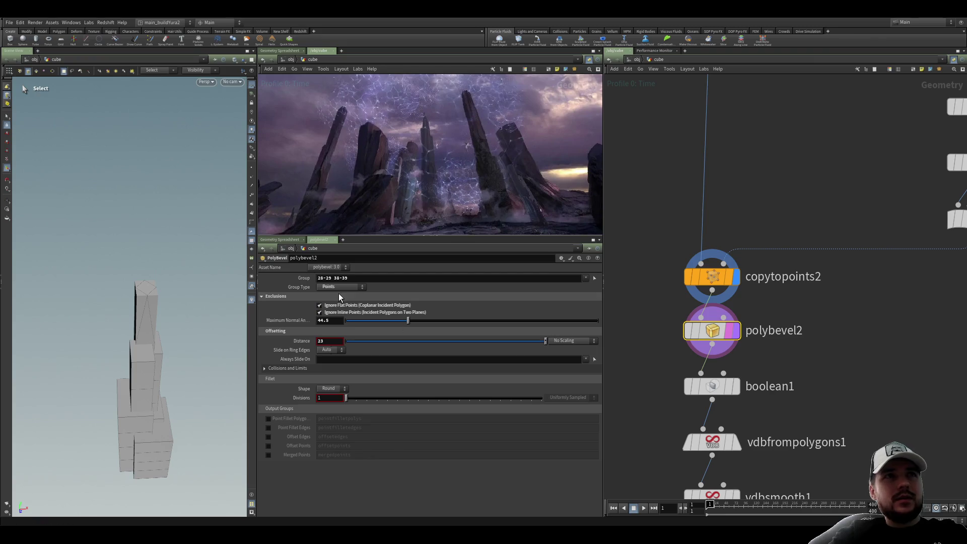
{"action": "left_click", "coordinate": [363, 287]}
{"action": "left_click", "coordinate": [334, 309]}
{"action": "left_click", "coordinate": [149, 295]}
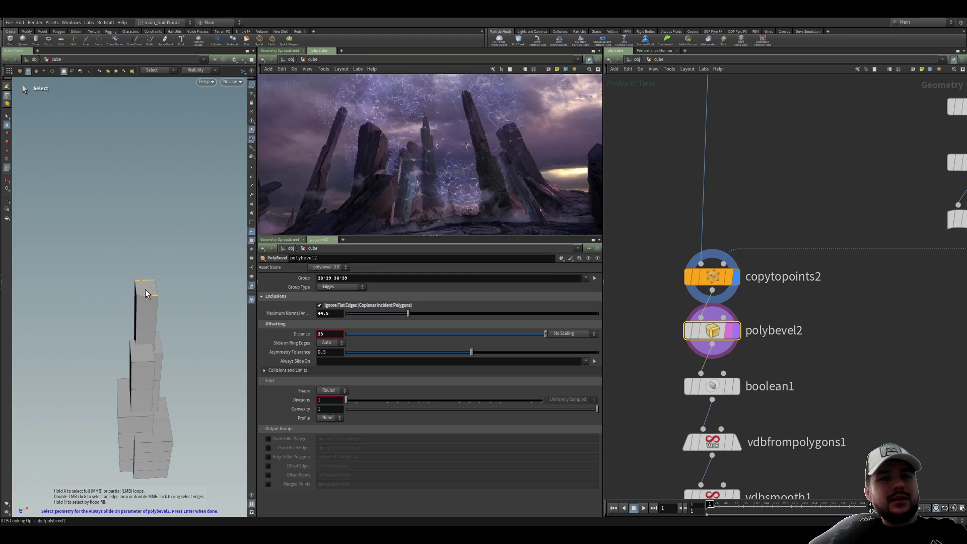
{"action": "key", "text": "Return"}
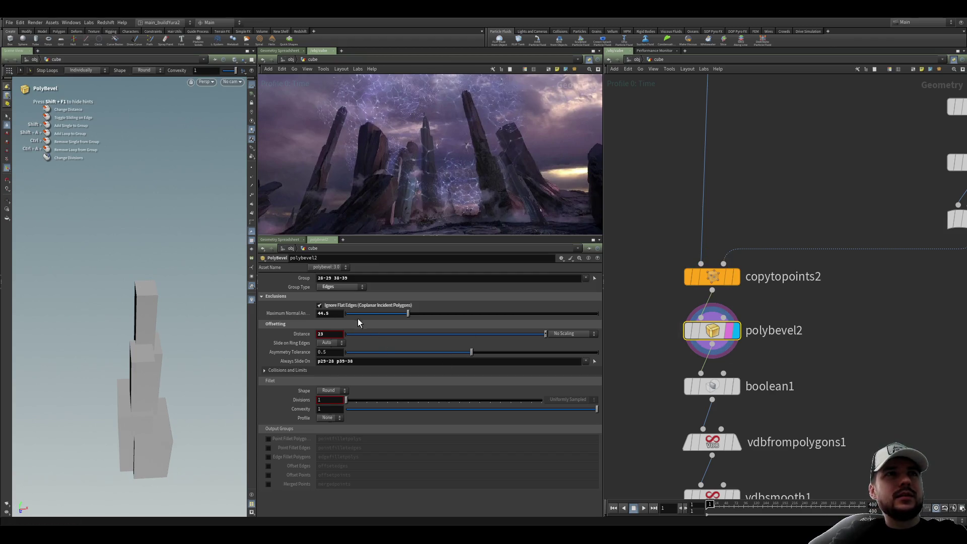
- Set bevel Distance to 0.851, clear both edge groups, and set Max Normal Angle 4.3
{"action": "left_click_drag", "start_coordinate": [355, 334], "coordinate": [516, 355]}
{"action": "middle_click", "coordinate": [353, 361], "text": "ctrl"}
{"action": "middle_click", "coordinate": [352, 278], "text": "ctrl"}
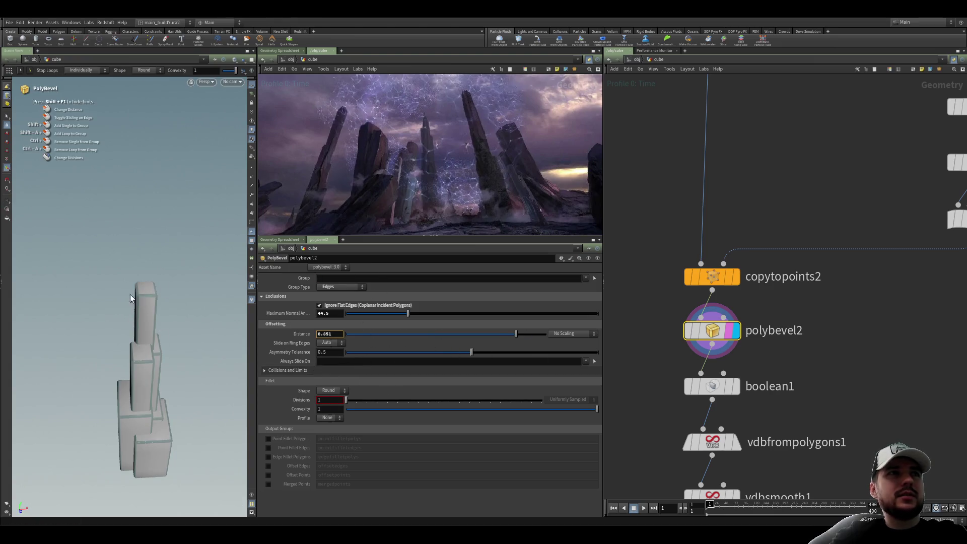
{"action": "scroll", "coordinate": [167, 247], "scroll_direction": "up", "scroll_amount": 3}
{"action": "mouse_move", "coordinate": [408, 313]}
{"action": "left_mouse_down"}
{"action": "mouse_move", "coordinate": [344, 312]}
{"action": "mouse_move", "coordinate": [422, 319]}
{"action": "left_mouse_up"}
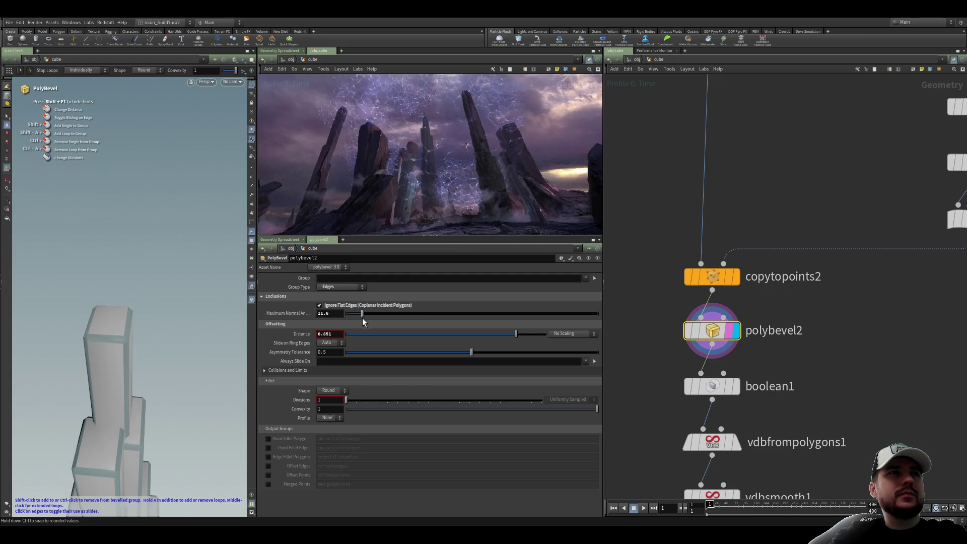
{"action": "left_click_drag", "start_coordinate": [341, 319], "coordinate": [353, 320]}
{"action": "left_click_drag", "start_coordinate": [125, 421], "coordinate": [105, 351]}
{"action": "key", "text": "Return"}
- Insert polybevel2 below boolean1 and raise its Maximum Normal Angle to 36.5
{"action": "mouse_move", "coordinate": [712, 330]}
{"action": "left_mouse_down"}
{"action": "mouse_move", "coordinate": [807, 413]}
{"action": "mouse_move", "coordinate": [708, 412]}
{"action": "left_mouse_up"}
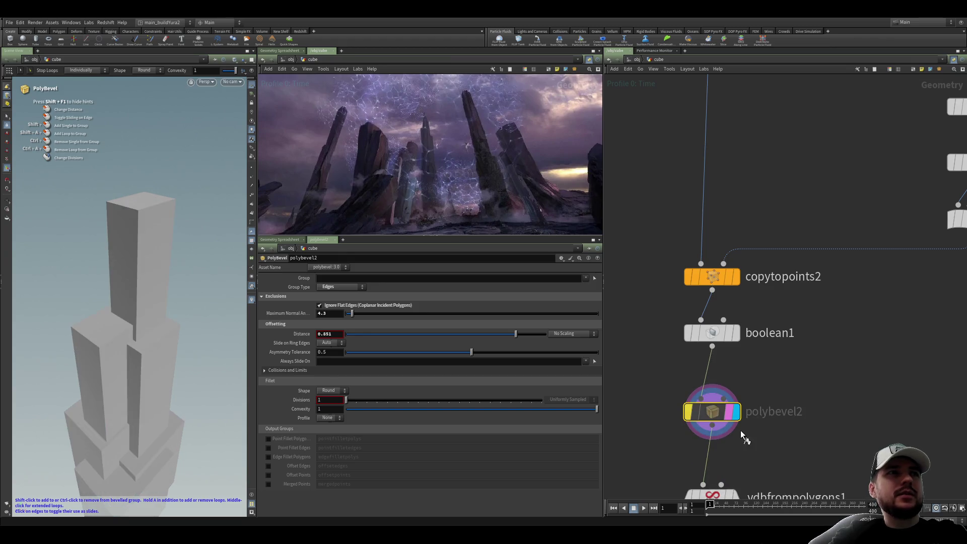
{"action": "mouse_move", "coordinate": [352, 314]}
{"action": "left_mouse_down"}
{"action": "mouse_move", "coordinate": [524, 323]}
{"action": "mouse_move", "coordinate": [430, 315]}
{"action": "mouse_move", "coordinate": [434, 340]}
{"action": "left_mouse_up"}
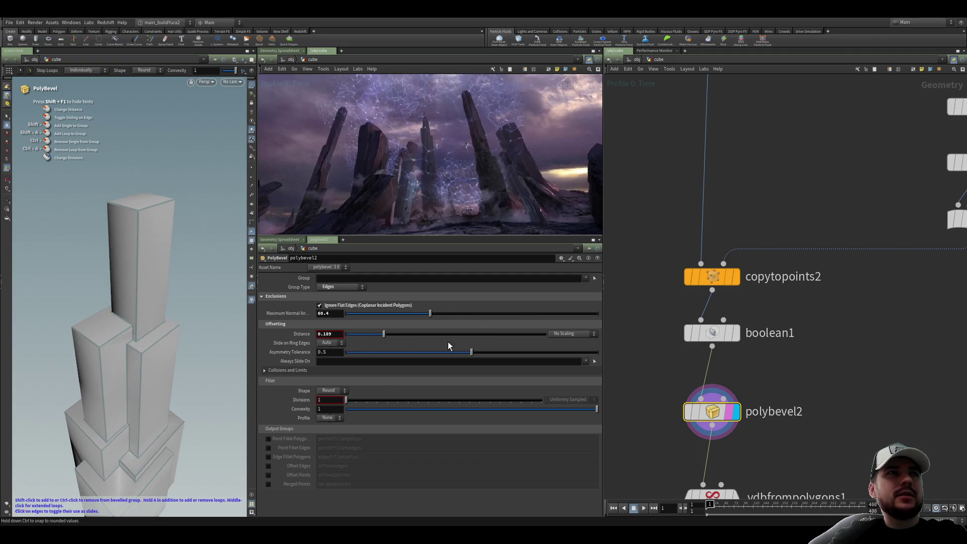
{"action": "mouse_move", "coordinate": [330, 333]}
{"action": "middle_mouse_down"}
{"action": "mouse_move", "coordinate": [350, 321]}
{"action": "mouse_move", "coordinate": [307, 321]}
{"action": "mouse_move", "coordinate": [325, 333]}
{"action": "middle_mouse_up"}
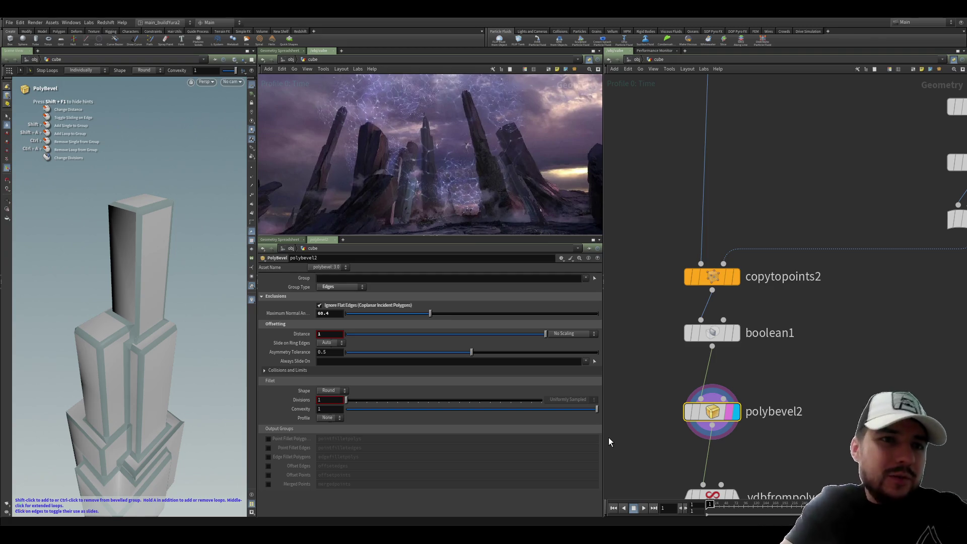
- Try several bevel distances, then enter a bevel Distance of 3
{"action": "mouse_move", "coordinate": [356, 333]}
{"action": "left_mouse_down"}
{"action": "mouse_move", "coordinate": [427, 343]}
{"action": "mouse_move", "coordinate": [425, 312]}
{"action": "mouse_move", "coordinate": [379, 323]}
{"action": "left_mouse_up"}
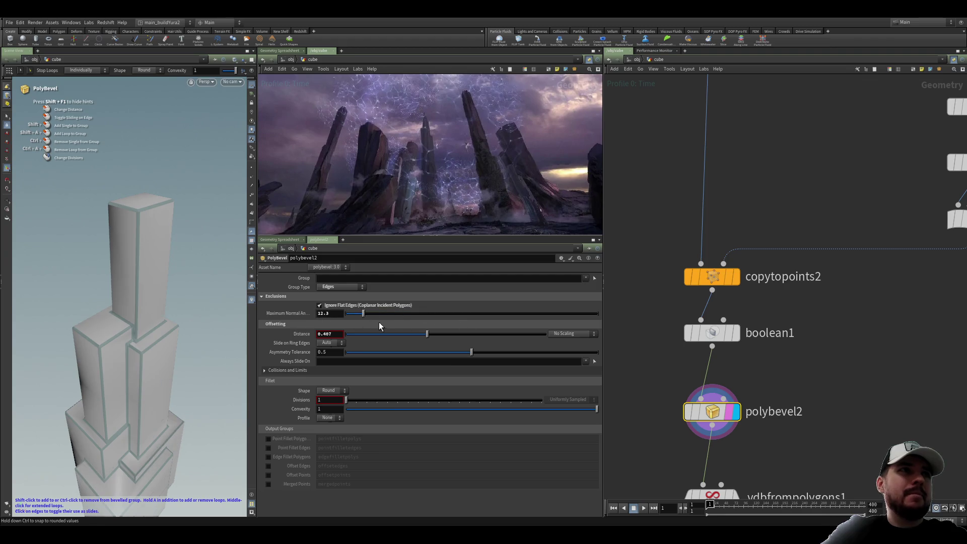
{"action": "left_click_drag", "start_coordinate": [440, 335], "coordinate": [567, 337]}
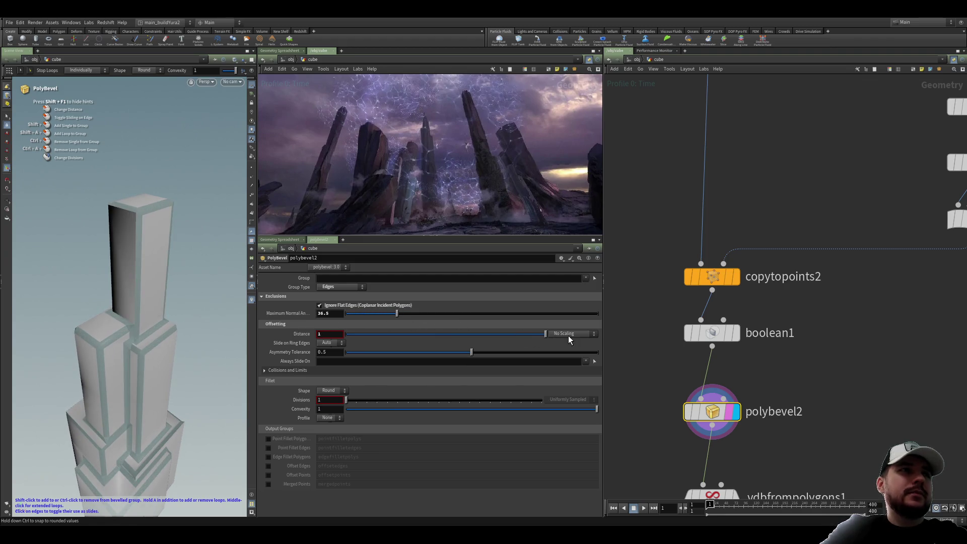
{"action": "double_click", "coordinate": [330, 333]}
{"action": "type", "text": "3"}
{"action": "key", "text": "Return"}
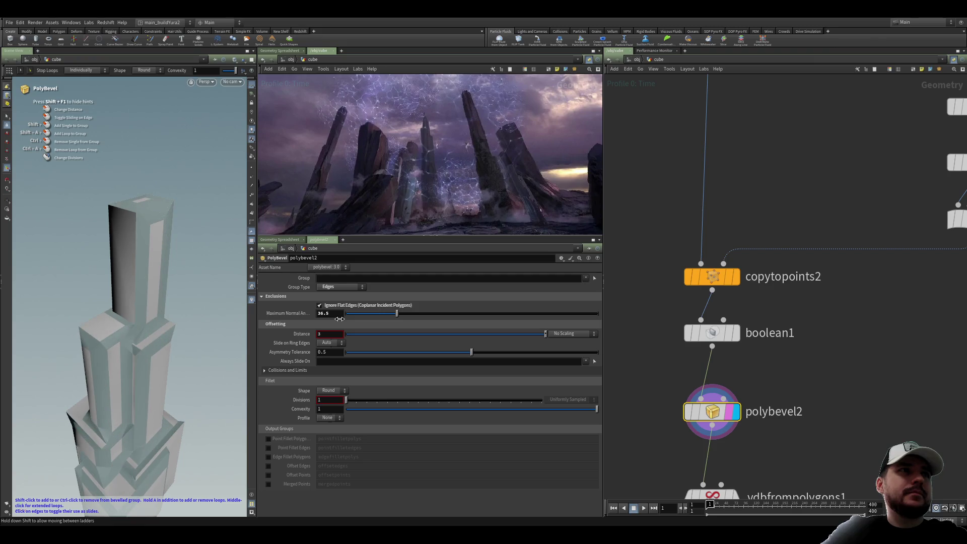
- Orbit and zoom in on the beveled tower to inspect the thin bevels
{"action": "key", "text": "Escape"}
{"action": "scroll", "coordinate": [87, 410], "scroll_direction": "down", "scroll_amount": 5}
{"action": "mouse_move", "coordinate": [87, 410]}
{"action": "left_mouse_down"}
{"action": "mouse_move", "coordinate": [188, 270]}
{"action": "mouse_move", "coordinate": [142, 385]}
{"action": "mouse_move", "coordinate": [203, 377]}
{"action": "mouse_move", "coordinate": [122, 362]}
{"action": "mouse_move", "coordinate": [121, 385]}
{"action": "left_mouse_up"}
{"action": "key", "text": "Return"}
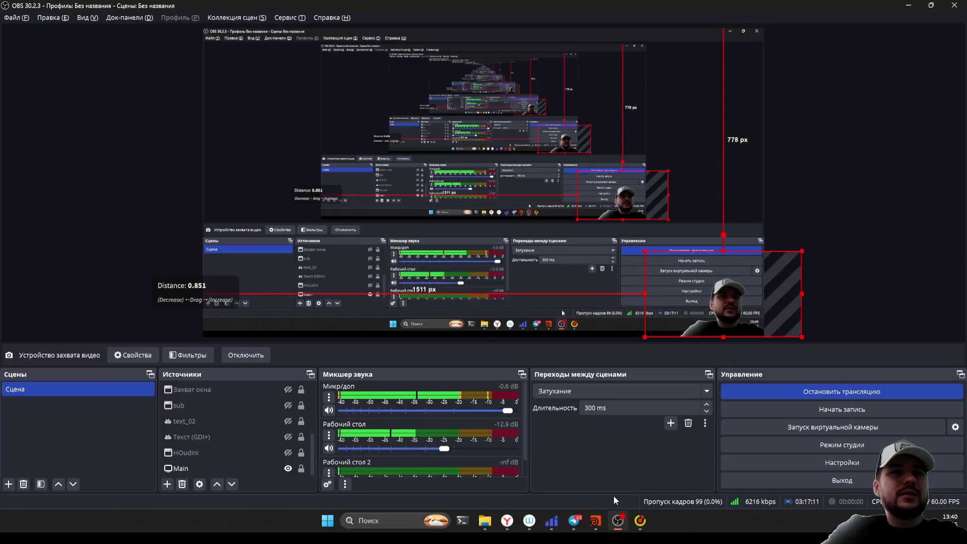
{"action": "left_click", "coordinate": [594, 521]}
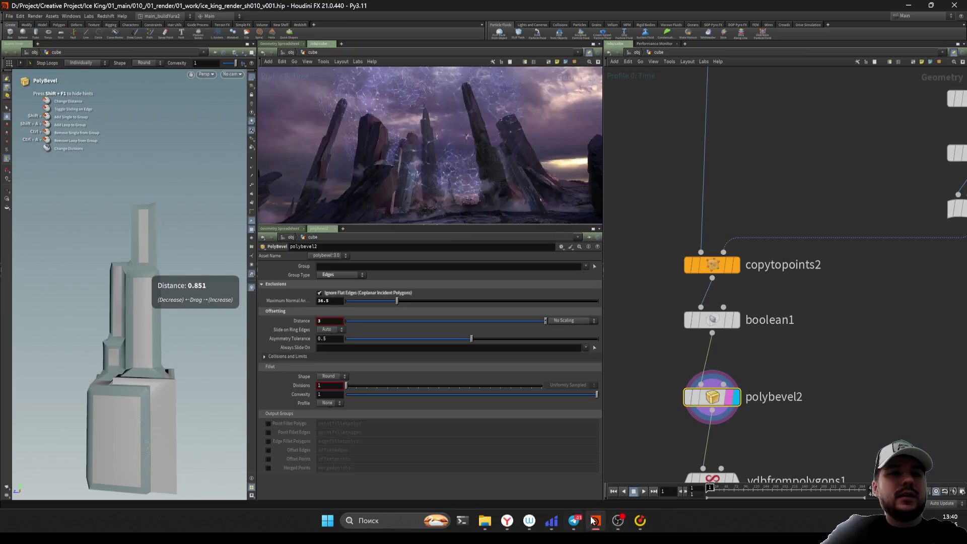
- In a new Yandex Browser tab, load the 360.yandex.ru/disk Yandex Disk page
{"action": "mouse_move", "coordinate": [579, 530]}
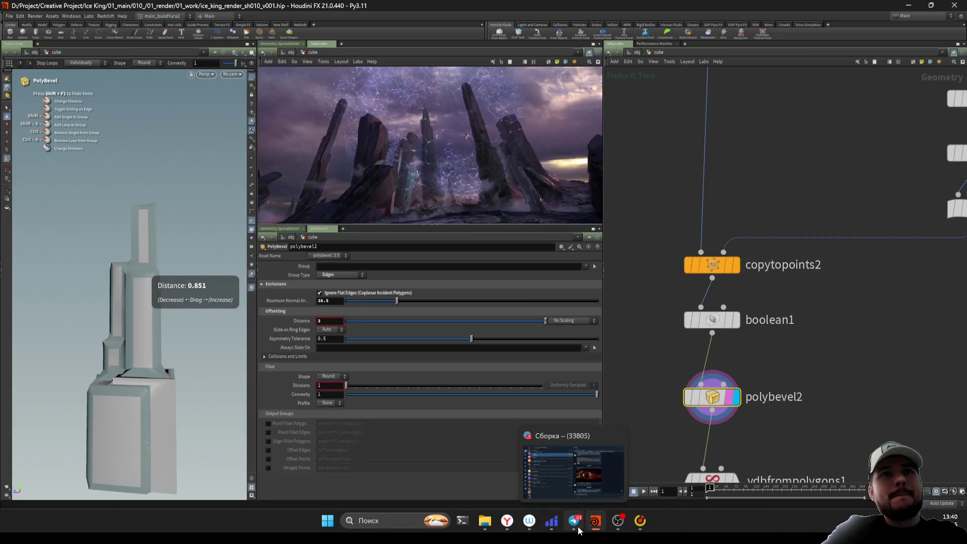
{"action": "mouse_move", "coordinate": [487, 526]}
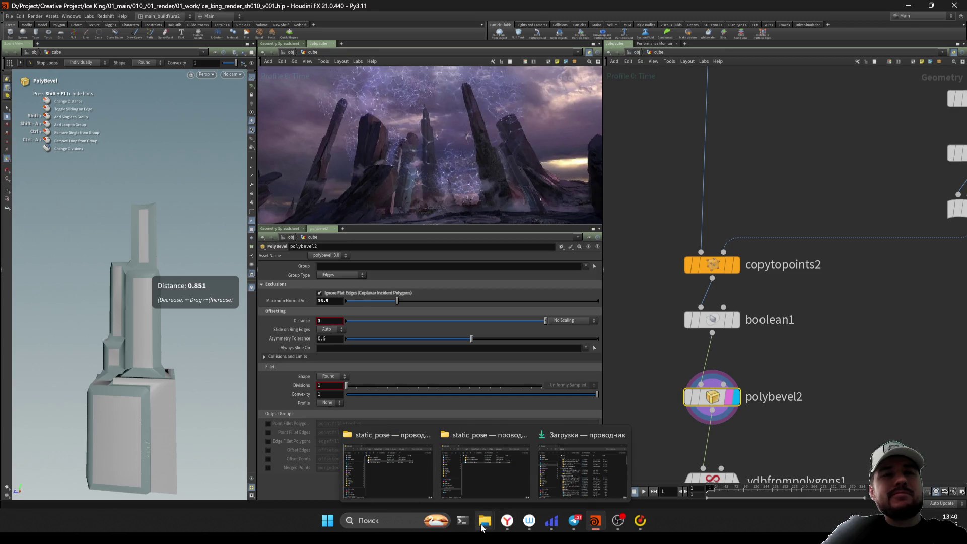
{"action": "left_click", "coordinate": [509, 528]}
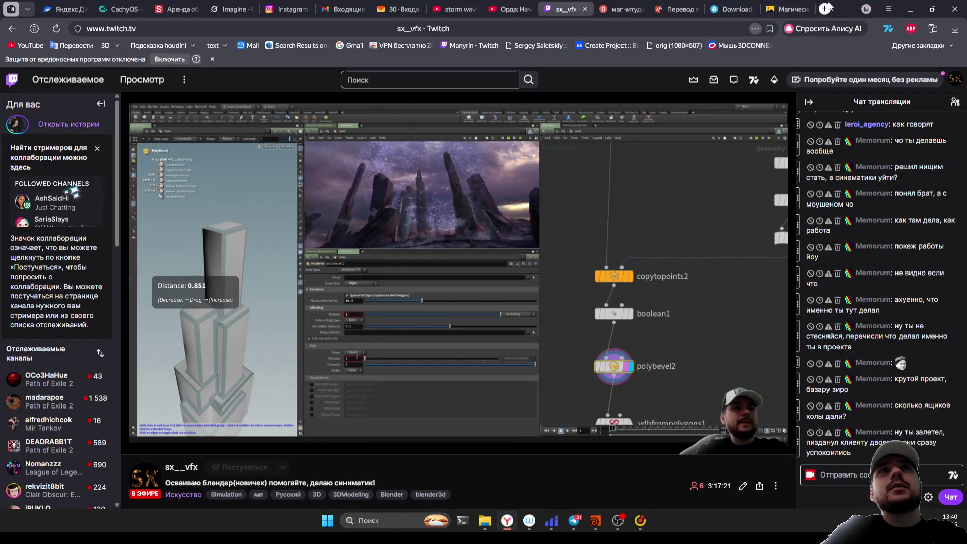
{"action": "left_click", "coordinate": [827, 14]}
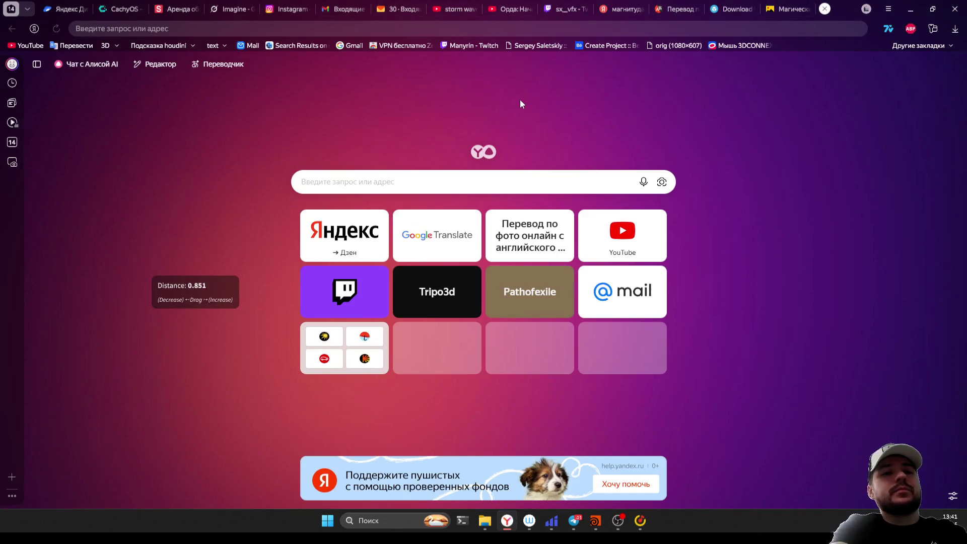
{"action": "type", "text": "yande"}
{"action": "key", "text": "Down"}
{"action": "key", "text": "Return"}
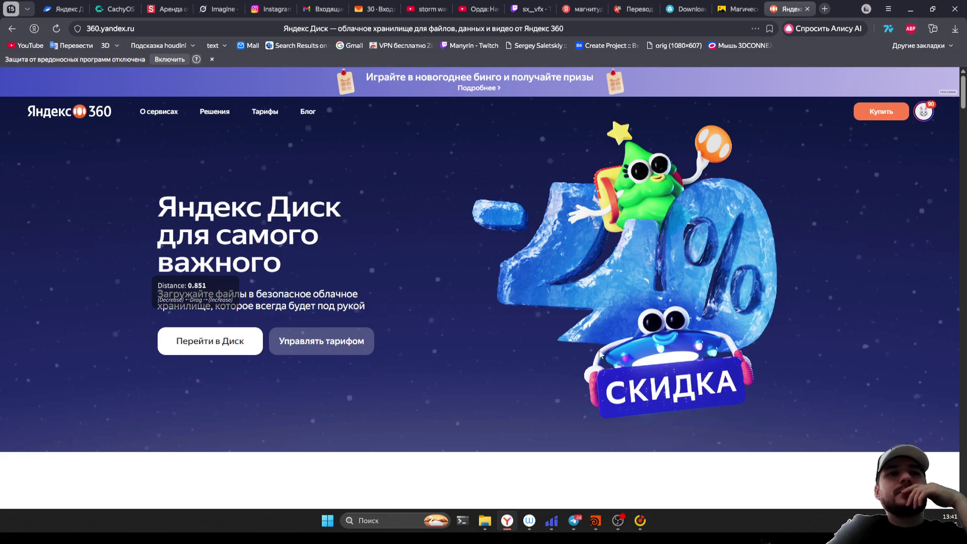
- In Telegram, close the open topic chat and open chat search
{"action": "left_click", "coordinate": [577, 522]}
{"action": "key", "text": "Escape"}
{"action": "key", "text": "Escape"}
{"action": "left_click", "coordinate": [119, 27]}
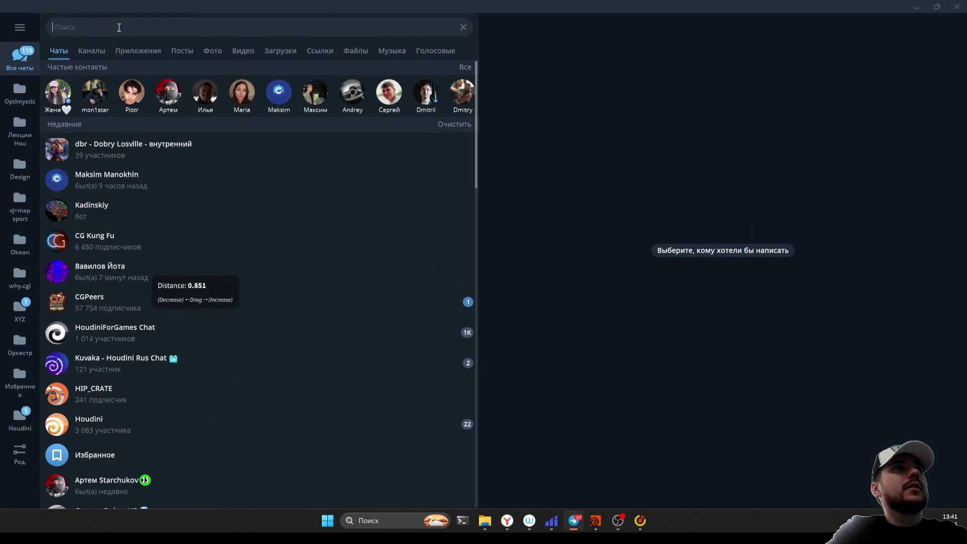
- Open the Optimystic folder and unmute the tbk_assemble_v007_prod.mp4 video
{"action": "left_click", "coordinate": [20, 97]}
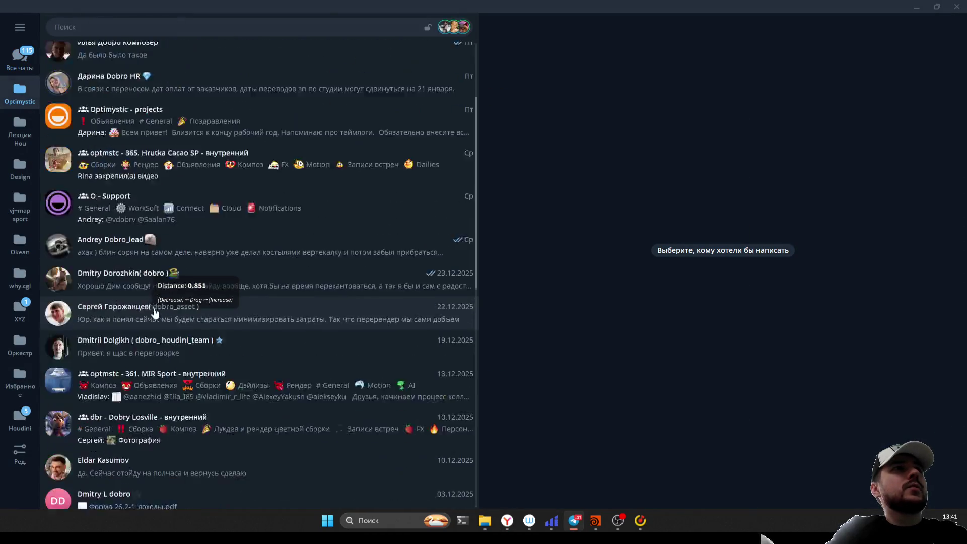
{"action": "scroll", "coordinate": [150, 309], "scroll_direction": "down", "scroll_amount": 10}
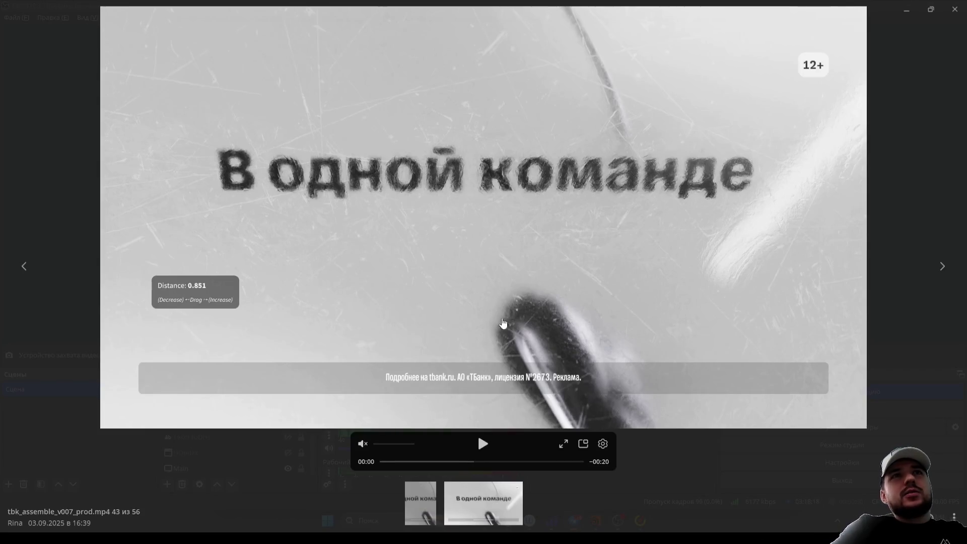
{"action": "left_click", "coordinate": [381, 443]}
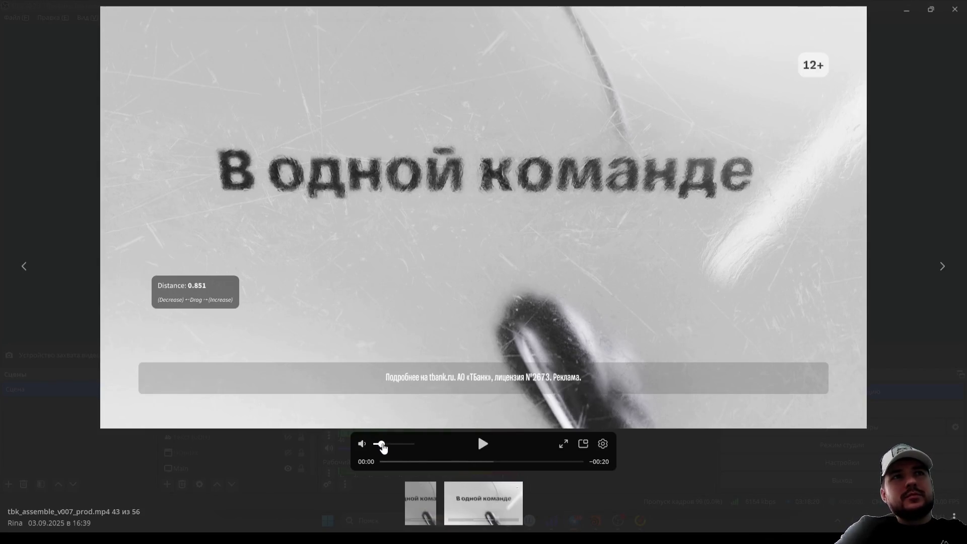
- Pause the music playing in Yandex Music and return to the video viewer
{"action": "key", "text": "alt+Tab"}
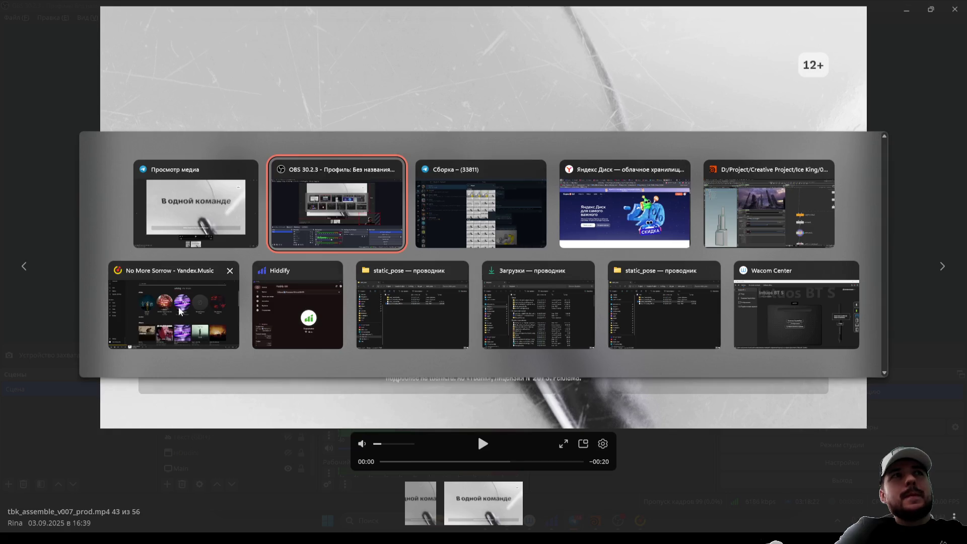
{"action": "left_click", "coordinate": [179, 309]}
{"action": "left_click", "coordinate": [45, 495]}
{"action": "key", "text": "alt+Tab"}
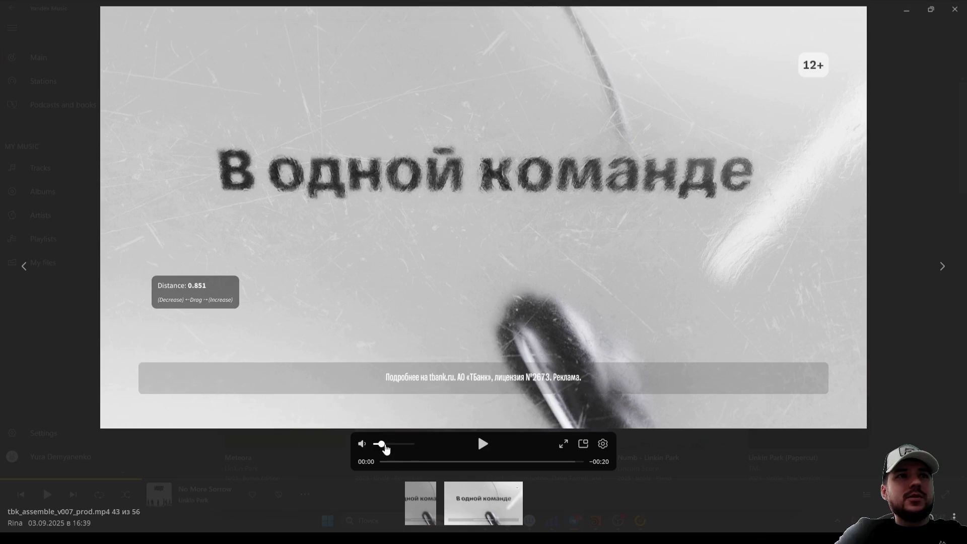
- Start the video, pause it, rewind to the beginning and raise the volume slightly
{"action": "left_click", "coordinate": [386, 446]}
{"action": "left_click", "coordinate": [483, 443]}
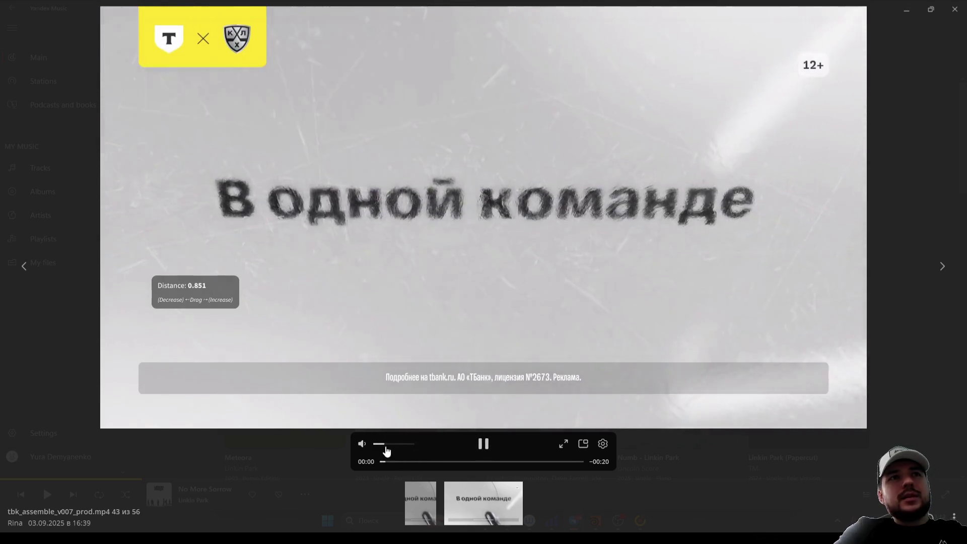
{"action": "key", "text": "space"}
{"action": "left_click", "coordinate": [393, 443]}
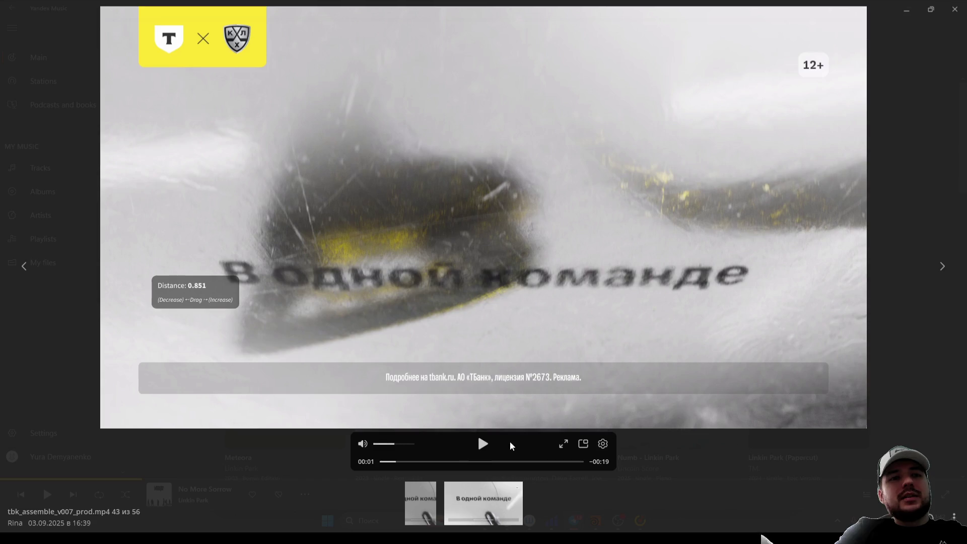
{"action": "left_click", "coordinate": [399, 444]}
{"action": "left_click", "coordinate": [380, 461]}
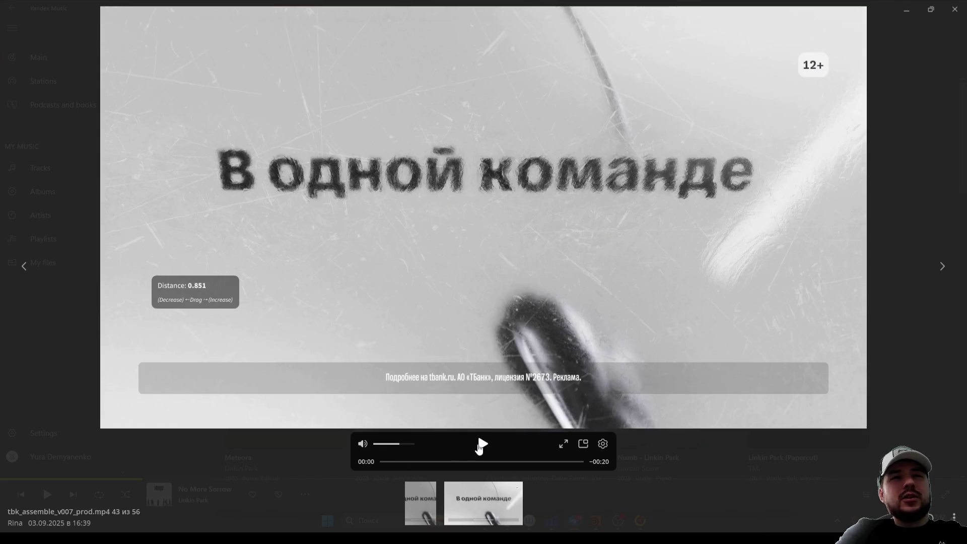
- Play the video from the start, then rewind to the 00:03 hockey scene
{"action": "left_click", "coordinate": [479, 447]}
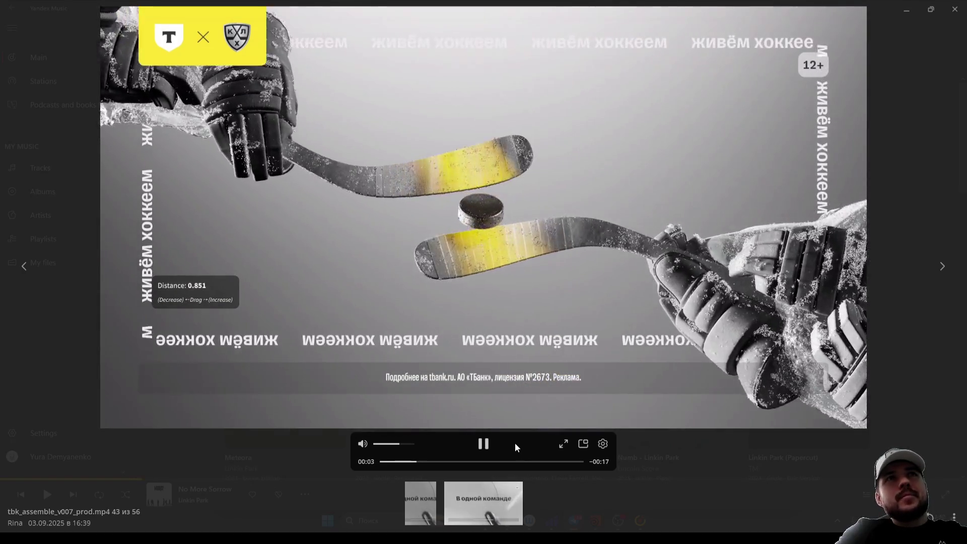
{"action": "left_click", "coordinate": [481, 445]}
{"action": "left_click", "coordinate": [482, 445]}
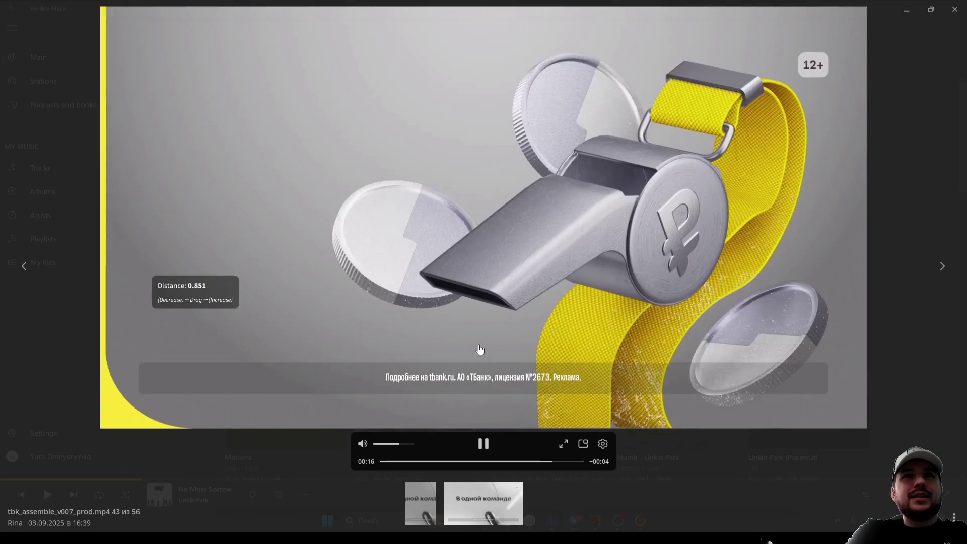
{"action": "left_click", "coordinate": [441, 462]}
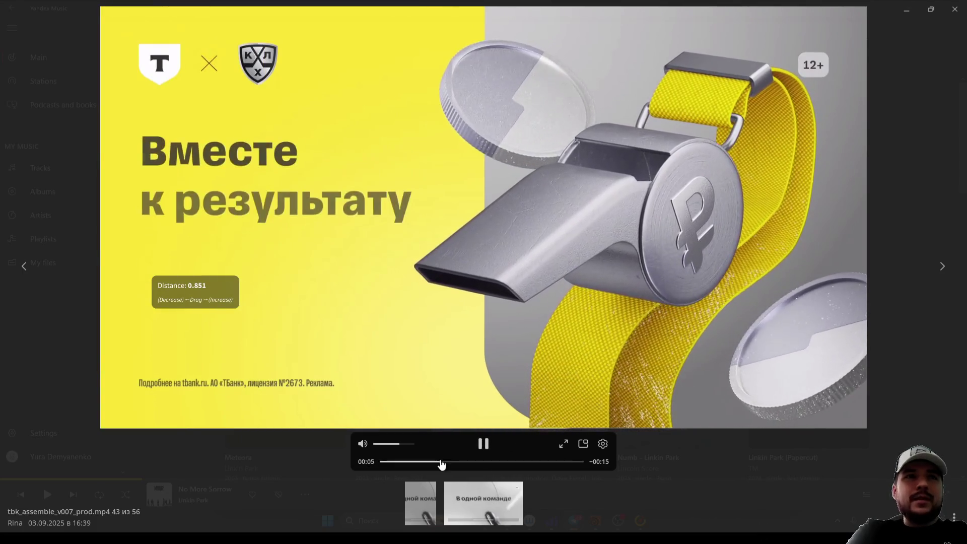
{"action": "left_click_drag", "start_coordinate": [441, 465], "coordinate": [413, 465]}
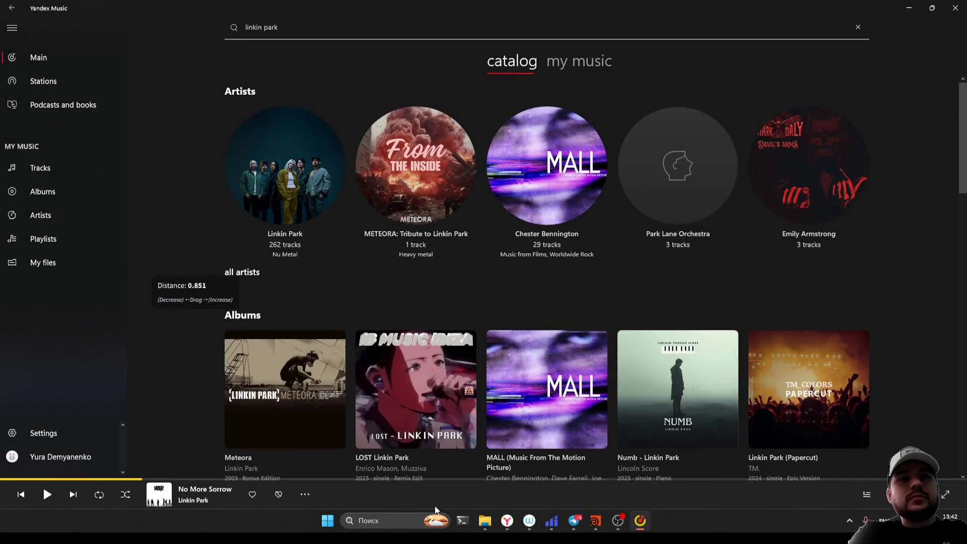
- Leave the Linkin Park results and switch back to the Houdini window from the taskbar
{"action": "left_click", "coordinate": [618, 520]}
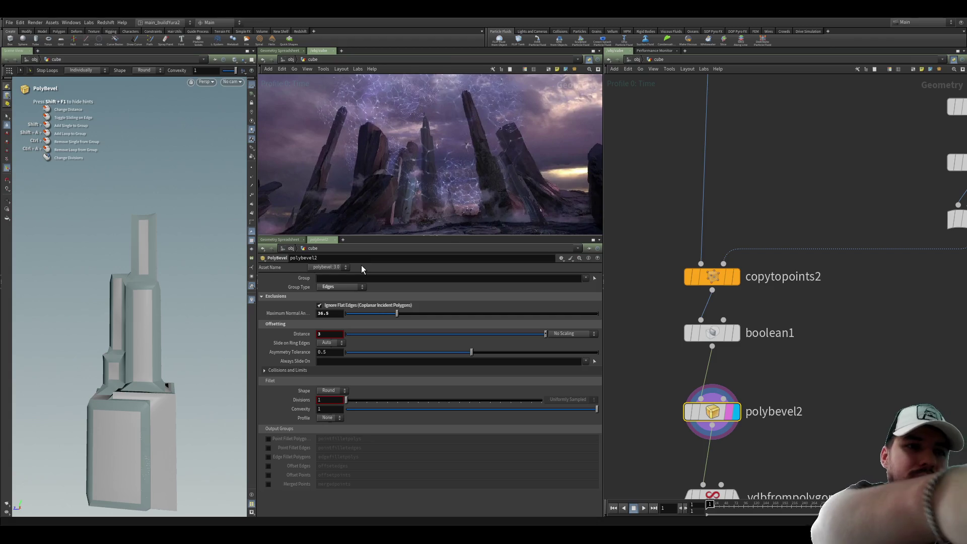
- Try a 44.5 maximum normal angle on polybevel2, undo it, and orbit the tower
{"action": "middle_click_drag", "start_coordinate": [628, 304], "coordinate": [632, 349]}
{"action": "key", "text": "Escape"}
{"action": "mouse_move", "coordinate": [129, 317]}
{"action": "left_mouse_down"}
{"action": "mouse_move", "coordinate": [105, 310]}
{"action": "mouse_move", "coordinate": [178, 272]}
{"action": "mouse_move", "coordinate": [166, 276]}
{"action": "left_mouse_up"}
{"action": "key", "text": "Return"}
{"action": "left_click_drag", "start_coordinate": [367, 313], "coordinate": [431, 313]}
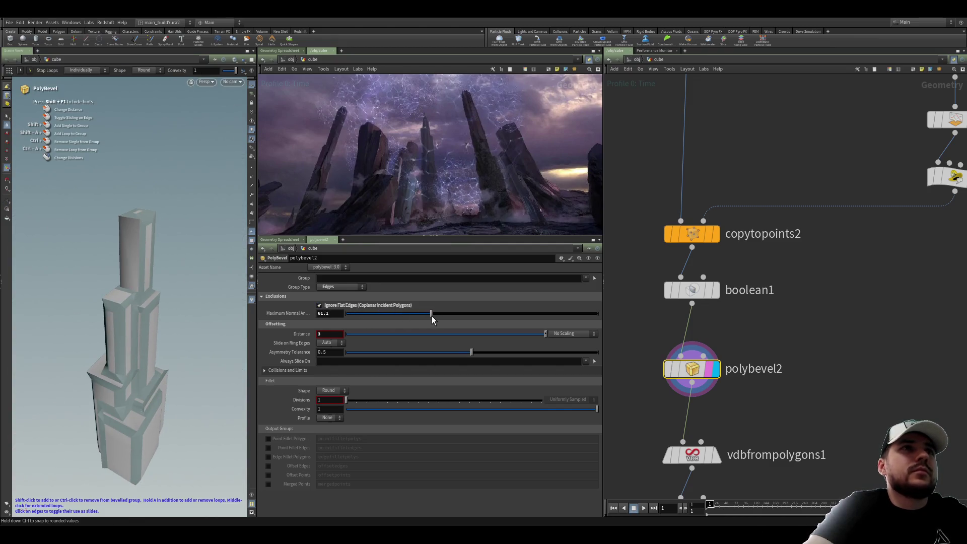
{"action": "key", "text": "ctrl+z"}
{"action": "key", "text": "ctrl+z"}
{"action": "key", "text": "ctrl+z"}
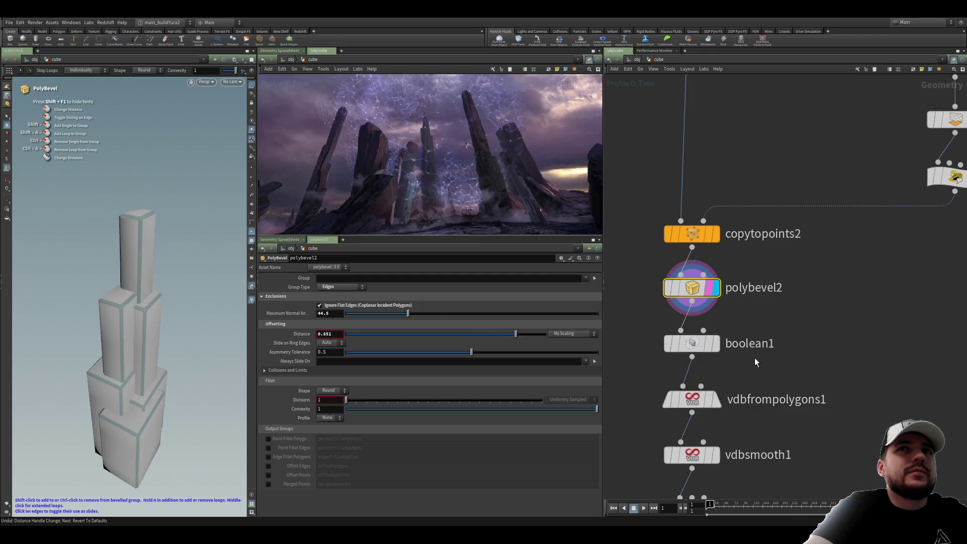
{"action": "key", "text": "Escape"}
{"action": "mouse_move", "coordinate": [177, 323]}
{"action": "left_mouse_down"}
{"action": "mouse_move", "coordinate": [134, 324]}
{"action": "mouse_move", "coordinate": [123, 345]}
{"action": "mouse_move", "coordinate": [538, 371]}
{"action": "left_mouse_up"}
- Check polybevel2 and boolean1, then display the vdbfrompolygons1 and vdbsmooth1 results
{"action": "left_click", "coordinate": [666, 357]}
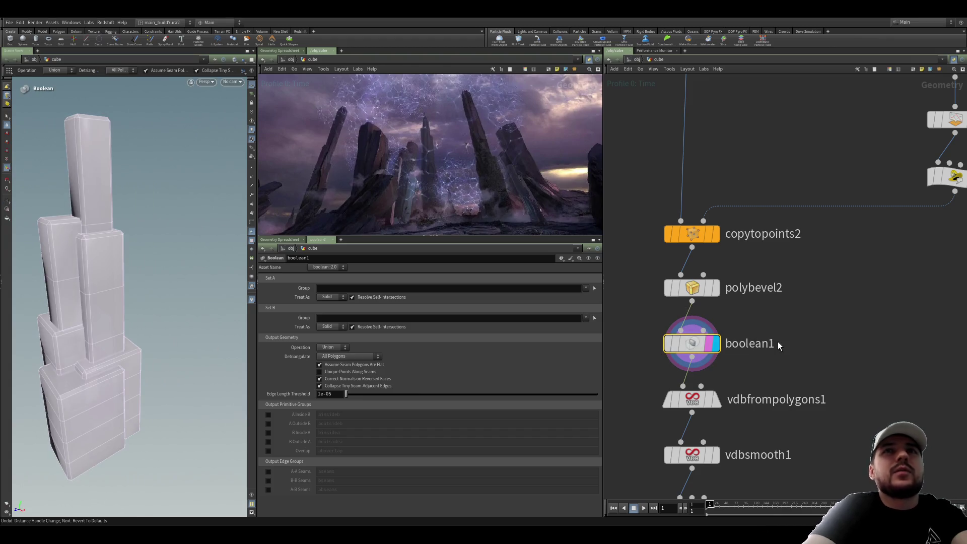
{"action": "left_click", "coordinate": [669, 309]}
{"action": "left_click", "coordinate": [660, 365]}
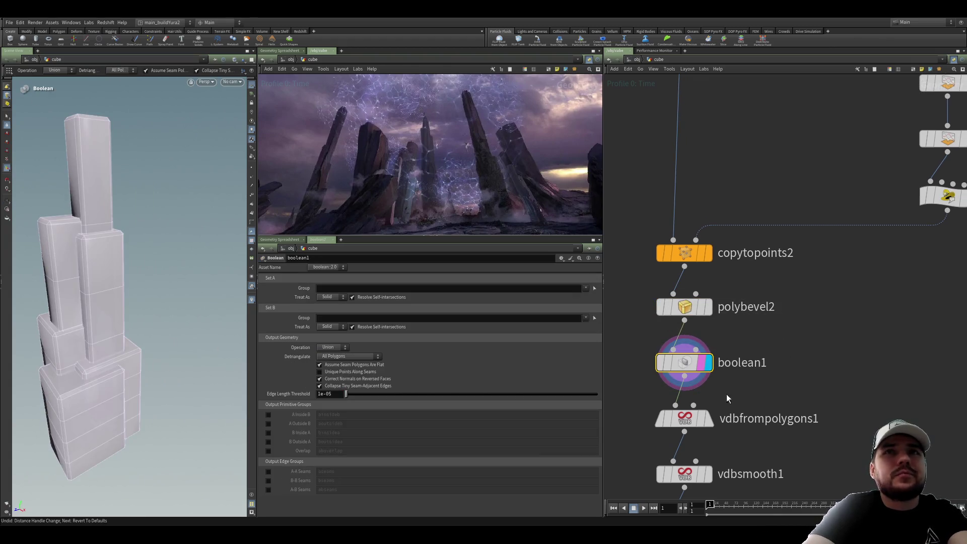
{"action": "left_click_drag", "start_coordinate": [725, 401], "coordinate": [720, 396]}
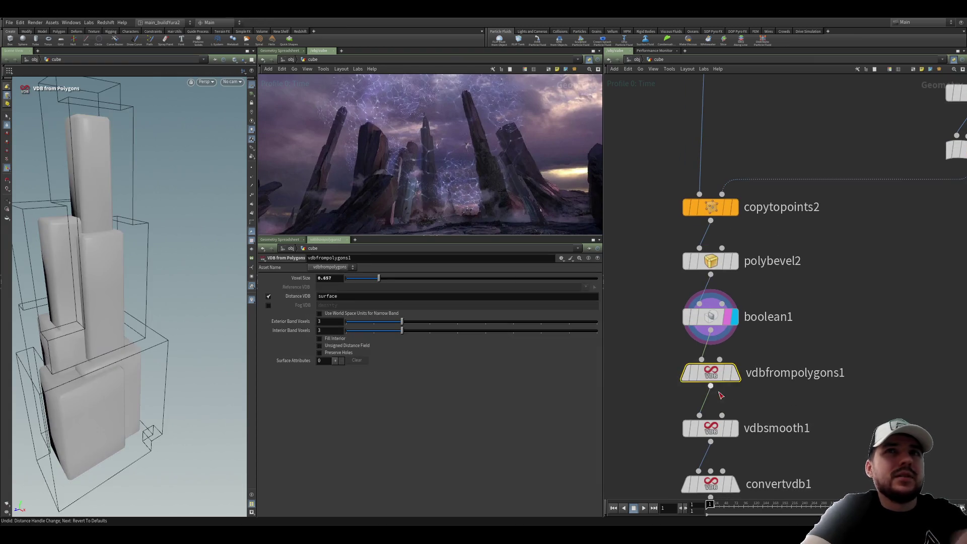
{"action": "key", "text": "r"}
{"action": "left_click", "coordinate": [715, 428]}
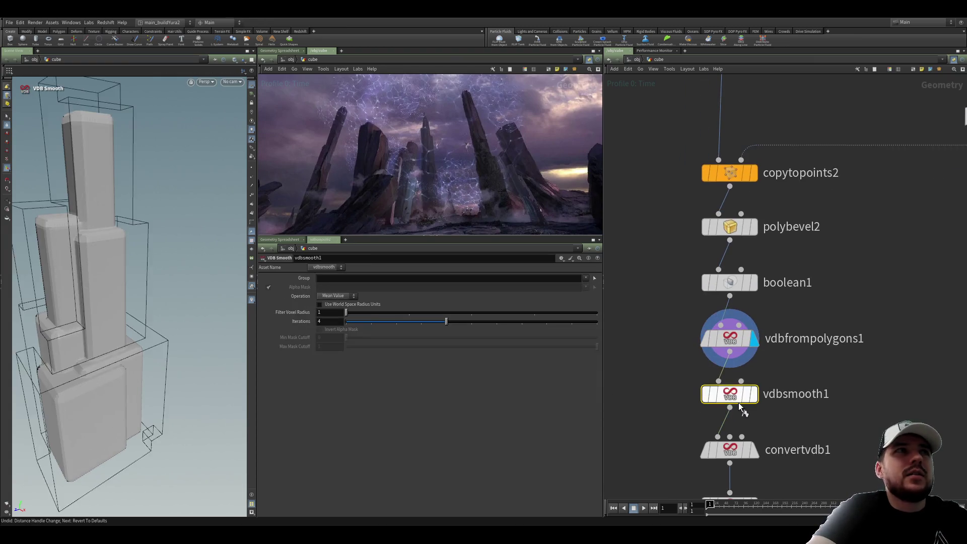
{"action": "key", "text": "r"}
{"action": "key", "text": "r"}
{"action": "key", "text": "r"}
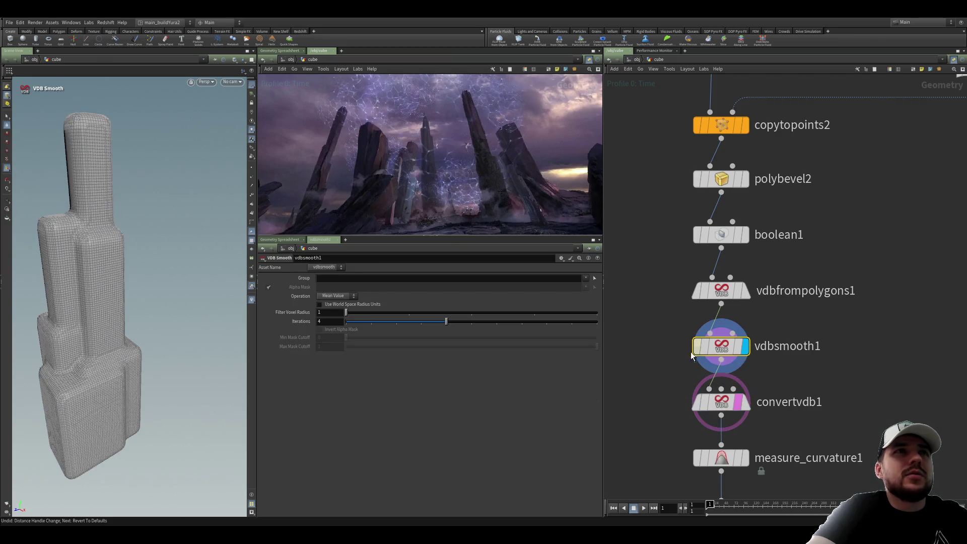
- Cut vdbsmooth1 to 1 iteration and display the convertvdb1 surface
{"action": "left_click", "coordinate": [368, 321]}
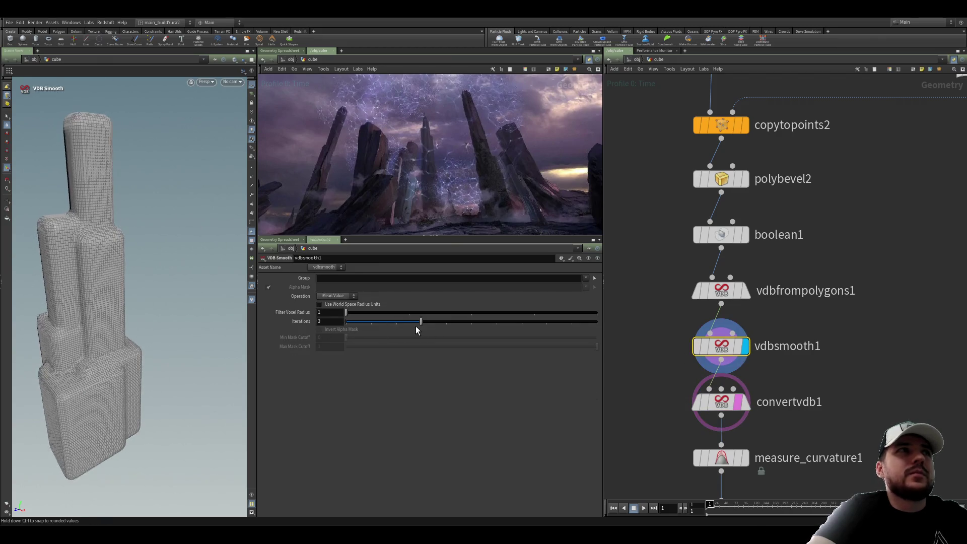
{"action": "left_click_drag", "start_coordinate": [47, 242], "coordinate": [19, 117]}
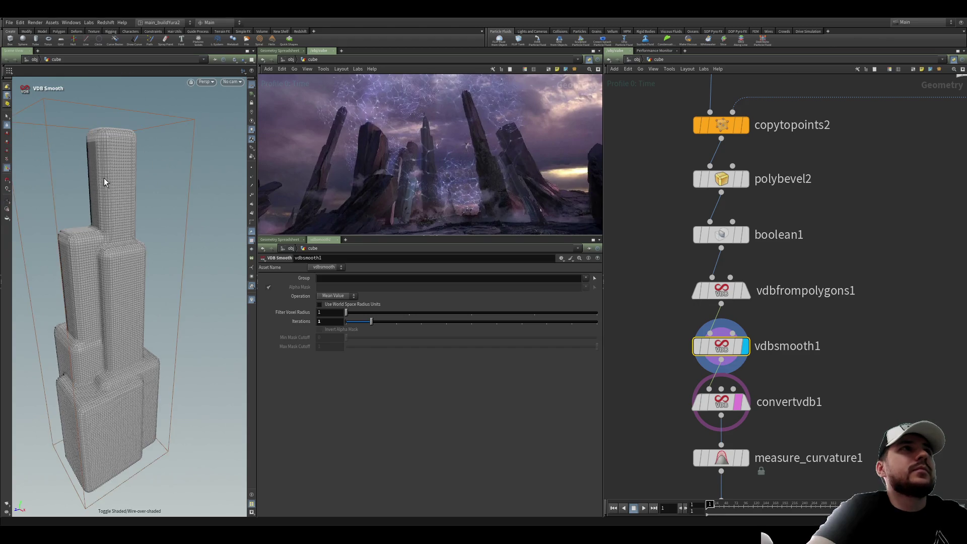
{"action": "scroll", "coordinate": [706, 408], "scroll_direction": "up", "scroll_amount": 2}
{"action": "left_click", "coordinate": [707, 413]}
{"action": "key", "text": "r"}
{"action": "middle_click_drag", "start_coordinate": [670, 421], "coordinate": [651, 357]}
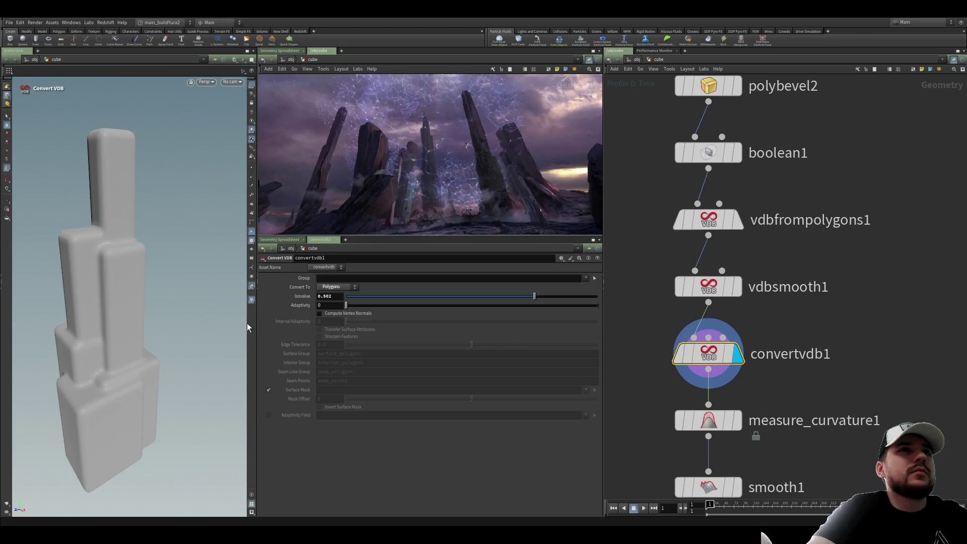
{"action": "left_click", "coordinate": [637, 418]}
- Lower convertvdb1's Isovalue to -1, compare against the default, and keep -1
{"action": "mouse_move", "coordinate": [371, 297]}
{"action": "left_mouse_down"}
{"action": "mouse_move", "coordinate": [418, 297]}
{"action": "mouse_move", "coordinate": [345, 297]}
{"action": "left_mouse_up"}
{"action": "middle_click", "coordinate": [314, 297], "text": "ctrl"}
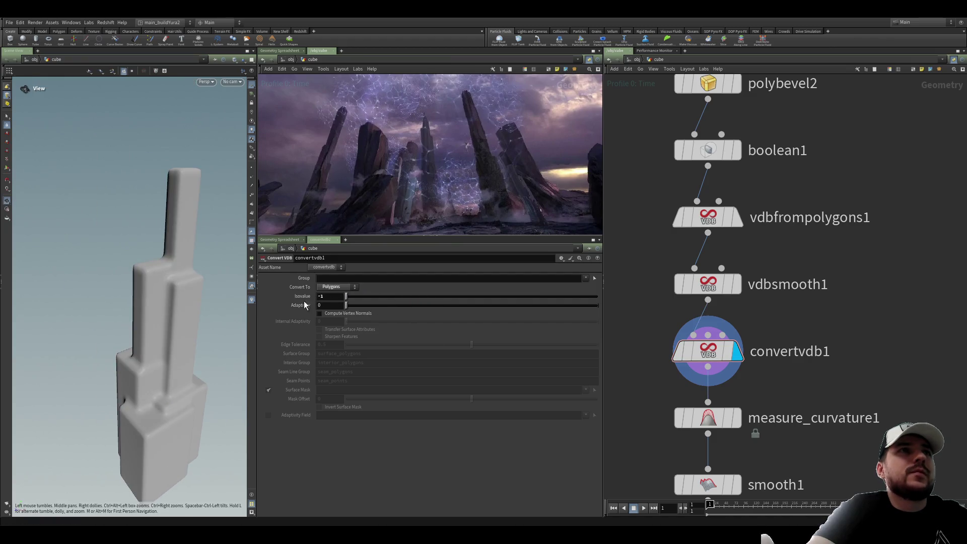
{"action": "key", "text": "ctrl+z"}
{"action": "key", "text": "Escape"}
{"action": "mouse_move", "coordinate": [101, 317]}
{"action": "left_mouse_down"}
{"action": "mouse_move", "coordinate": [140, 267]}
{"action": "mouse_move", "coordinate": [138, 287]}
{"action": "mouse_move", "coordinate": [72, 281]}
{"action": "mouse_move", "coordinate": [130, 263]}
{"action": "mouse_move", "coordinate": [128, 295]}
{"action": "left_mouse_up"}
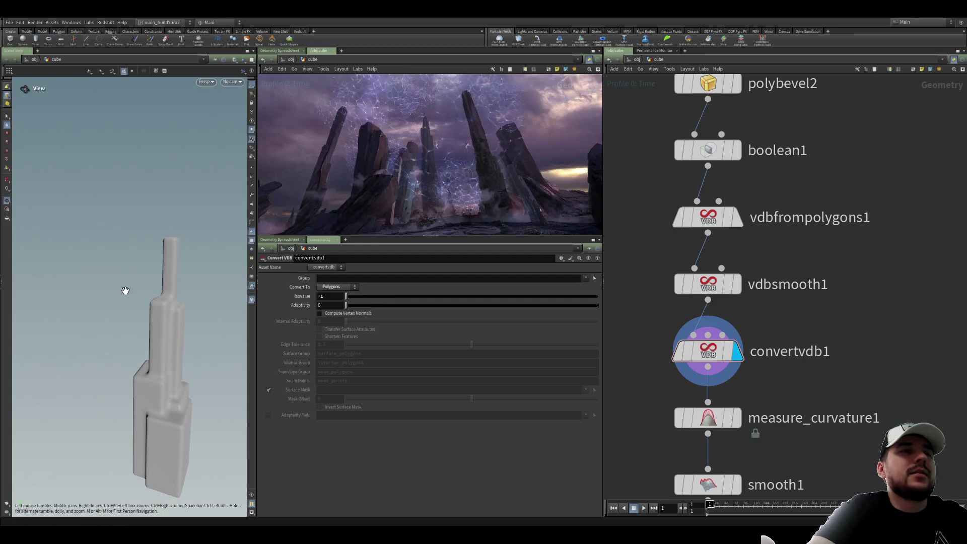
{"action": "left_click", "coordinate": [719, 426]}
- Display smooth1 and edge_damage1 and bypass the smooth1 node
{"action": "middle_click_drag", "start_coordinate": [853, 456], "coordinate": [818, 349]}
{"action": "left_click", "coordinate": [672, 397]}
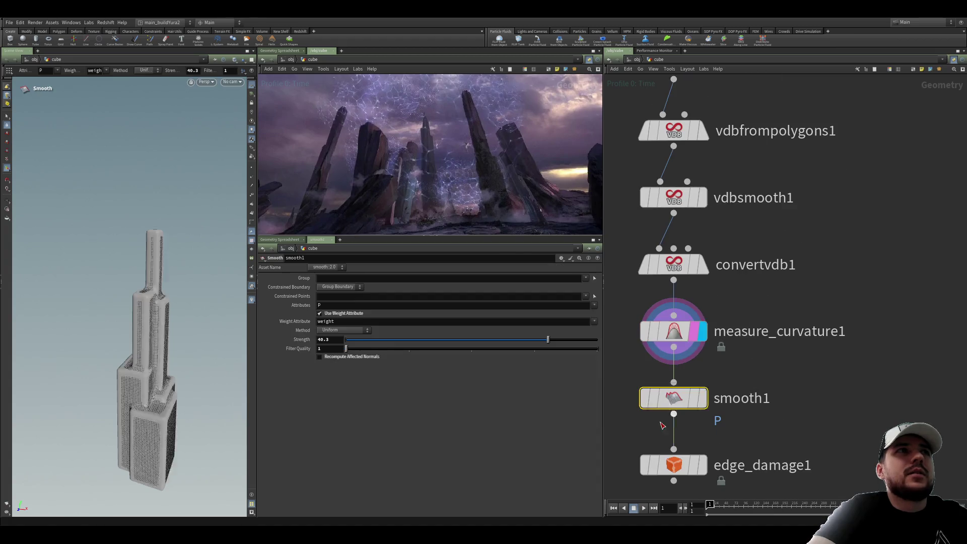
{"action": "left_click", "coordinate": [671, 450]}
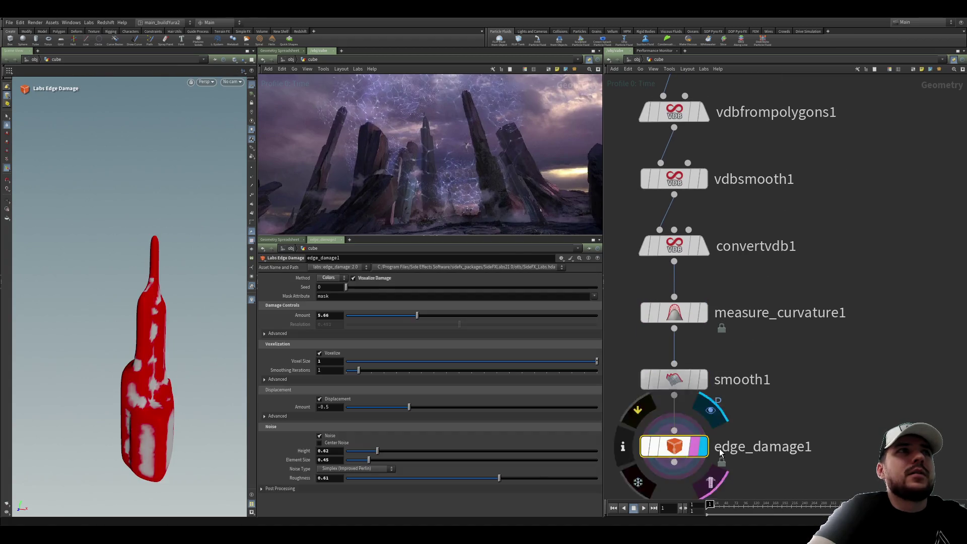
{"action": "key", "text": "b"}
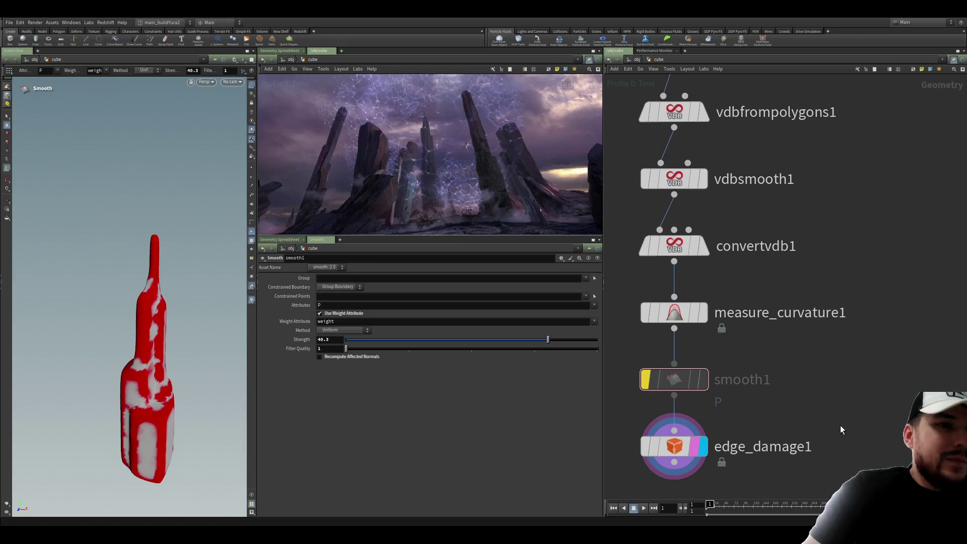
- Move measure_curvature1, smooth1 and edge_damage1 aside and display convertvdb1's rounded tower
{"action": "mouse_move", "coordinate": [811, 496]}
{"action": "left_mouse_down"}
{"action": "mouse_move", "coordinate": [638, 367]}
{"action": "mouse_move", "coordinate": [637, 267]}
{"action": "left_mouse_up"}
{"action": "left_click_drag", "start_coordinate": [694, 314], "coordinate": [864, 301]}
{"action": "left_click", "coordinate": [674, 246]}
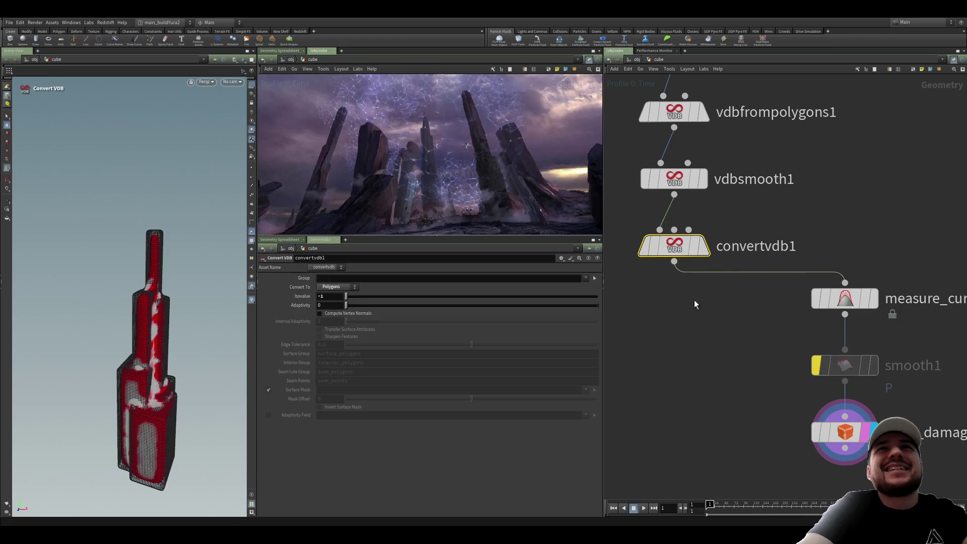
{"action": "key", "text": "r"}
{"action": "left_click", "coordinate": [673, 179], "text": "shift"}
{"action": "key", "text": "Escape"}
{"action": "left_click_drag", "start_coordinate": [134, 356], "coordinate": [165, 356]}
{"action": "key", "text": "Return"}
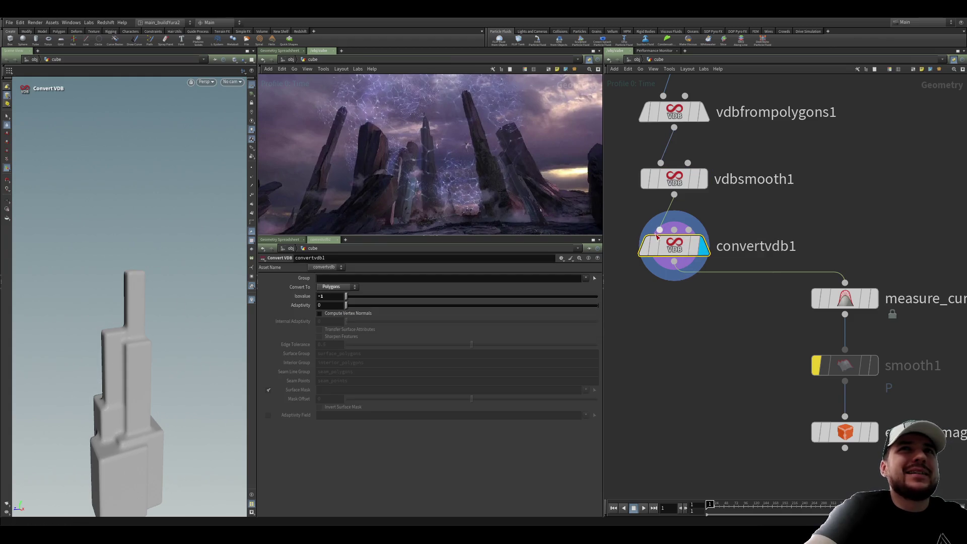
- Save the scene as ice_king_render_sh010_v001.hip
{"action": "scroll", "coordinate": [730, 443], "scroll_direction": "down", "scroll_amount": 3}
{"action": "mouse_move", "coordinate": [725, 443]}
{"action": "left_mouse_down"}
{"action": "mouse_move", "coordinate": [645, 147]}
{"action": "mouse_move", "coordinate": [750, 445]}
{"action": "mouse_move", "coordinate": [690, 403]}
{"action": "mouse_move", "coordinate": [691, 498]}
{"action": "left_mouse_up"}
{"action": "left_click", "coordinate": [677, 425]}
{"action": "key", "text": "ctrl+s"}
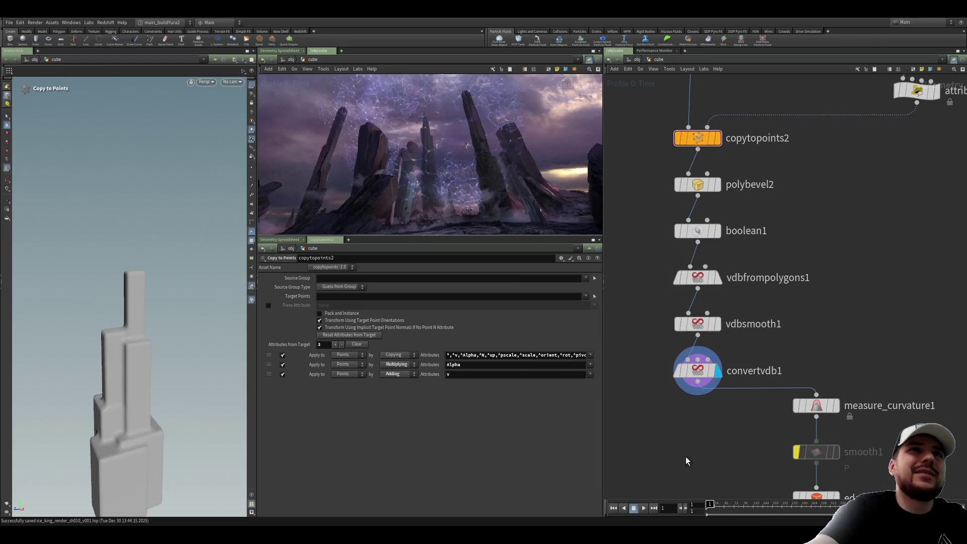
{"action": "middle_click_drag", "start_coordinate": [698, 415], "coordinate": [698, 399]}
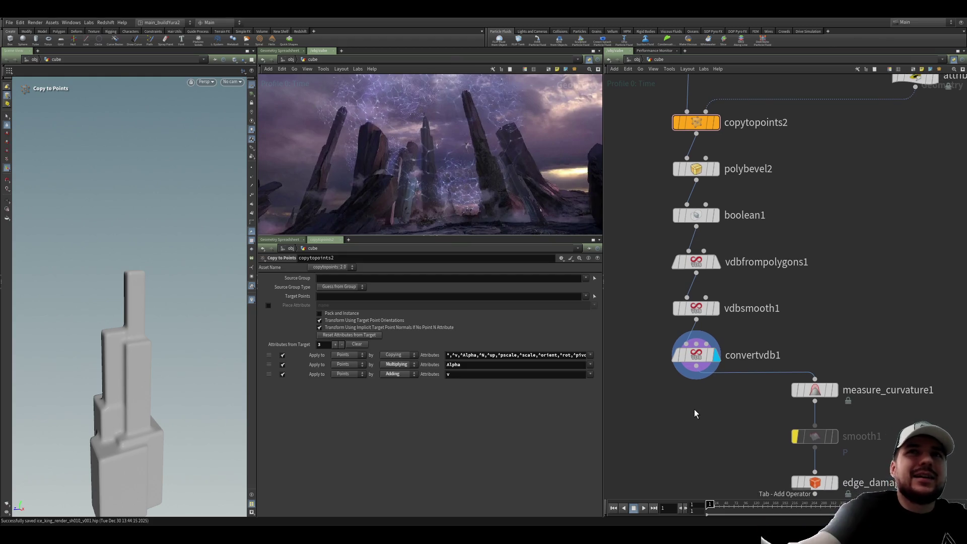
- Add an Attribute VOP attribvop1 below convertvdb1 and dive inside it
{"action": "key", "text": "shift+w"}
{"action": "left_click", "coordinate": [696, 366]}
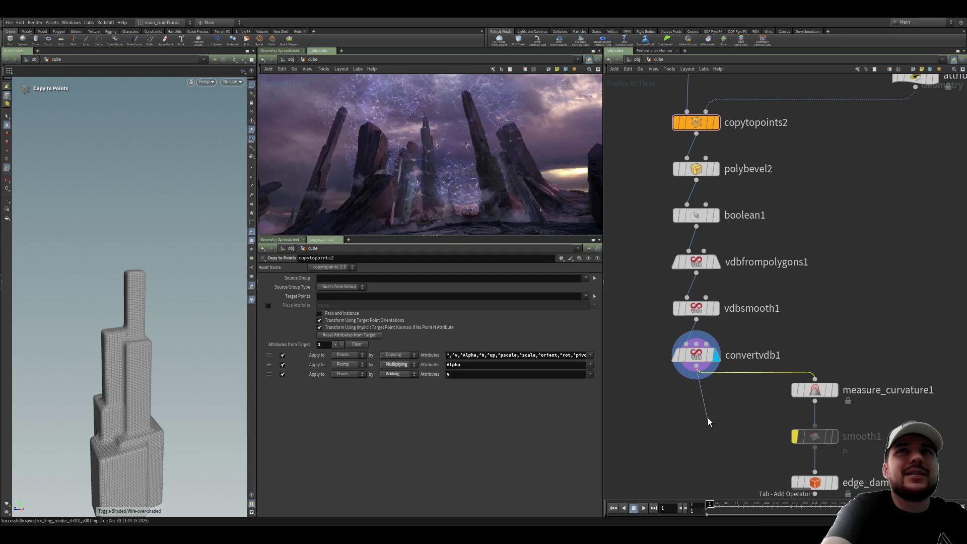
{"action": "key", "text": "Tab"}
{"action": "type", "text": "attribvop"}
{"action": "key", "text": "Return"}
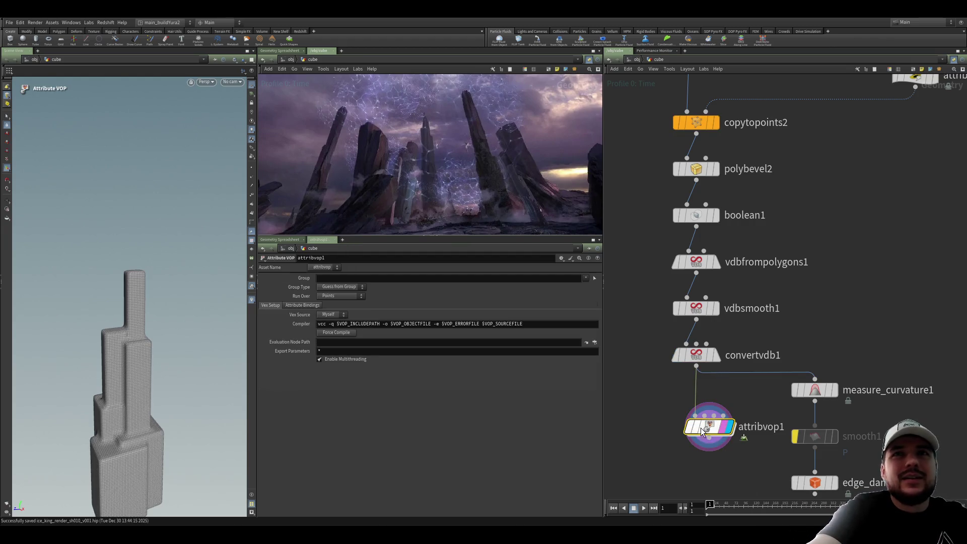
{"action": "double_click", "coordinate": [684, 424]}
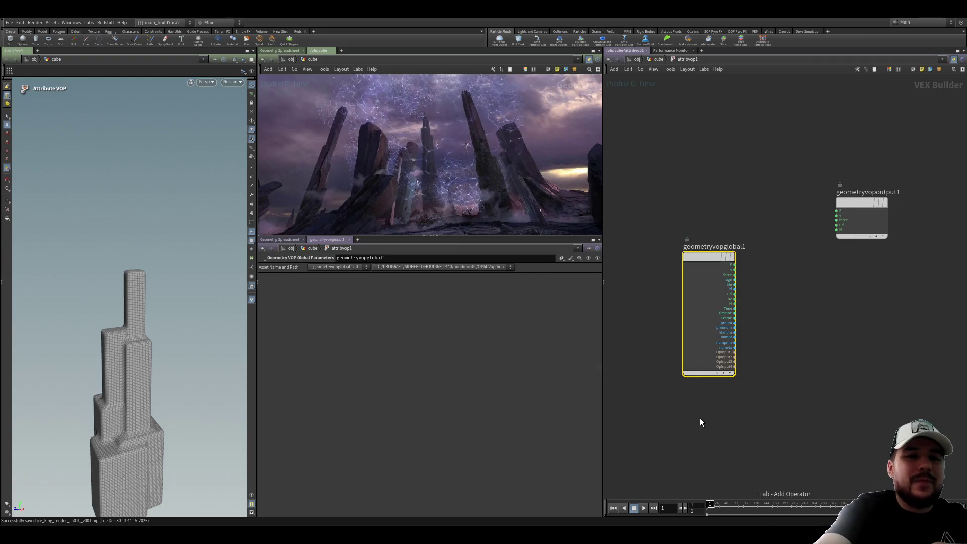
- Create a Curl Noise VOP driven by P and wire its output into the output P
{"action": "key", "text": "Tab"}
{"action": "type", "text": "curlnoise"}
{"action": "key", "text": "Return"}
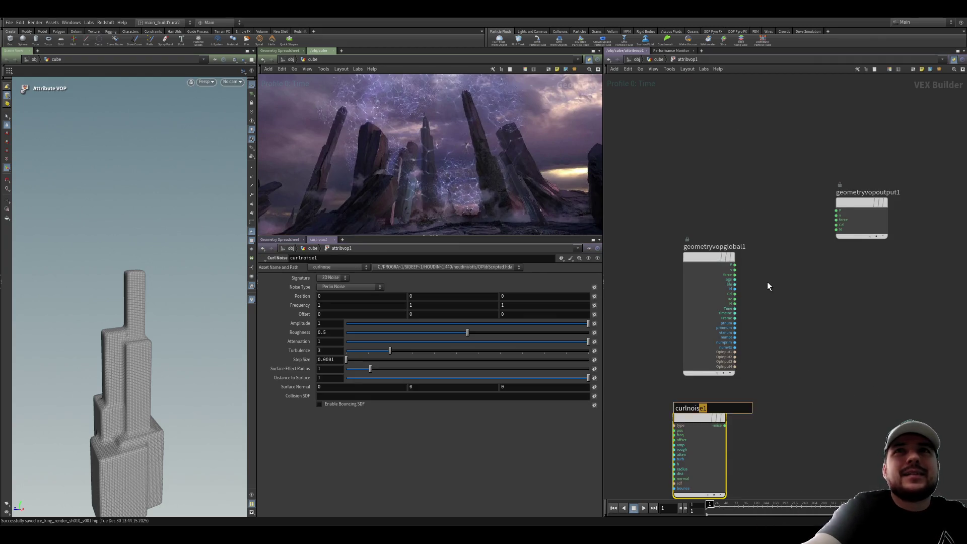
{"action": "scroll", "coordinate": [660, 288], "scroll_direction": "up", "scroll_amount": 1}
{"action": "left_click_drag", "start_coordinate": [694, 445], "coordinate": [774, 291]}
{"action": "scroll", "coordinate": [703, 267], "scroll_direction": "up", "scroll_amount": 3}
{"action": "mouse_move", "coordinate": [660, 261]}
{"action": "left_mouse_down"}
{"action": "mouse_move", "coordinate": [771, 333]}
{"action": "mouse_move", "coordinate": [738, 269]}
{"action": "left_mouse_up"}
{"action": "scroll", "coordinate": [884, 291], "scroll_direction": "down", "scroll_amount": 2}
{"action": "left_click_drag", "start_coordinate": [682, 347], "coordinate": [794, 265]}
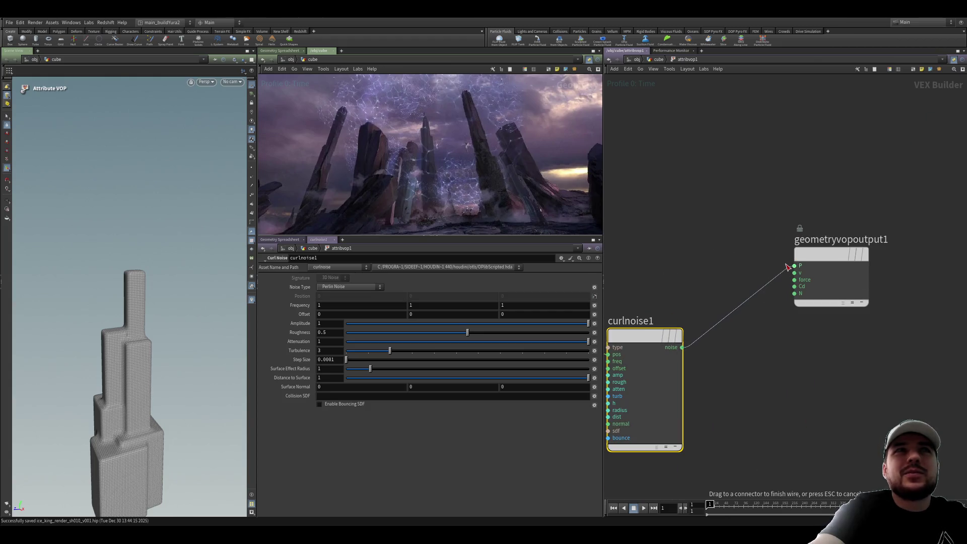
{"action": "scroll", "coordinate": [659, 341], "scroll_direction": "down", "scroll_amount": 1}
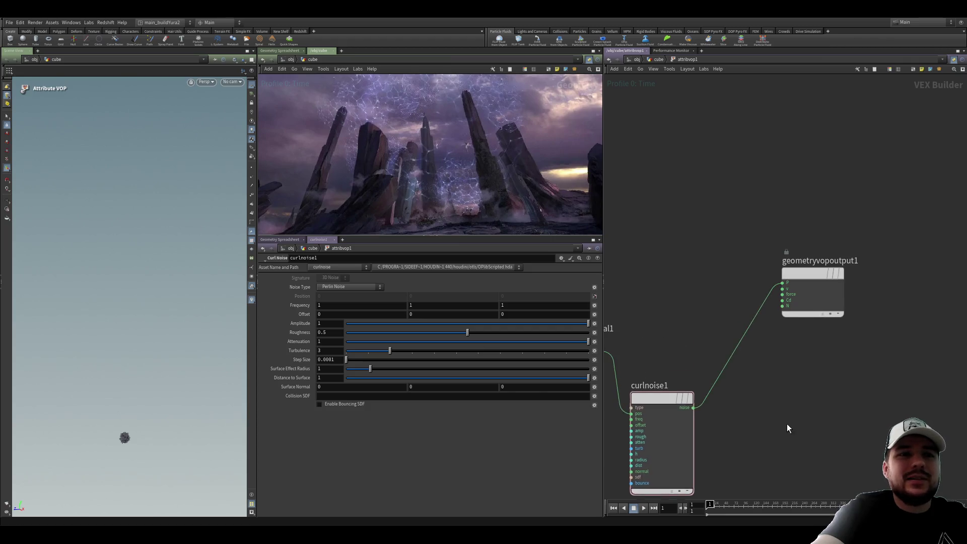
{"action": "scroll", "coordinate": [786, 424], "scroll_direction": "down", "scroll_amount": 2}
{"action": "middle_click_drag", "start_coordinate": [787, 424], "coordinate": [792, 437]}
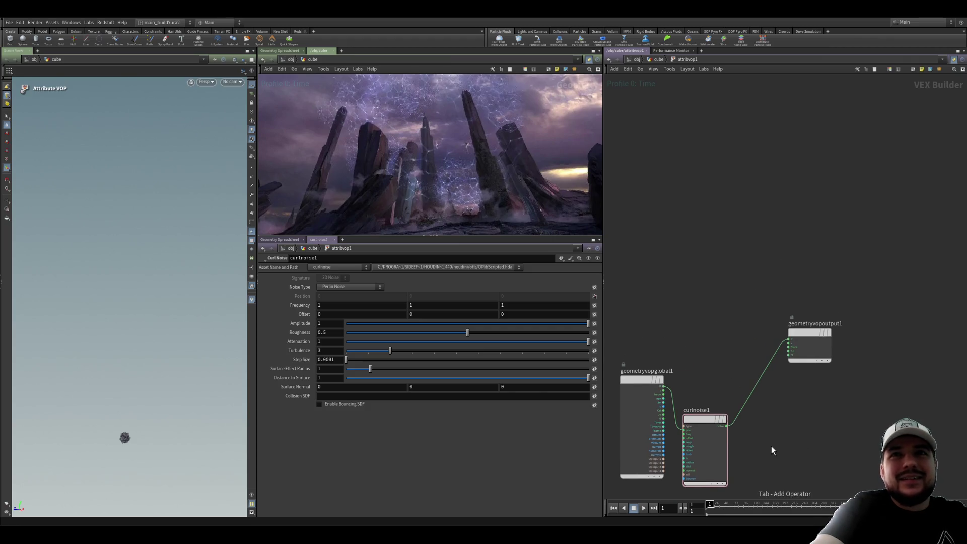
- Add an Add VOP summing point position P and the curl noise
{"action": "key", "text": "Tab"}
{"action": "type", "text": "add"}
{"action": "key", "text": "Return"}
{"action": "left_click", "coordinate": [752, 375]}
{"action": "scroll", "coordinate": [730, 372], "scroll_direction": "up", "scroll_amount": 2}
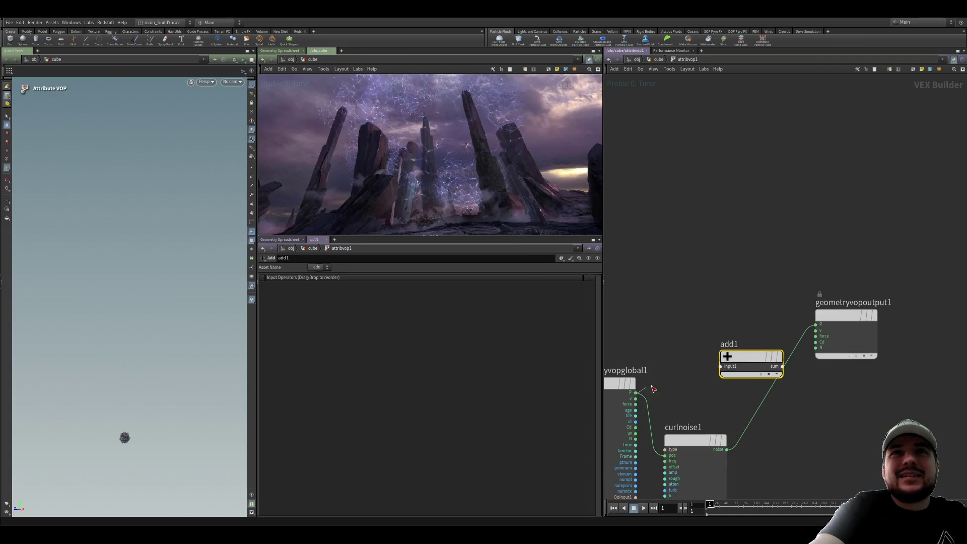
{"action": "left_click_drag", "start_coordinate": [636, 392], "coordinate": [721, 366]}
{"action": "mouse_move", "coordinate": [727, 449]}
{"action": "left_mouse_down"}
{"action": "mouse_move", "coordinate": [733, 400]}
{"action": "mouse_move", "coordinate": [721, 372]}
{"action": "mouse_move", "coordinate": [687, 470]}
{"action": "left_mouse_up"}
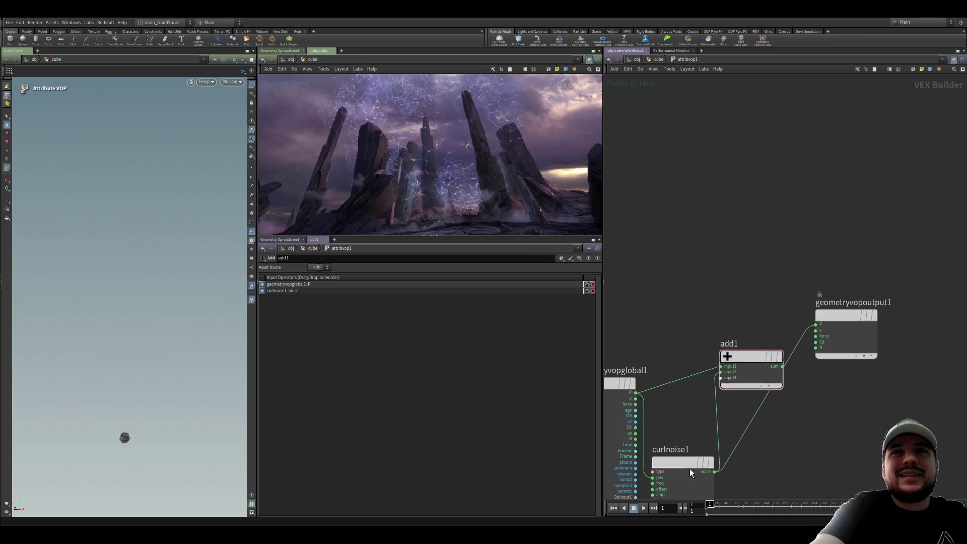
- Insert a Multiply VOP scaling the curl noise by normal N before add1
{"action": "key", "text": "Tab"}
{"action": "type", "text": "multiply"}
{"action": "key", "text": "Return"}
{"action": "left_click", "coordinate": [812, 450]}
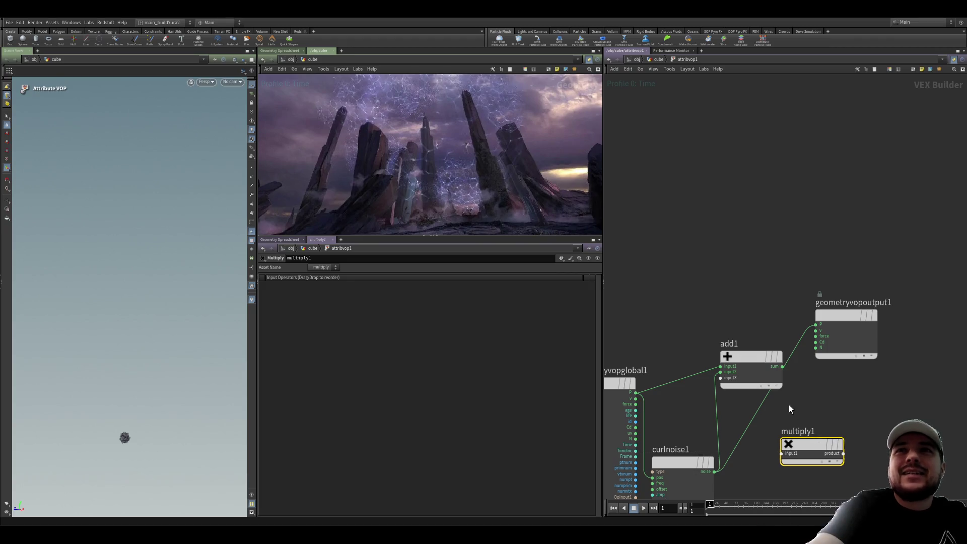
{"action": "left_click_drag", "start_coordinate": [851, 321], "coordinate": [932, 314]}
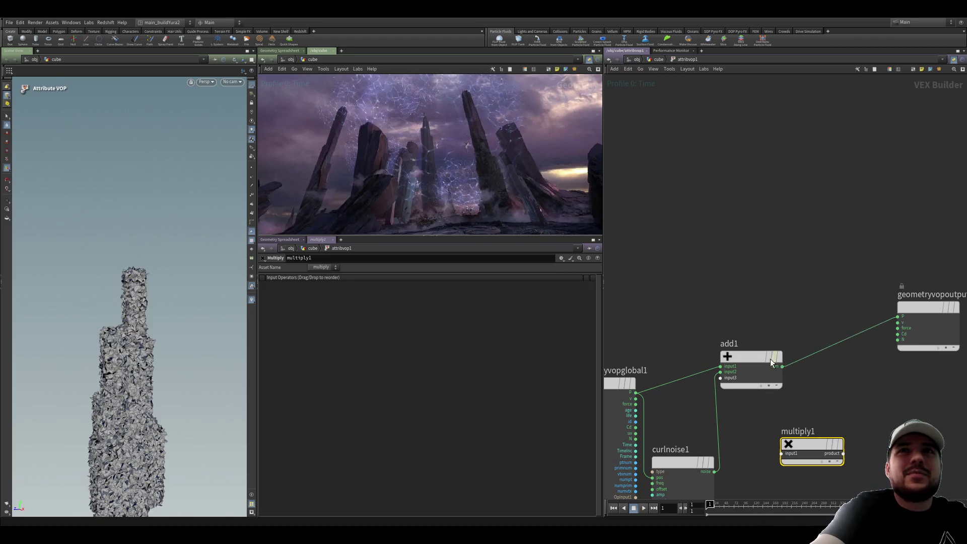
{"action": "left_click_drag", "start_coordinate": [776, 360], "coordinate": [845, 333]}
{"action": "left_click_drag", "start_coordinate": [826, 435], "coordinate": [765, 410]}
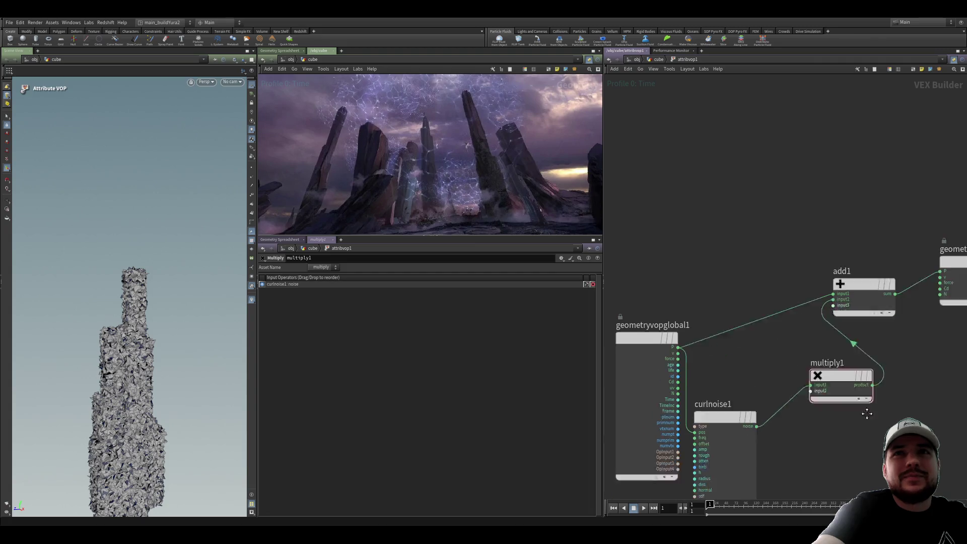
{"action": "left_click_drag", "start_coordinate": [671, 364], "coordinate": [804, 362]}
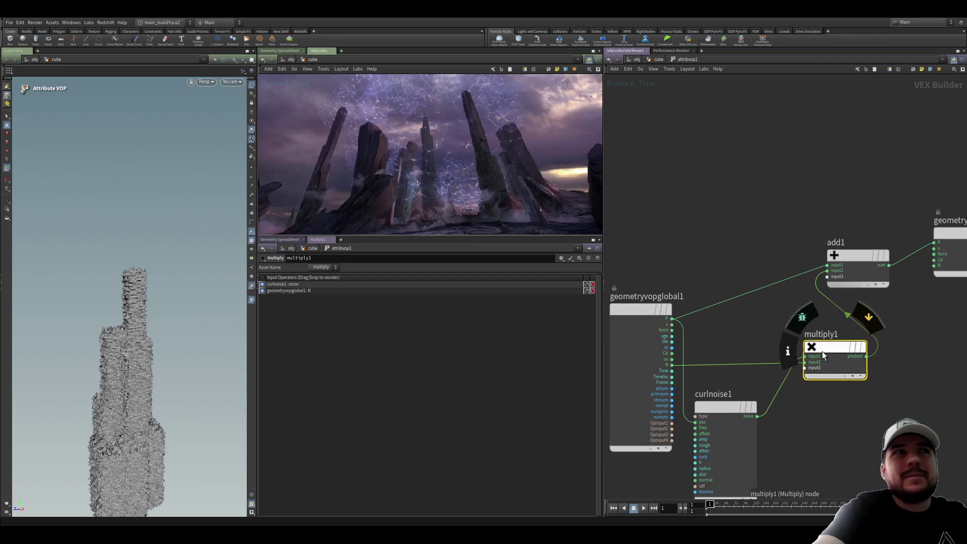
- Tidy the VOP layout and set curlnoise1's Y frequency to 0.1
{"action": "key", "text": "h"}
{"action": "mouse_move", "coordinate": [685, 287]}
{"action": "left_mouse_down"}
{"action": "mouse_move", "coordinate": [639, 271]}
{"action": "mouse_move", "coordinate": [637, 281]}
{"action": "mouse_move", "coordinate": [637, 264]}
{"action": "left_mouse_up"}
{"action": "middle_click_drag", "start_coordinate": [638, 264], "coordinate": [595, 287]}
{"action": "left_click_drag", "start_coordinate": [726, 408], "coordinate": [695, 416]}
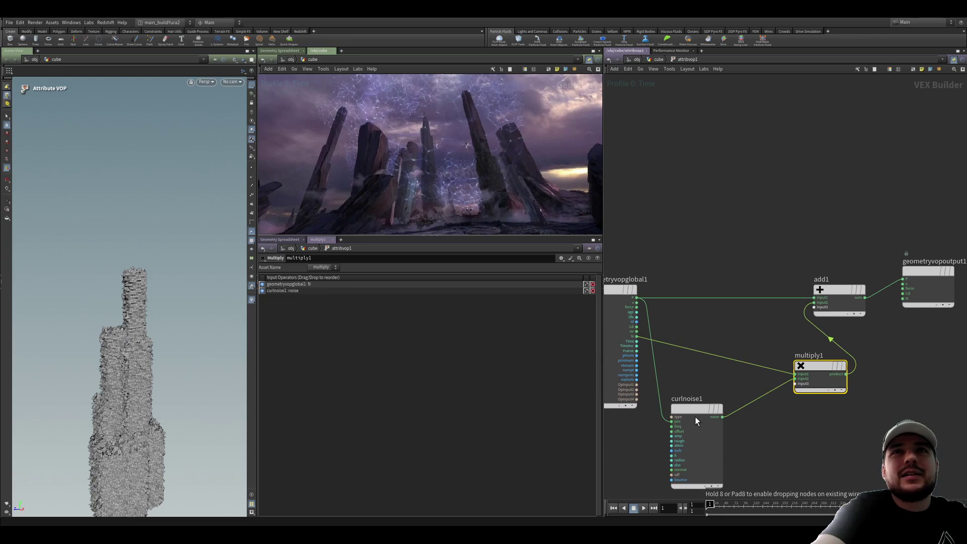
{"action": "left_click", "coordinate": [714, 455]}
{"action": "middle_click_drag", "start_coordinate": [398, 305], "coordinate": [446, 332]}
{"action": "type", "text": "1"}
{"action": "key", "text": "Return"}
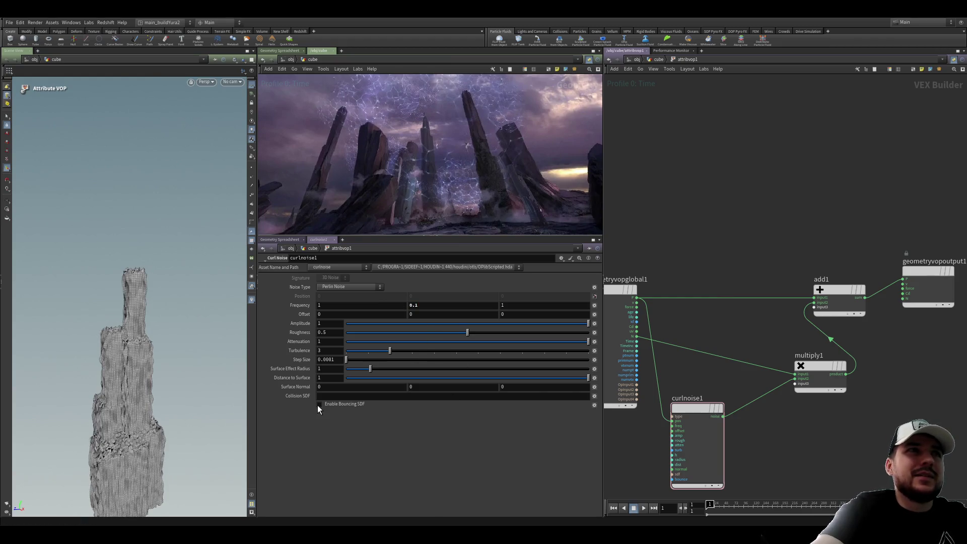
- Set curl noise Amplitude to 0.26, and test Turbulence 10 before undoing it
{"action": "middle_click_drag", "start_coordinate": [353, 325], "coordinate": [302, 319]}
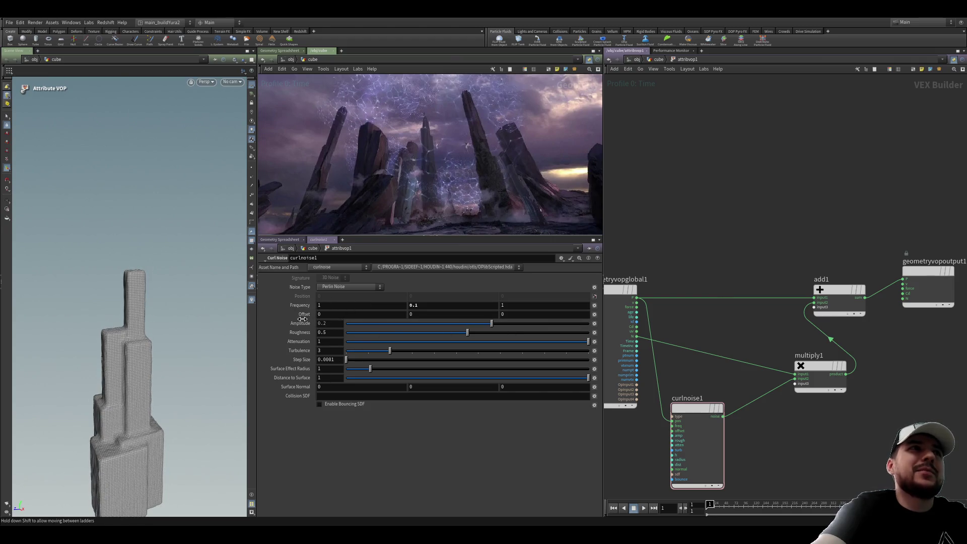
{"action": "mouse_move", "coordinate": [529, 334]}
{"action": "left_mouse_down"}
{"action": "mouse_move", "coordinate": [498, 329]}
{"action": "mouse_move", "coordinate": [489, 348]}
{"action": "left_mouse_up"}
{"action": "middle_click_drag", "start_coordinate": [113, 367], "coordinate": [96, 342]}
{"action": "mouse_move", "coordinate": [96, 342]}
{"action": "left_mouse_down"}
{"action": "mouse_move", "coordinate": [47, 330]}
{"action": "mouse_move", "coordinate": [76, 327]}
{"action": "mouse_move", "coordinate": [134, 371]}
{"action": "mouse_move", "coordinate": [122, 362]}
{"action": "mouse_move", "coordinate": [150, 350]}
{"action": "left_mouse_up"}
{"action": "key", "text": "Escape"}
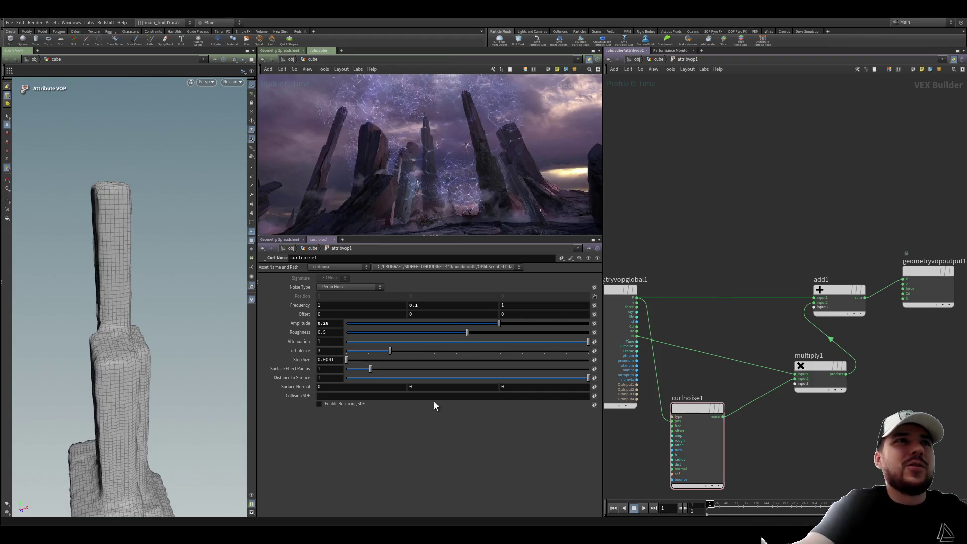
{"action": "left_click_drag", "start_coordinate": [390, 350], "coordinate": [522, 351]}
{"action": "key", "text": "ctrl+z"}
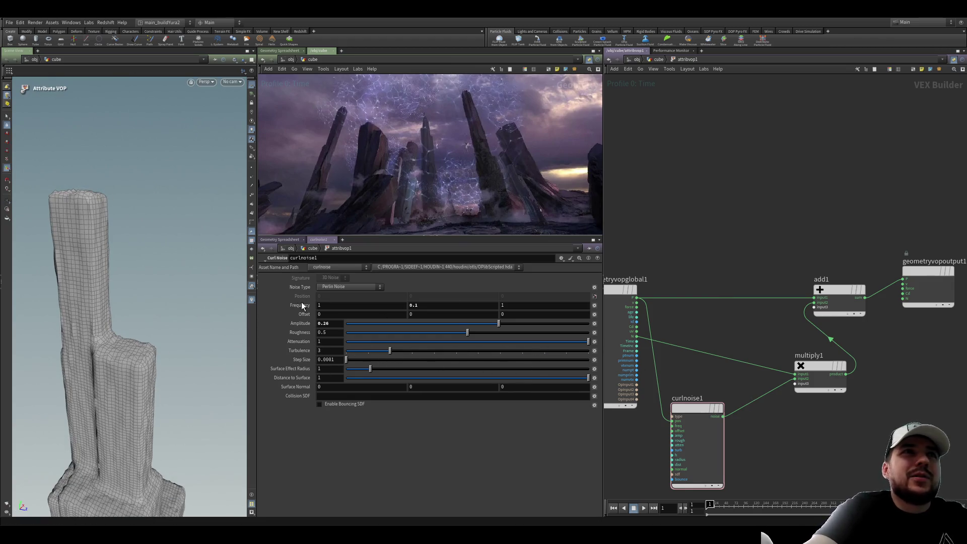
- Adjust the noise Frequency to 3, 0.1, -0.1 and orbit around the deformed column
{"action": "mouse_move", "coordinate": [317, 305]}
{"action": "left_mouse_down"}
{"action": "mouse_move", "coordinate": [309, 304]}
{"action": "mouse_move", "coordinate": [327, 297]}
{"action": "left_mouse_up"}
{"action": "middle_click_drag", "start_coordinate": [328, 296], "coordinate": [343, 291]}
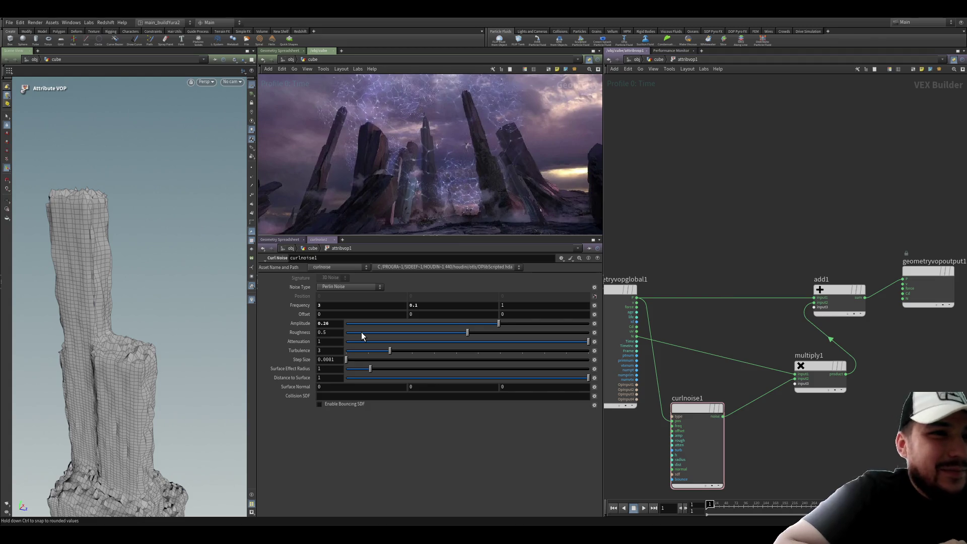
{"action": "middle_click_drag", "start_coordinate": [519, 302], "coordinate": [520, 314]}
{"action": "mouse_move", "coordinate": [122, 381]}
{"action": "left_mouse_down"}
{"action": "mouse_move", "coordinate": [93, 367]}
{"action": "mouse_move", "coordinate": [65, 302]}
{"action": "mouse_move", "coordinate": [139, 384]}
{"action": "mouse_move", "coordinate": [123, 327]}
{"action": "mouse_move", "coordinate": [149, 406]}
{"action": "mouse_move", "coordinate": [128, 383]}
{"action": "left_mouse_up"}
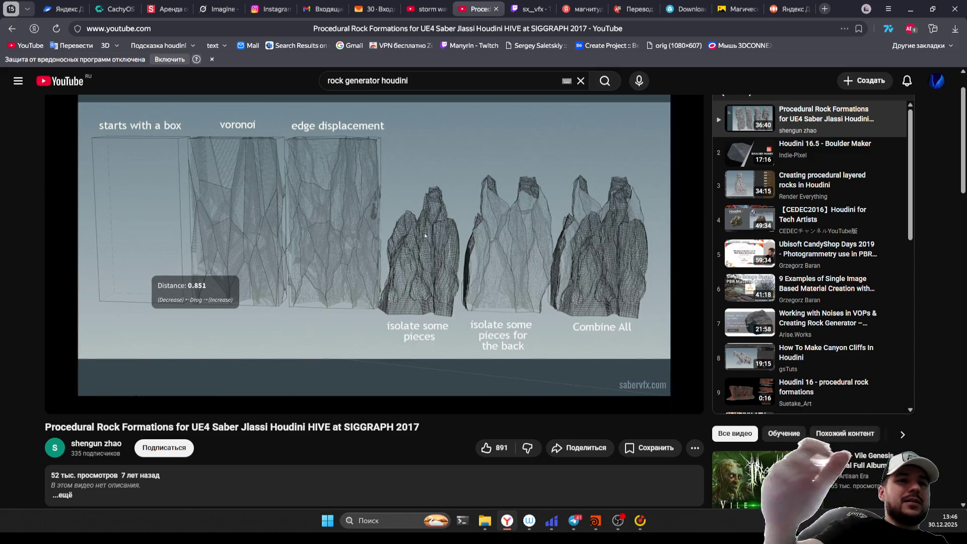
- Play the rock formation talk and skip ahead from 17:38 through about 21:07 to the variations preview
{"action": "left_click", "coordinate": [441, 337]}
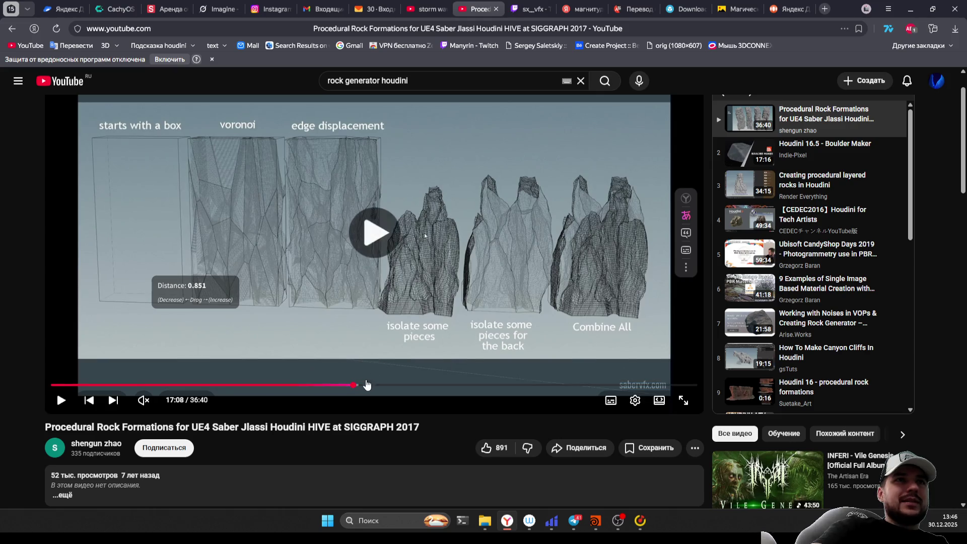
{"action": "left_click", "coordinate": [362, 386]}
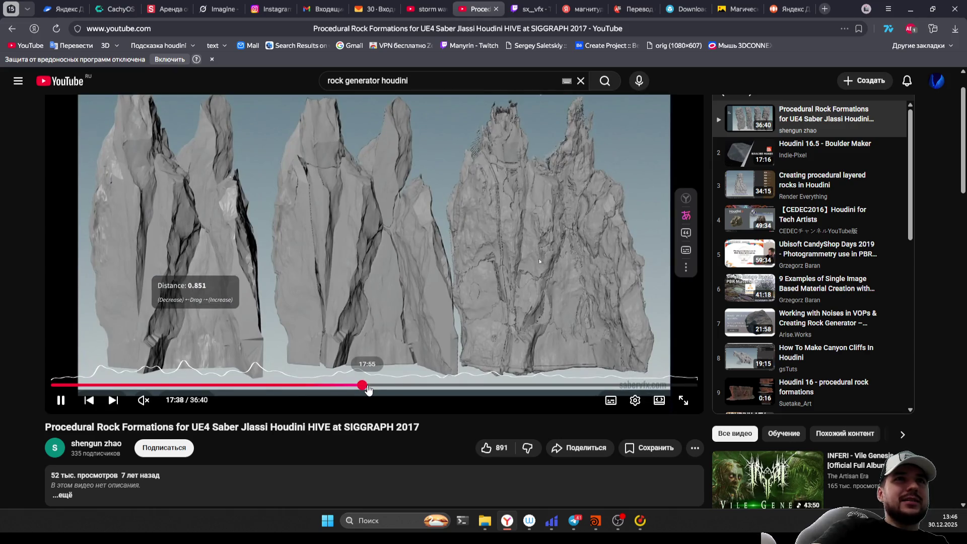
{"action": "left_click", "coordinate": [397, 328]}
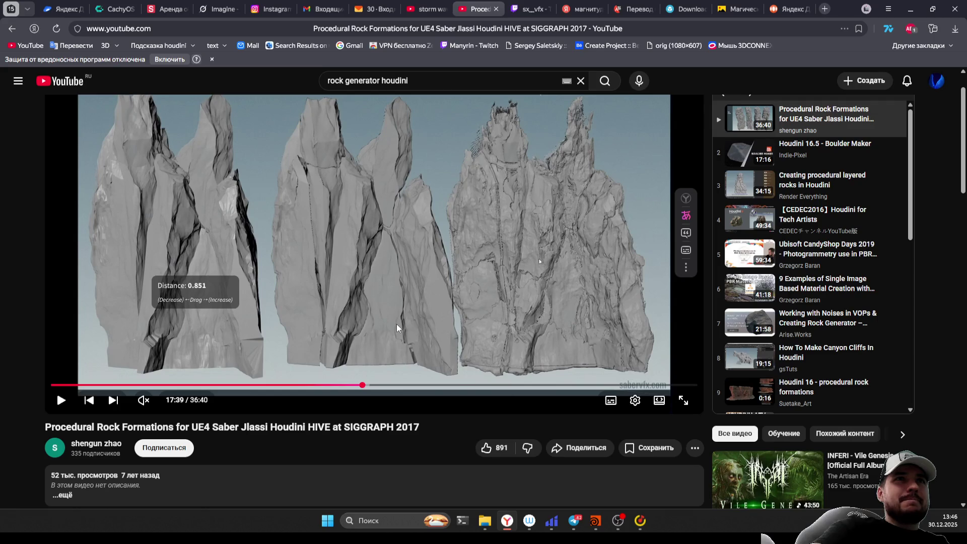
{"action": "left_click", "coordinate": [396, 331]}
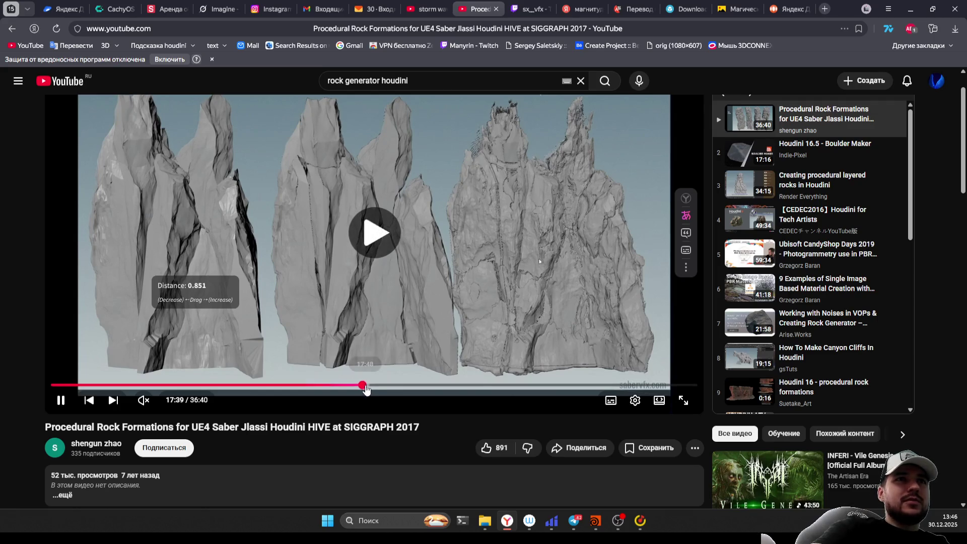
{"action": "left_click", "coordinate": [369, 385]}
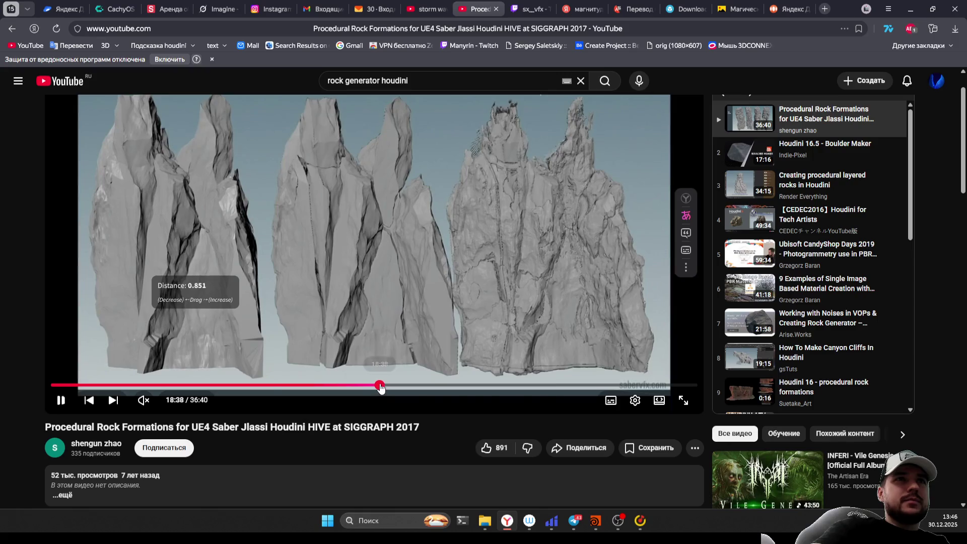
{"action": "left_click", "coordinate": [385, 388]}
{"action": "left_click", "coordinate": [397, 387]}
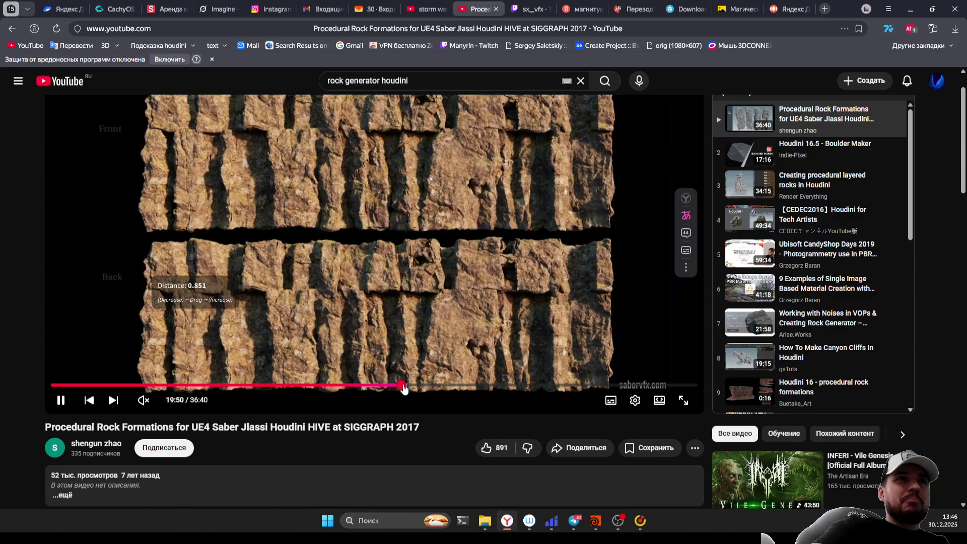
{"action": "left_click", "coordinate": [412, 387]}
{"action": "left_click", "coordinate": [424, 387]}
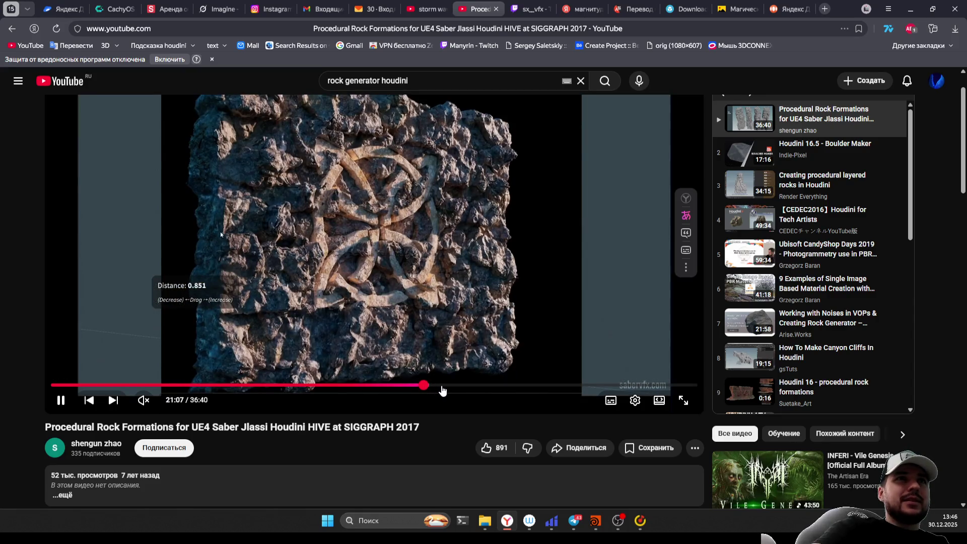
{"action": "left_click", "coordinate": [451, 388]}
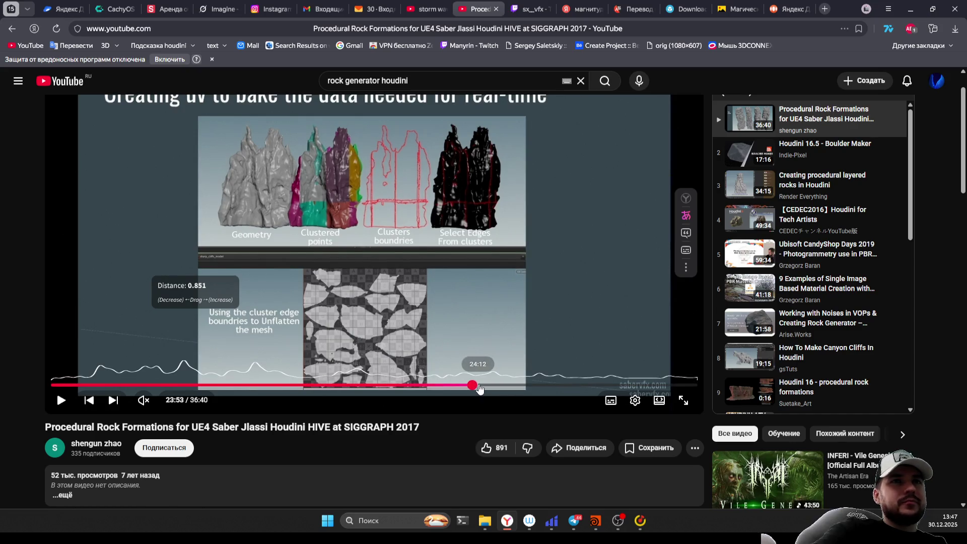
- Skim past the shader graph and rock renders to the Q&A, pausing near 35:38
{"action": "left_click", "coordinate": [479, 385]}
{"action": "left_click", "coordinate": [449, 344]}
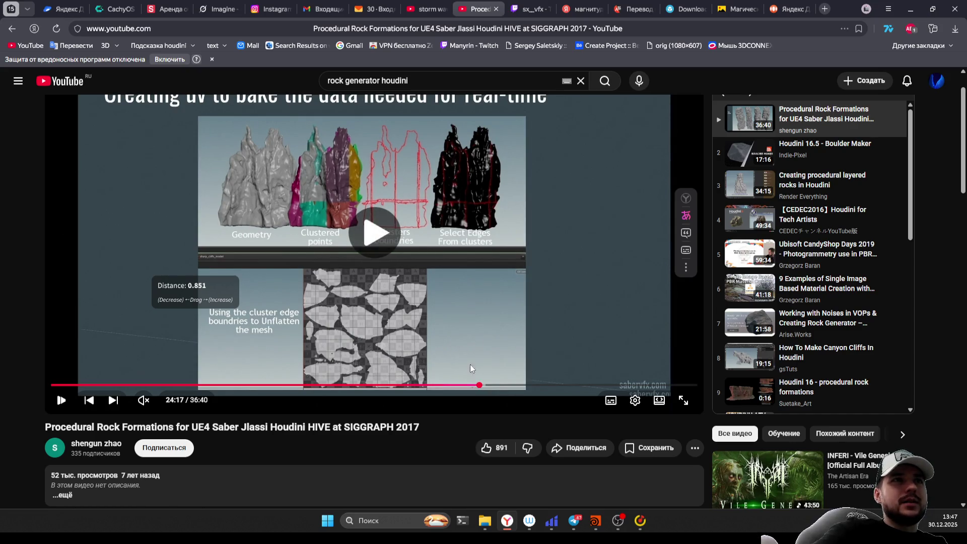
{"action": "left_click", "coordinate": [498, 385]}
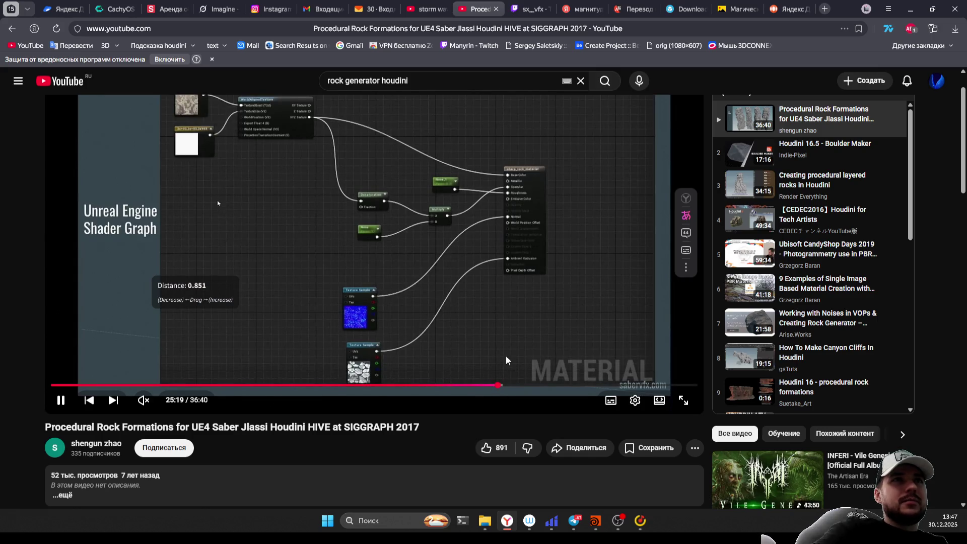
{"action": "left_click", "coordinate": [515, 385]}
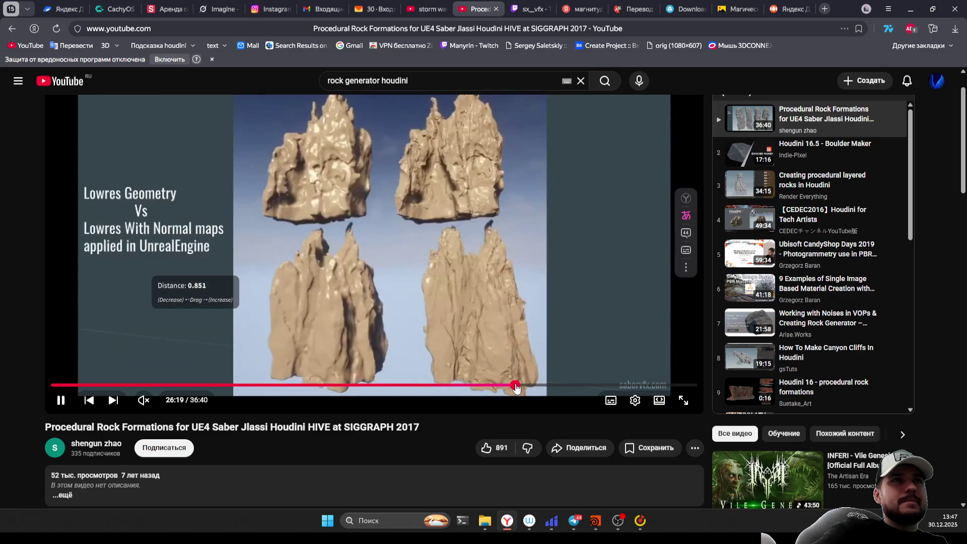
{"action": "left_click", "coordinate": [587, 386]}
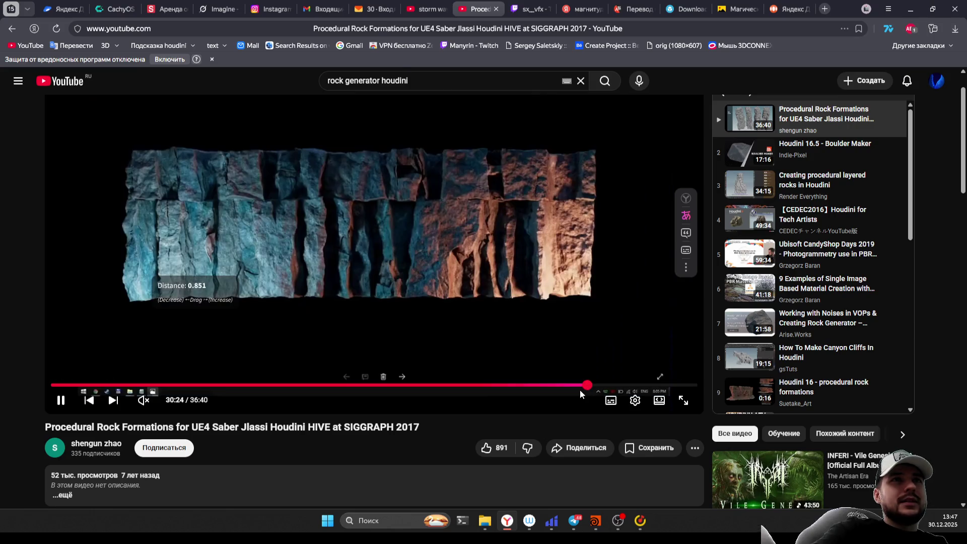
{"action": "left_click_drag", "start_coordinate": [624, 387], "coordinate": [679, 385]}
{"action": "left_click", "coordinate": [570, 306]}
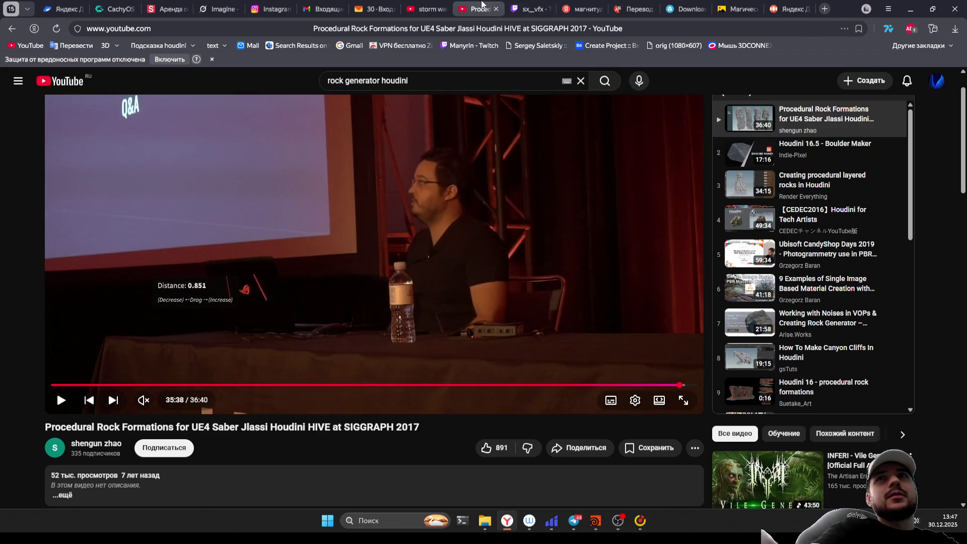
- Leave the browser and bring Houdini back to the front
{"action": "left_click", "coordinate": [523, 9]}
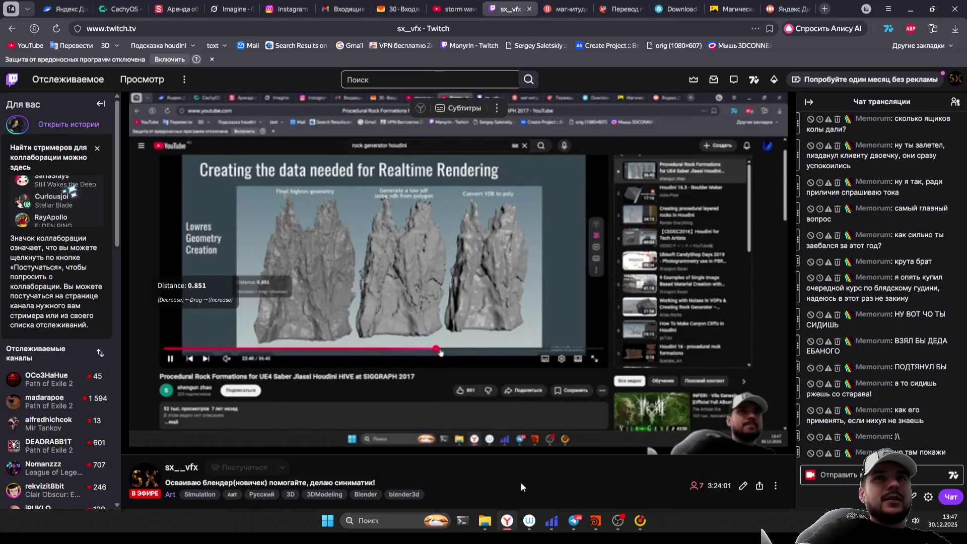
{"action": "key", "text": "alt+Tab"}
{"action": "left_click", "coordinate": [482, 231]}
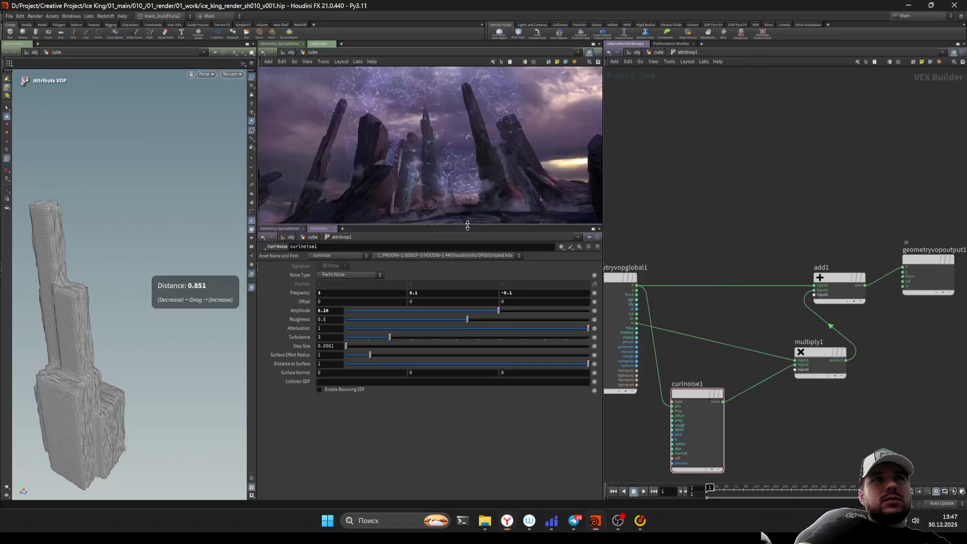
- Go up to the /obj/cube network and add a Voronoi Adjacency node
{"action": "scroll", "coordinate": [161, 329], "scroll_direction": "down", "scroll_amount": 2}
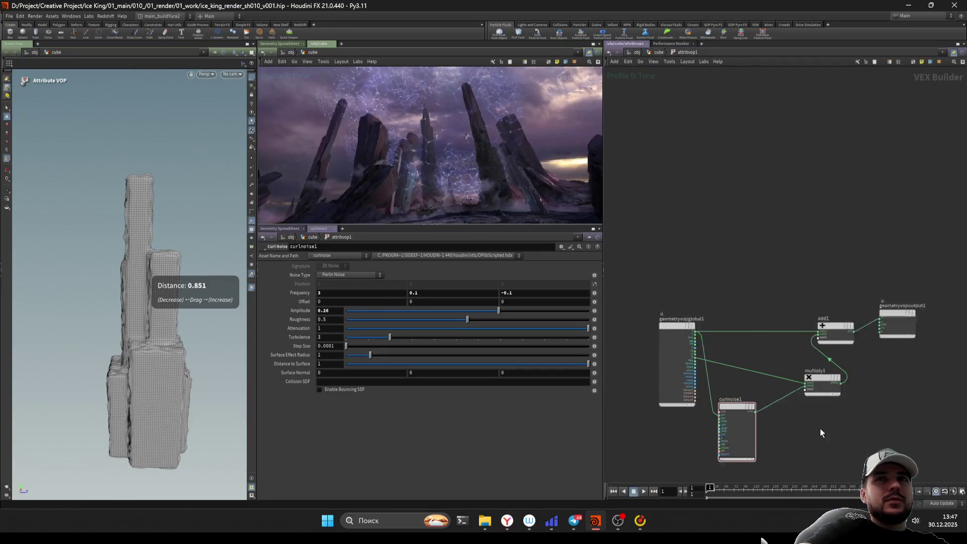
{"action": "left_click", "coordinate": [659, 52]}
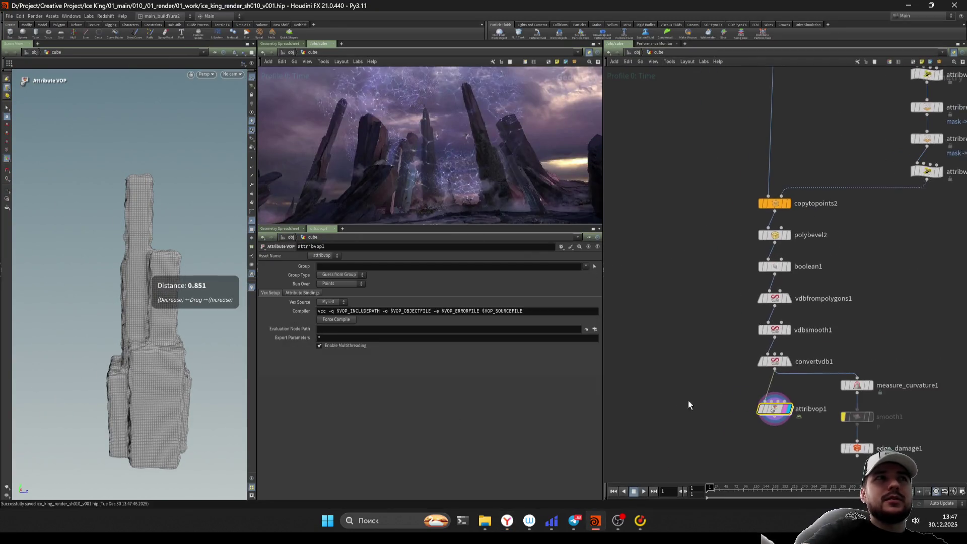
{"action": "key", "text": "Tab"}
{"action": "mouse_move", "coordinate": [702, 378]}
{"action": "type", "text": "voro"}
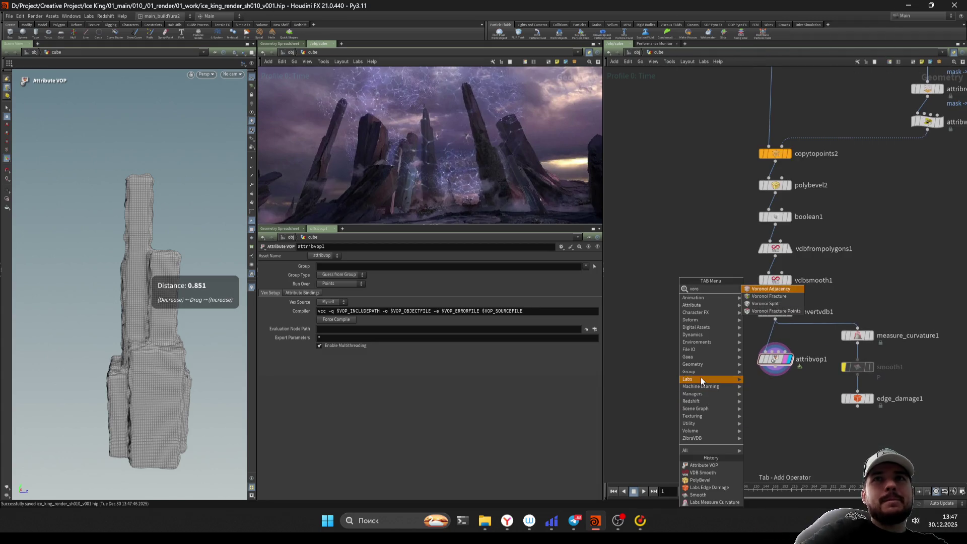
{"action": "key", "text": "Return"}
{"action": "left_click", "coordinate": [675, 396]}
- Add a Voronoi Fracture node to the network
{"action": "key", "text": "Tab"}
{"action": "type", "text": "voro"}
{"action": "key", "text": "Down"}
{"action": "key", "text": "Down"}
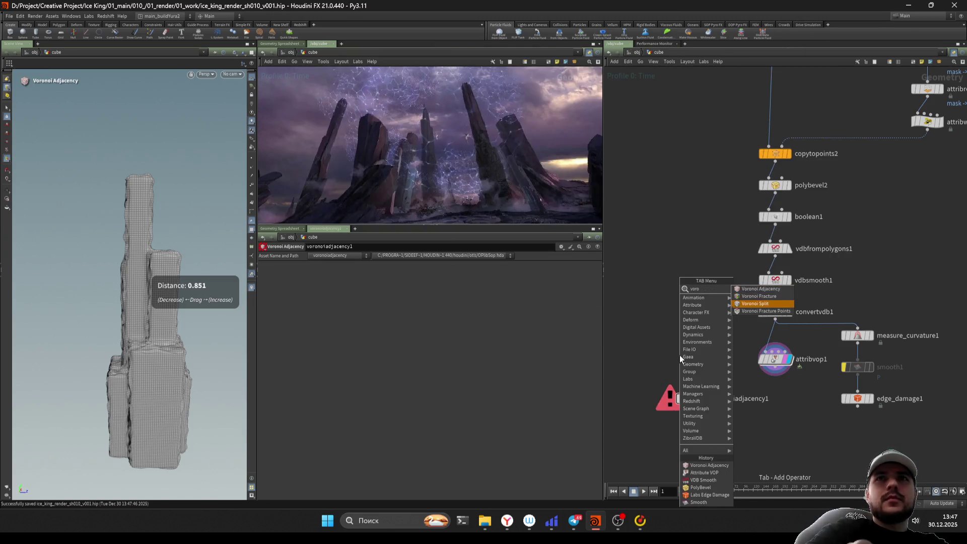
{"action": "key", "text": "Up"}
{"action": "key", "text": "Return"}
{"action": "left_click", "coordinate": [679, 355]}
- Wire attribvop1's output into voronoifracture1's first input, rearranging the nodes
{"action": "left_click", "coordinate": [673, 347]}
{"action": "left_click", "coordinate": [773, 308]}
{"action": "left_click_drag", "start_coordinate": [693, 398], "coordinate": [825, 477]}
{"action": "left_click_drag", "start_coordinate": [678, 355], "coordinate": [687, 398]}
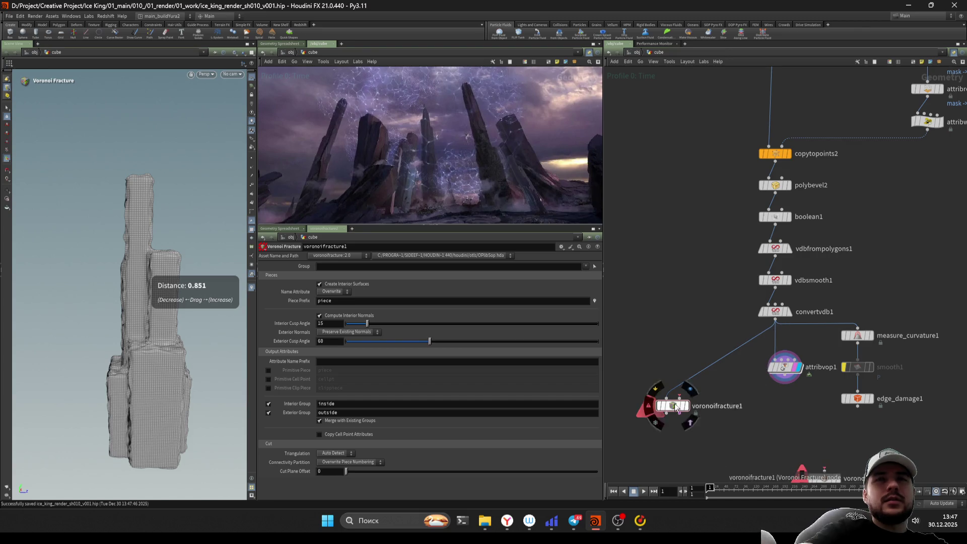
{"action": "left_click", "coordinate": [666, 399]}
{"action": "left_click_drag", "start_coordinate": [675, 407], "coordinate": [667, 451]}
- Add a Scatter node below attribvop1 feeding the fracture's points input, and select its Force Total Count
{"action": "key", "text": "Tab"}
{"action": "type", "text": "sca"}
{"action": "key", "text": "Return"}
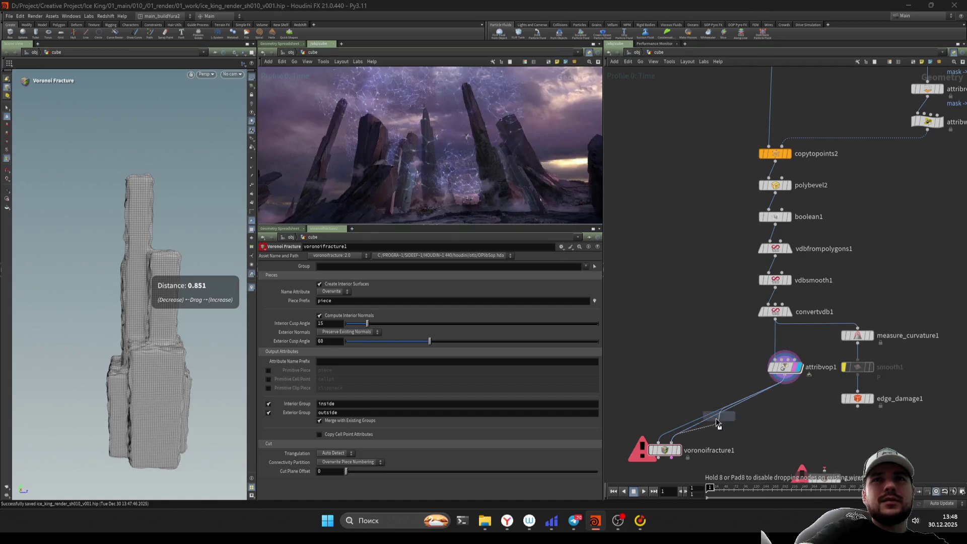
{"action": "left_click", "coordinate": [704, 432]}
{"action": "left_click_drag", "start_coordinate": [704, 430], "coordinate": [784, 429]}
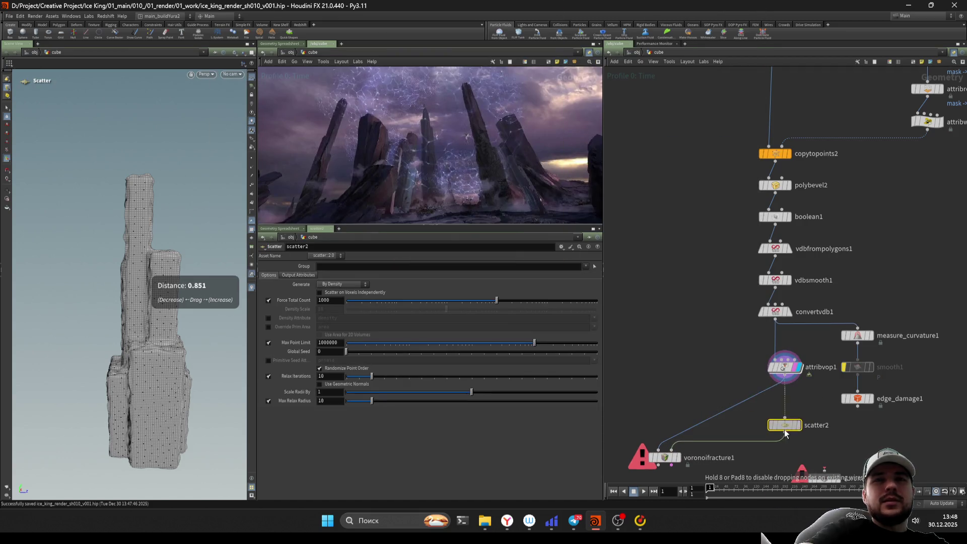
{"action": "left_click_drag", "start_coordinate": [645, 398], "coordinate": [679, 449]}
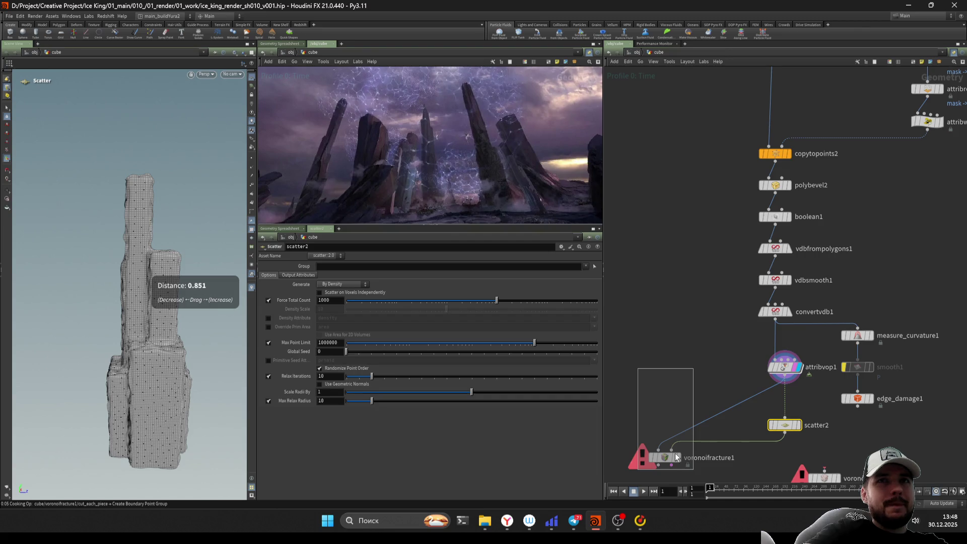
{"action": "left_click", "coordinate": [778, 345]}
{"action": "left_click", "coordinate": [331, 300]}
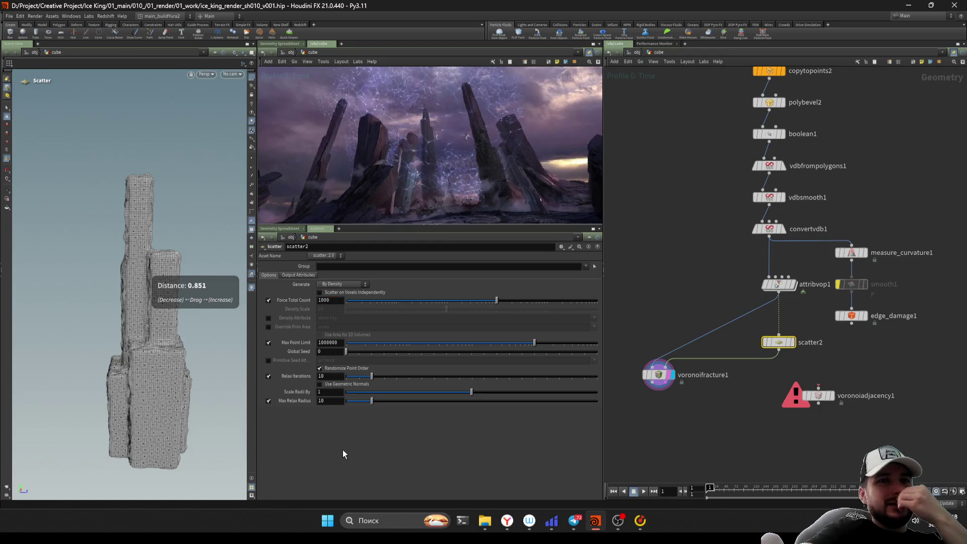
{"action": "key", "text": "alt+Tab"}
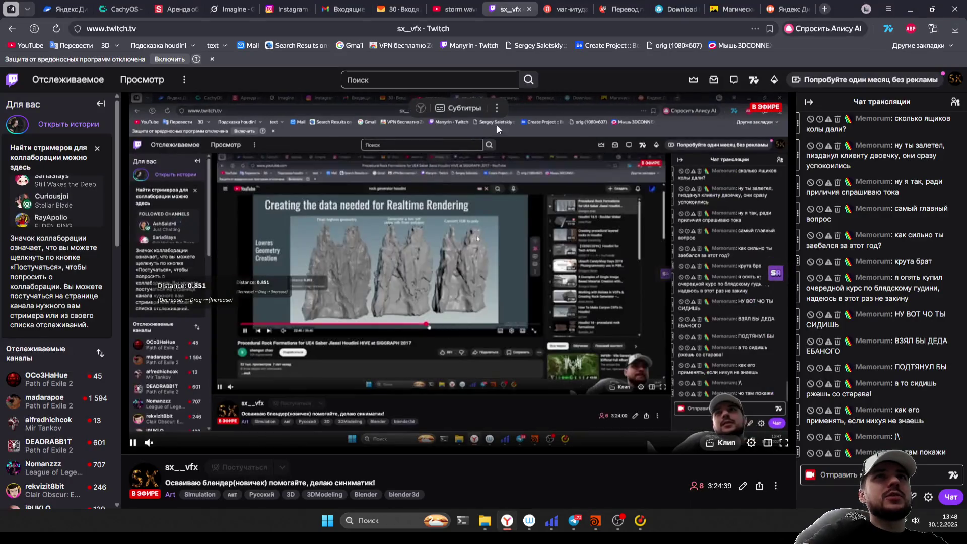
{"action": "key", "text": "alt+Tab"}
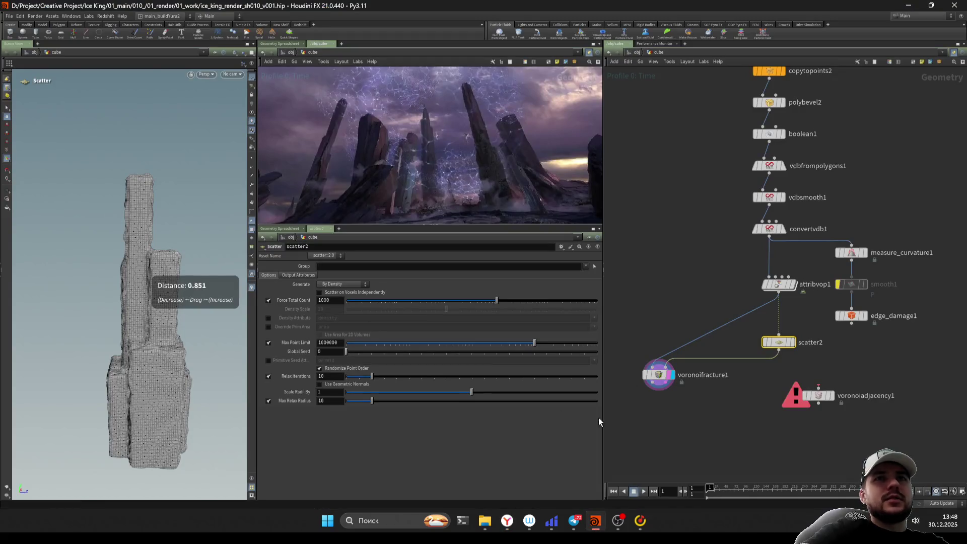
- Set scatter2's Force Total Count to 8 points
{"action": "left_click", "coordinate": [658, 374]}
{"action": "left_click", "coordinate": [779, 342]}
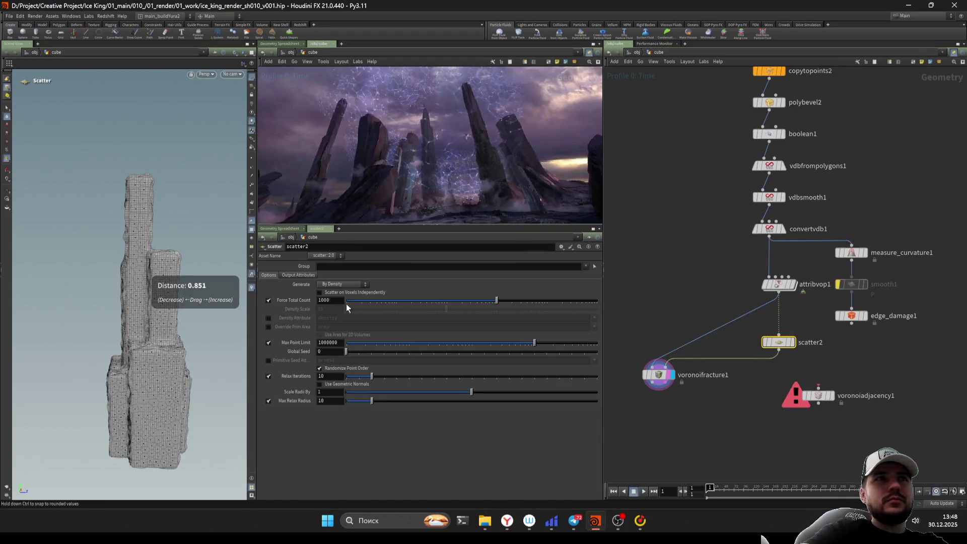
{"action": "left_click", "coordinate": [330, 300]}
{"action": "type", "text": "5"}
{"action": "key", "text": "Return"}
{"action": "left_click", "coordinate": [304, 302]}
{"action": "type", "text": "8"}
{"action": "key", "text": "Return"}
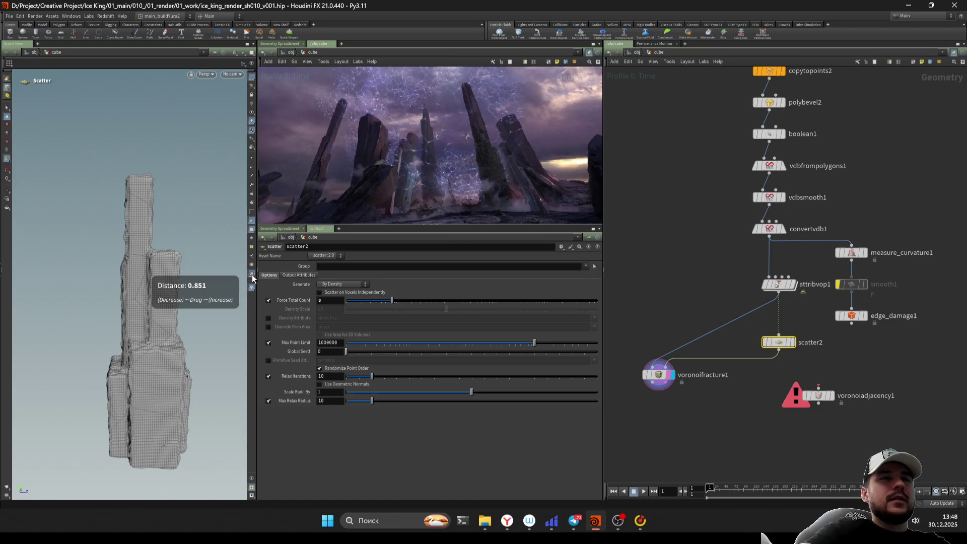
- Set box2's middle Axis Divisions to 2 and check the result at copytopoints2
{"action": "key", "text": "1"}
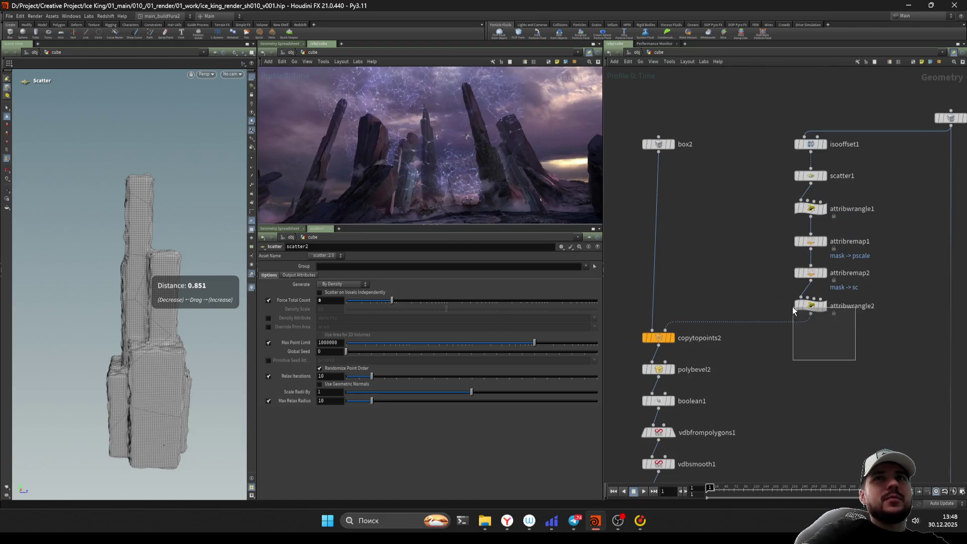
{"action": "left_click", "coordinate": [794, 310]}
{"action": "left_click", "coordinate": [686, 288]}
{"action": "scroll", "coordinate": [700, 303], "scroll_direction": "down", "scroll_amount": 1}
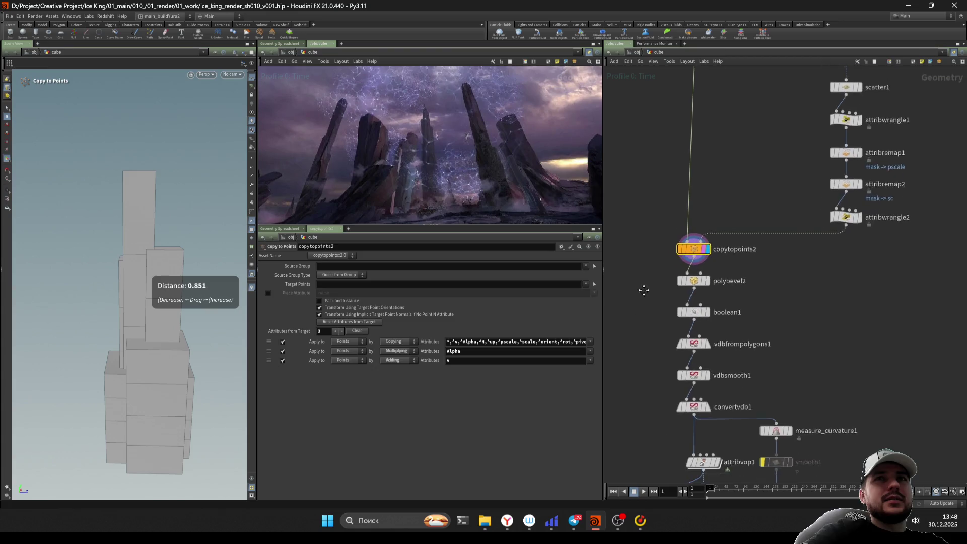
{"action": "left_click", "coordinate": [704, 285]}
{"action": "left_click", "coordinate": [700, 179]}
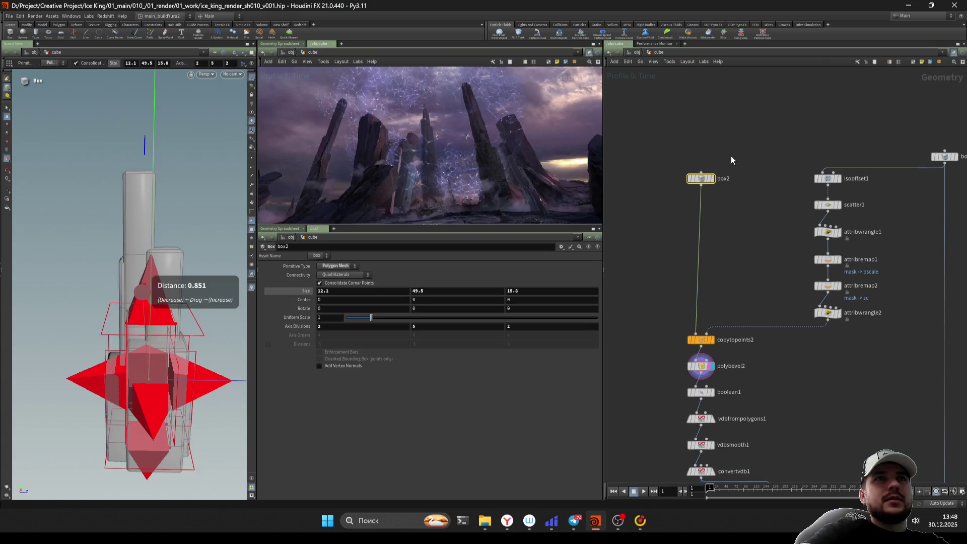
{"action": "left_click", "coordinate": [425, 327]}
{"action": "type", "text": "2"}
{"action": "scroll", "coordinate": [653, 295], "scroll_direction": "down", "scroll_amount": 1}
{"action": "left_click", "coordinate": [697, 337]}
{"action": "mouse_move", "coordinate": [626, 368]}
{"action": "middle_mouse_down"}
{"action": "mouse_move", "coordinate": [648, 329]}
{"action": "mouse_move", "coordinate": [669, 323]}
{"action": "middle_mouse_up"}
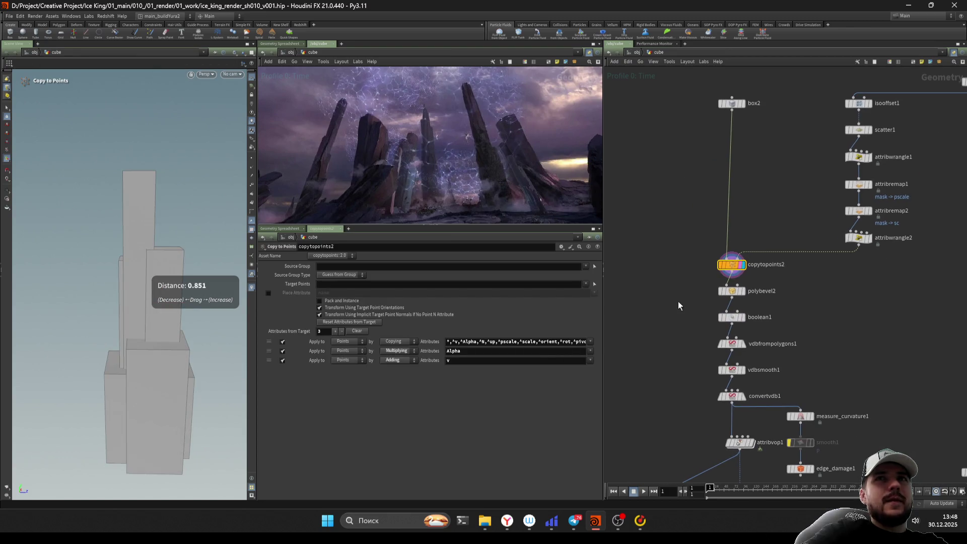
{"action": "scroll", "coordinate": [655, 300], "scroll_direction": "up", "scroll_amount": 3}
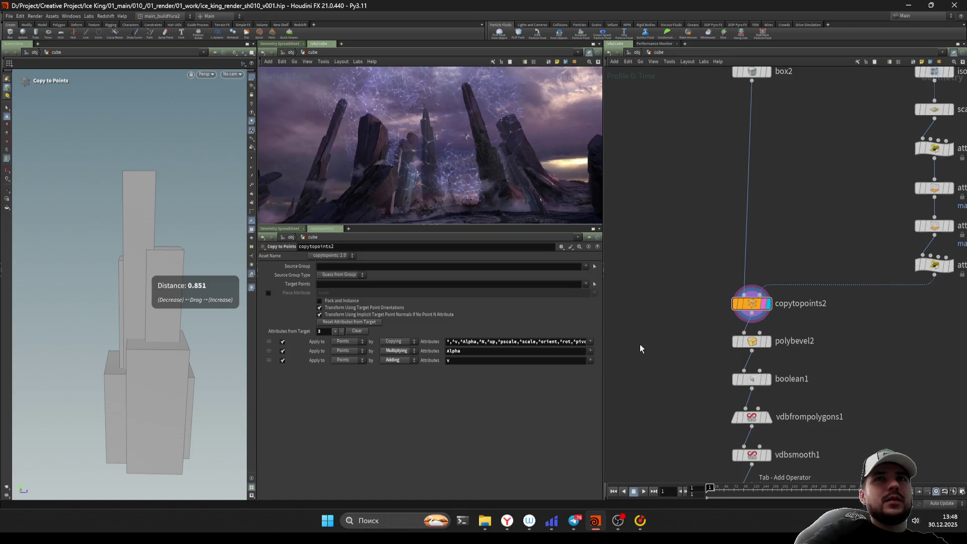
- Save the scene as ice_king_render_sh010_v001.hip
{"action": "key", "text": "Tab"}
{"action": "key", "text": "Escape"}
{"action": "key", "text": "ctrl+s"}
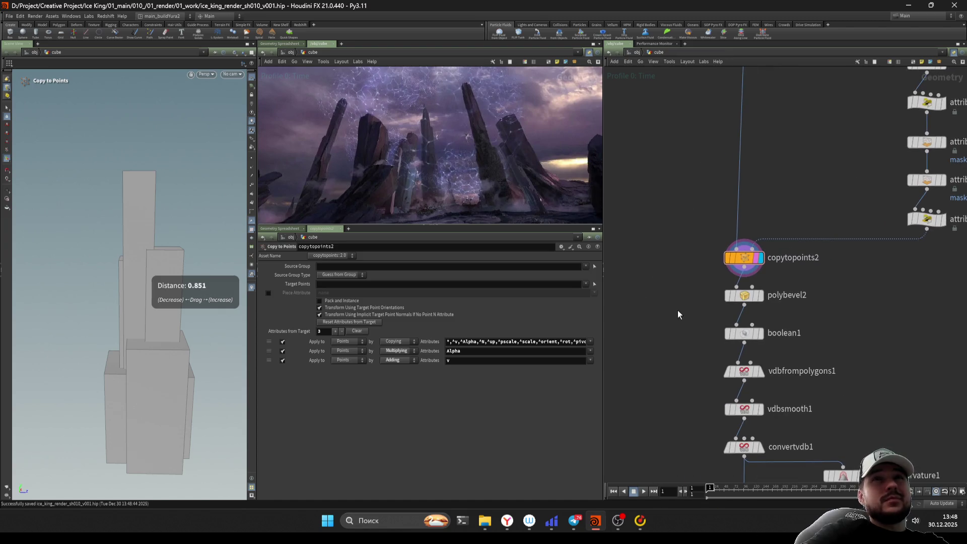
{"action": "middle_click_drag", "start_coordinate": [680, 310], "coordinate": [655, 315]}
{"action": "key", "text": "Tab"}
- Insert an Assemble node between copytopoints2 and polybevel2
{"action": "type", "text": "a"}
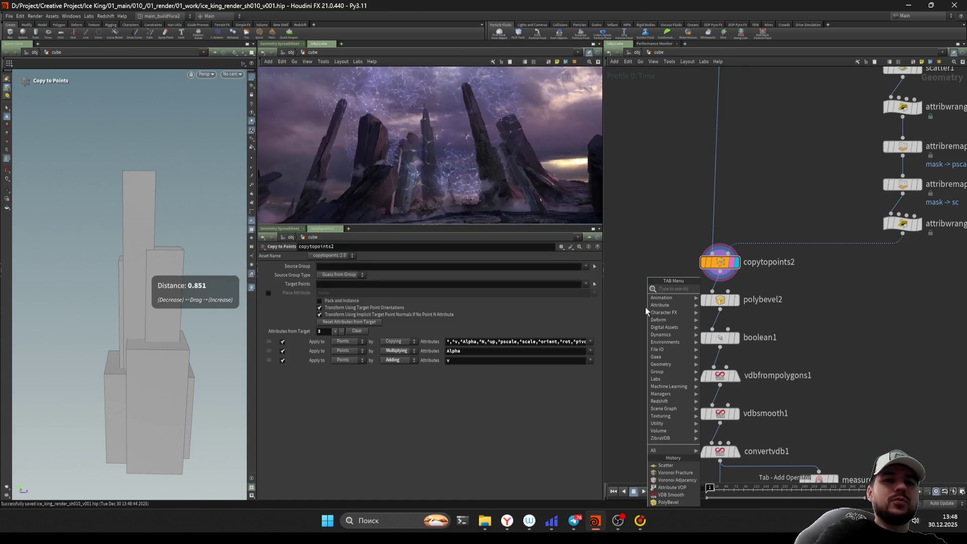
{"action": "key", "text": "BackSpace"}
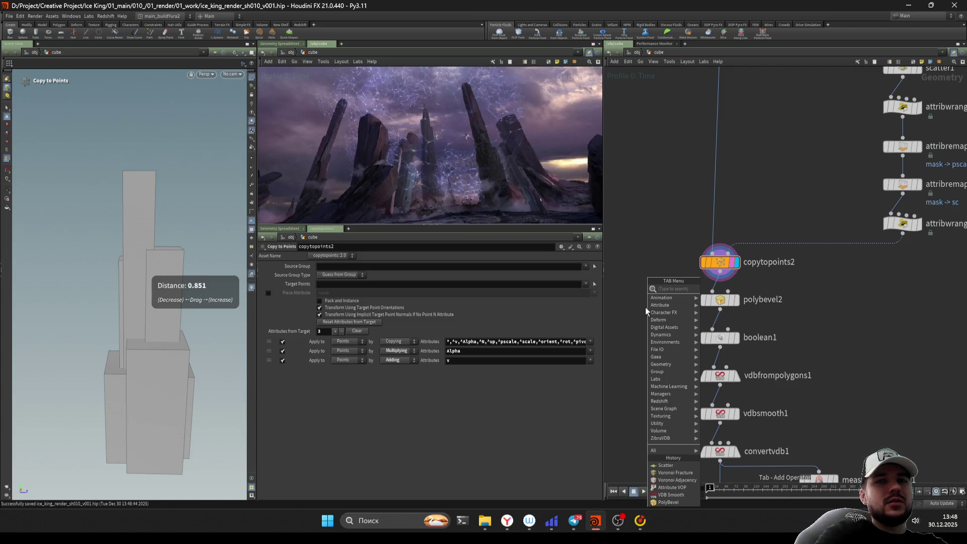
{"action": "type", "text": "assemble"}
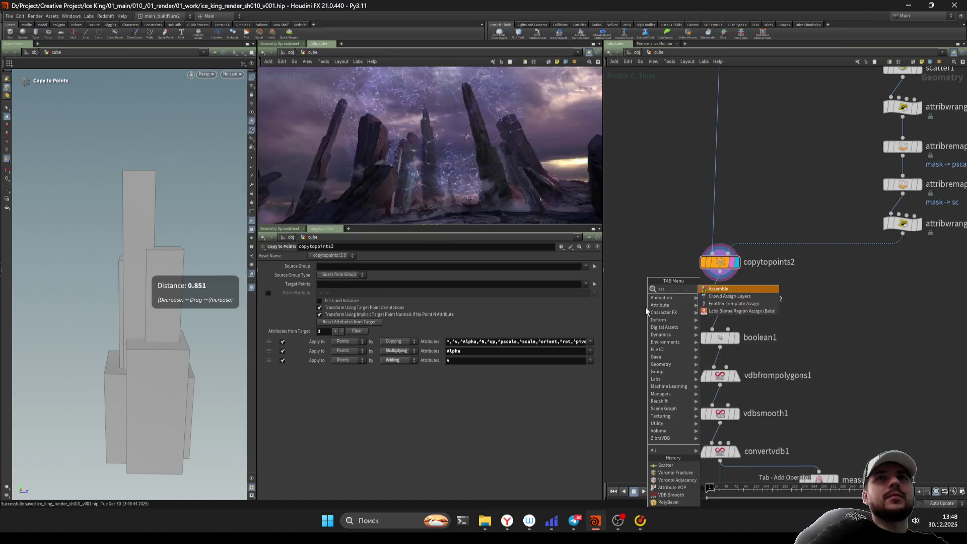
{"action": "key", "text": "Return"}
{"action": "left_click", "coordinate": [707, 290]}
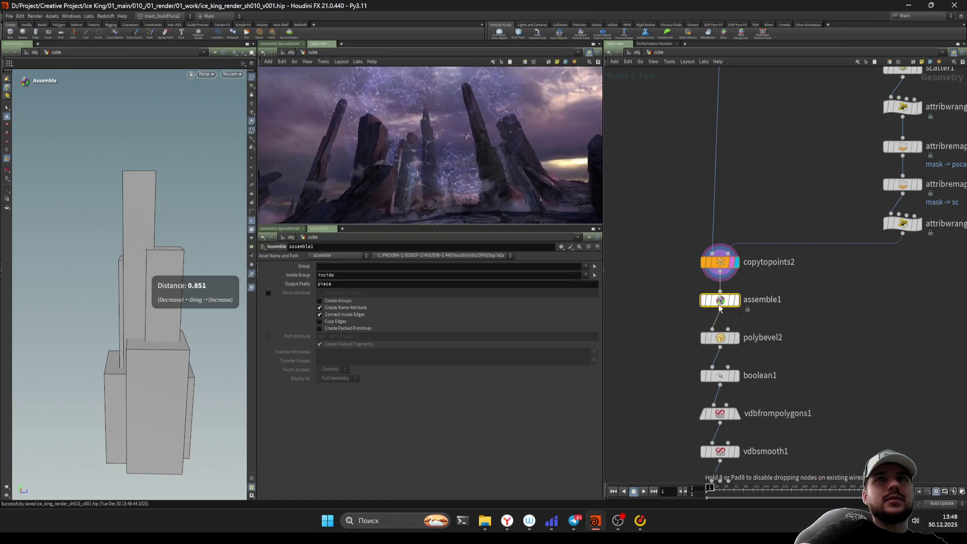
- Inspect assemble1's piece names in node info and the geometry spreadsheet
{"action": "left_click", "coordinate": [361, 328]}
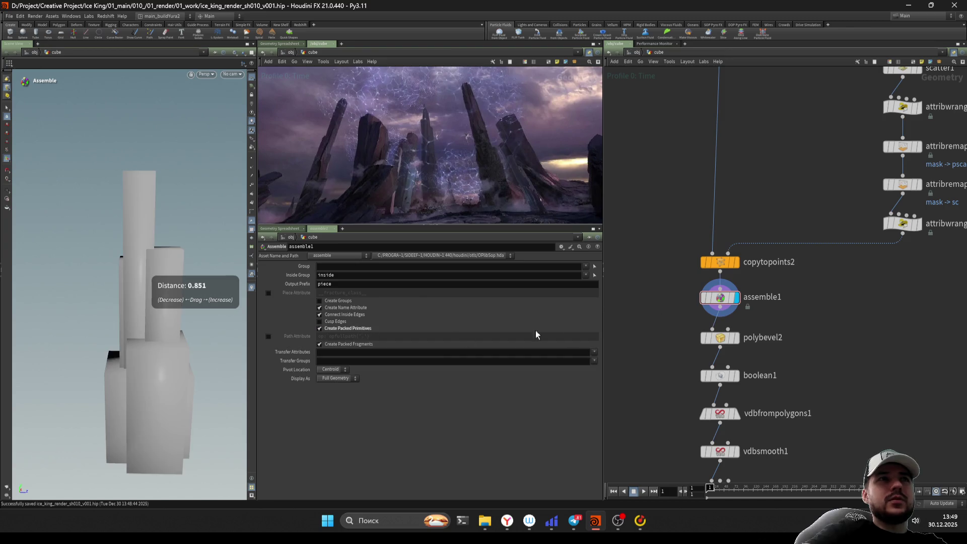
{"action": "scroll", "coordinate": [634, 406], "scroll_direction": "down", "scroll_amount": 2}
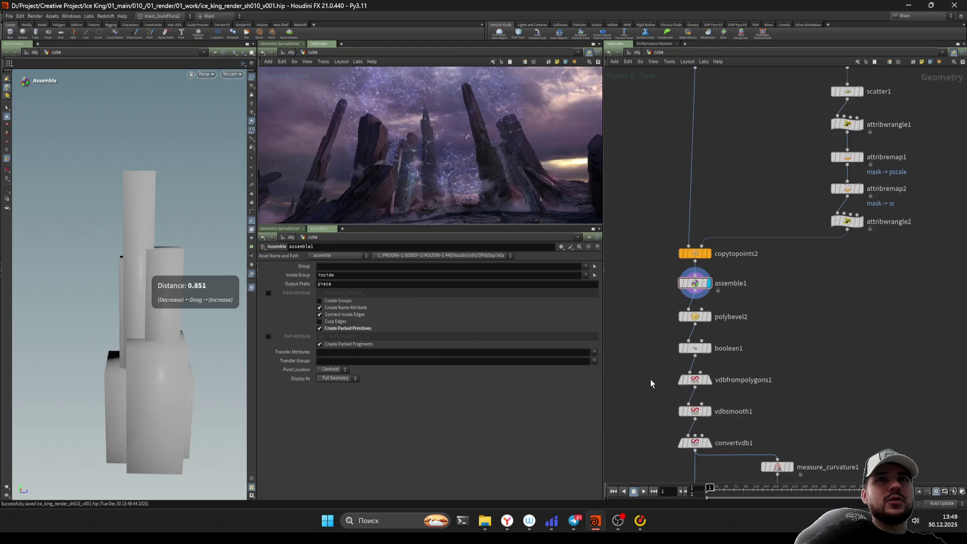
{"action": "scroll", "coordinate": [648, 381], "scroll_direction": "up", "scroll_amount": 2}
{"action": "middle_click", "coordinate": [692, 271]}
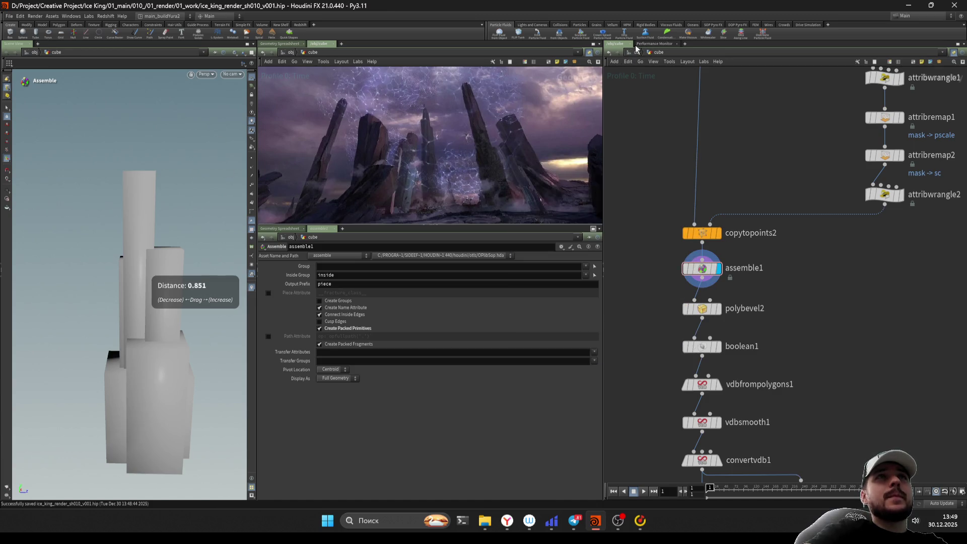
{"action": "left_click", "coordinate": [282, 44]}
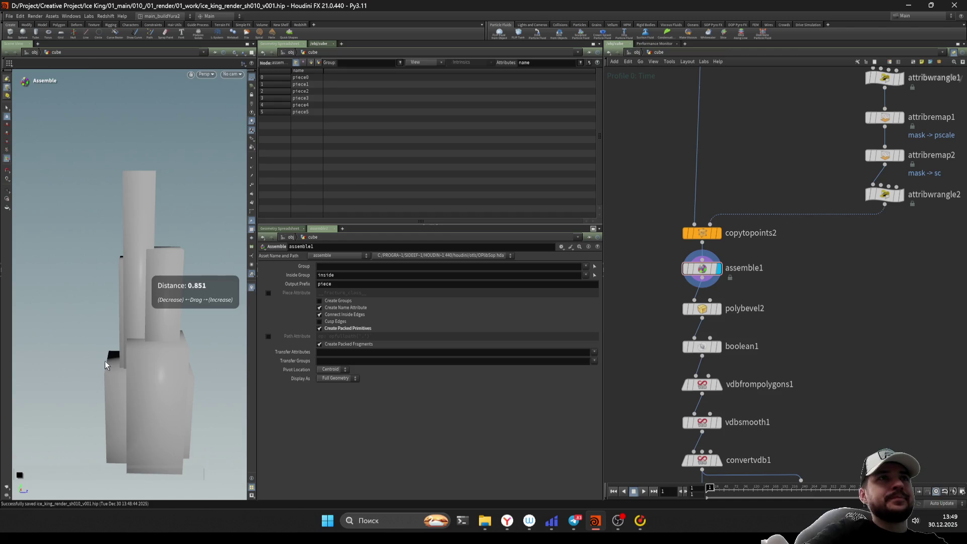
{"action": "left_click_drag", "start_coordinate": [104, 362], "coordinate": [126, 359], "text": "alt"}
- Set assemble1's Output Prefix to 'rock'
{"action": "double_click", "coordinate": [327, 284]}
{"action": "type", "text": "rock"}
{"action": "key", "text": "Return"}
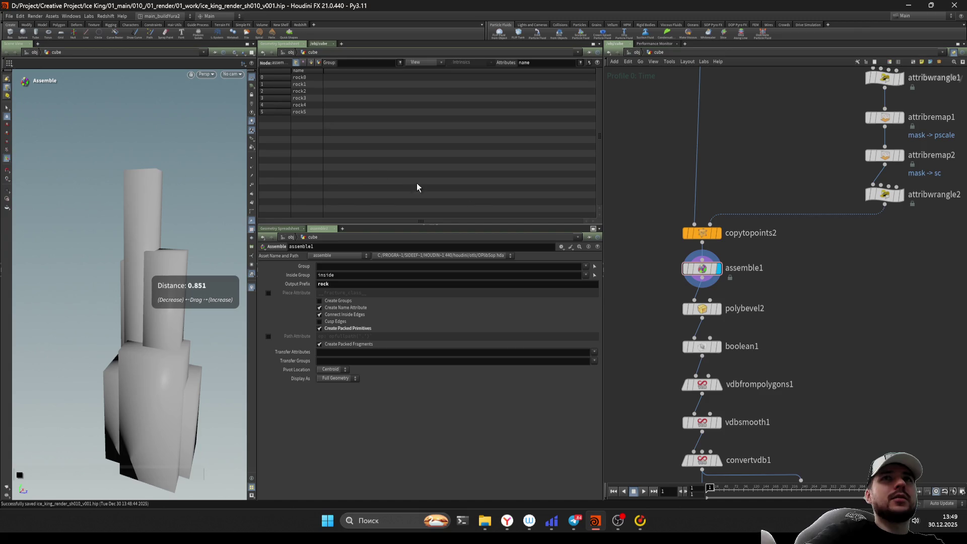
{"action": "scroll", "coordinate": [658, 276], "scroll_direction": "down", "scroll_amount": 5}
{"action": "scroll", "coordinate": [660, 327], "scroll_direction": "up", "scroll_amount": 3}
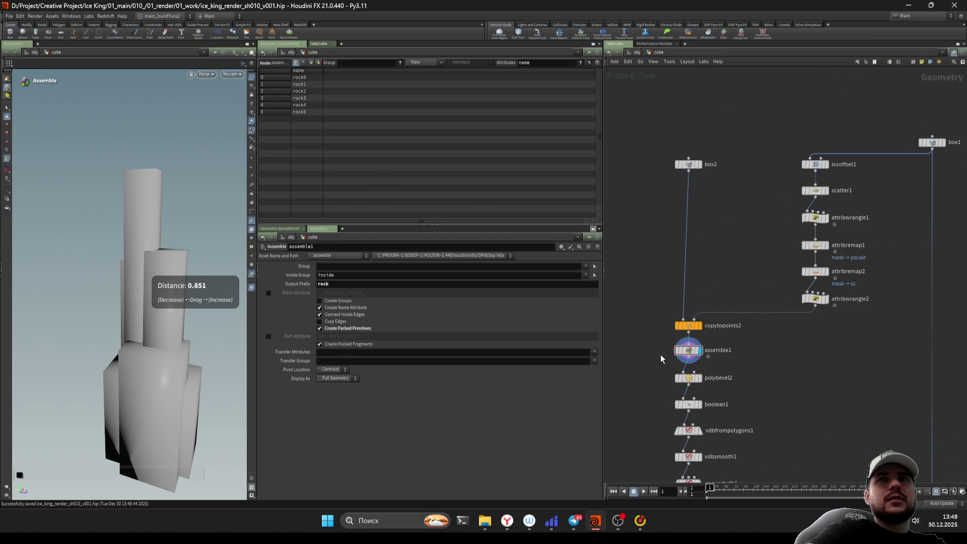
{"action": "scroll", "coordinate": [661, 360], "scroll_direction": "up", "scroll_amount": 2}
{"action": "scroll", "coordinate": [642, 336], "scroll_direction": "down", "scroll_amount": 2}
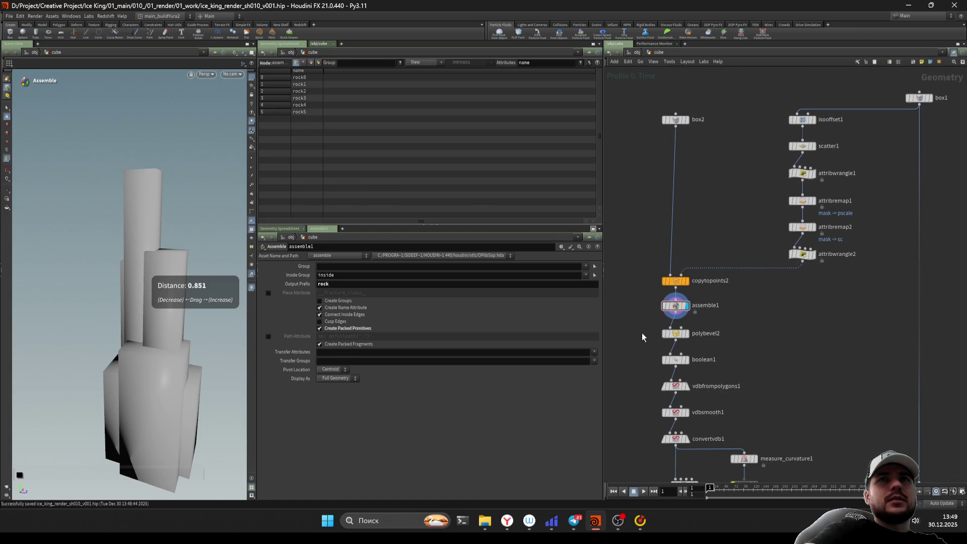
- Add an Unpack node, turn off Create Packed Primitives on assemble1, and check the rock names
{"action": "key", "text": "Tab"}
{"action": "type", "text": "unpack"}
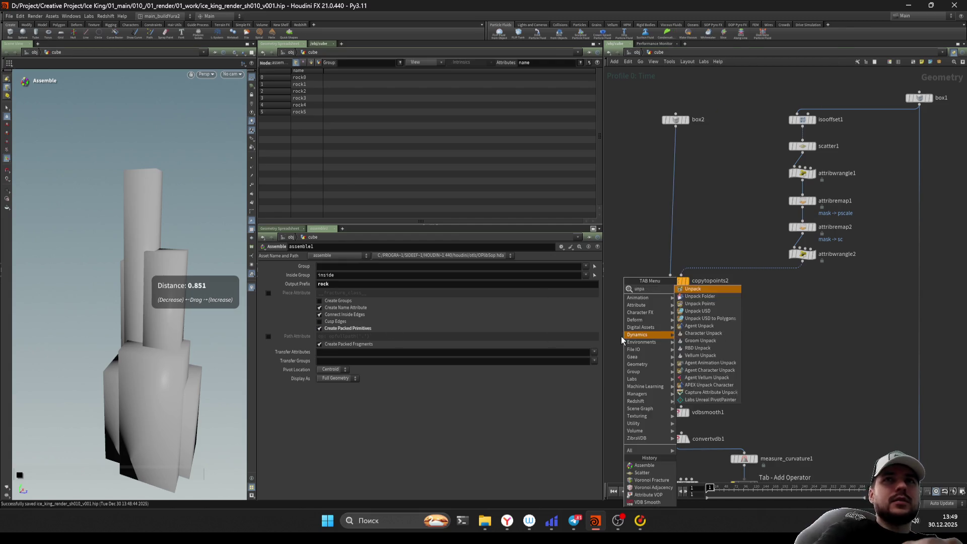
{"action": "key", "text": "Return"}
{"action": "left_click", "coordinate": [676, 306]}
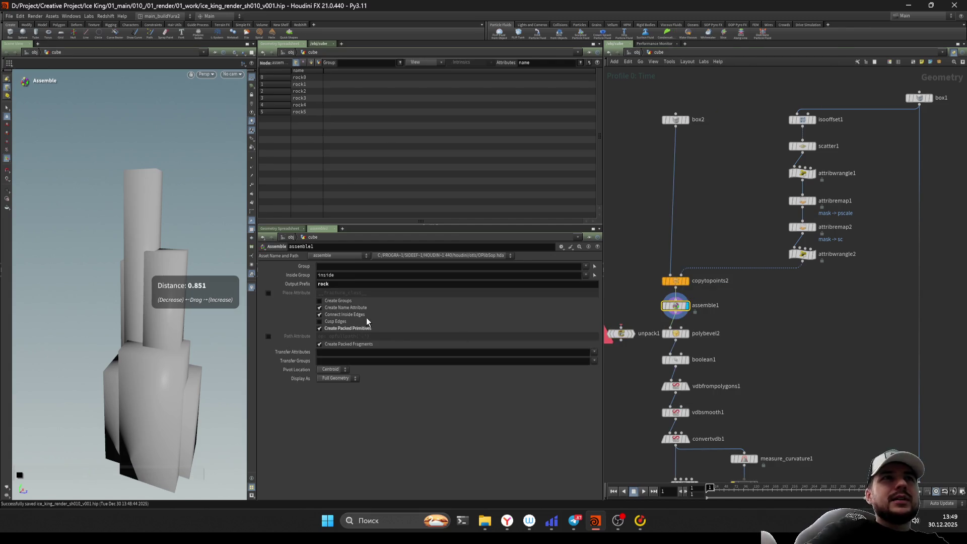
{"action": "left_click", "coordinate": [336, 328]}
{"action": "left_click", "coordinate": [334, 328]}
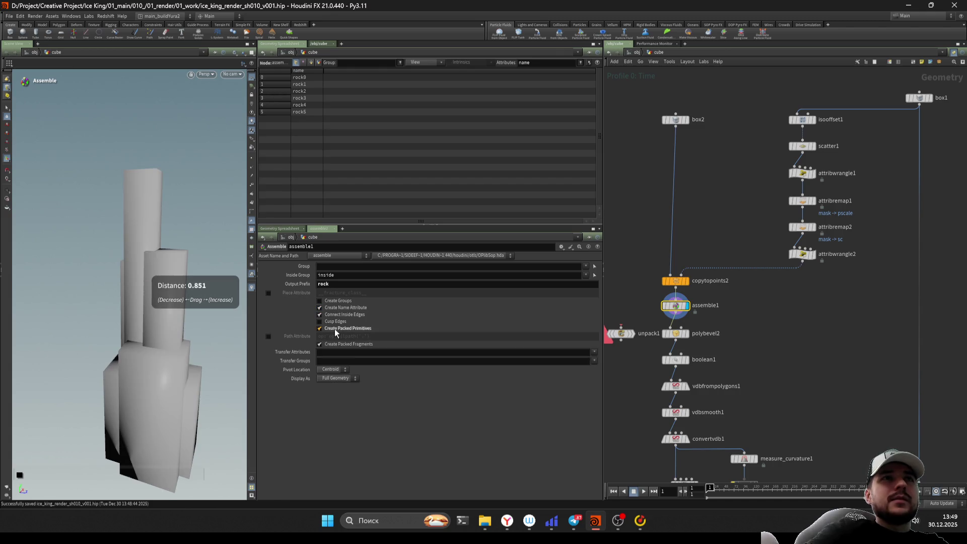
{"action": "left_click", "coordinate": [333, 329]}
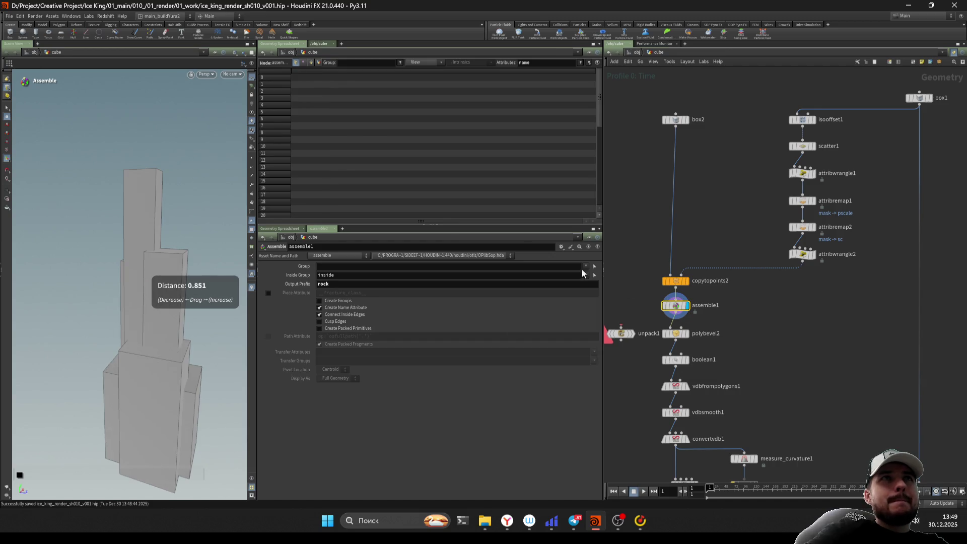
{"action": "left_click", "coordinate": [312, 63]}
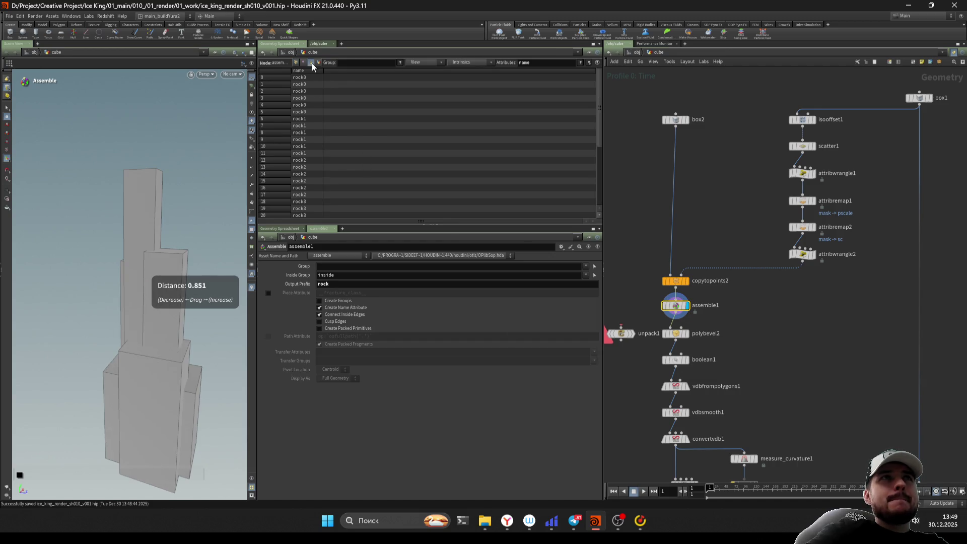
{"action": "scroll", "coordinate": [755, 295], "scroll_direction": "up", "scroll_amount": 2}
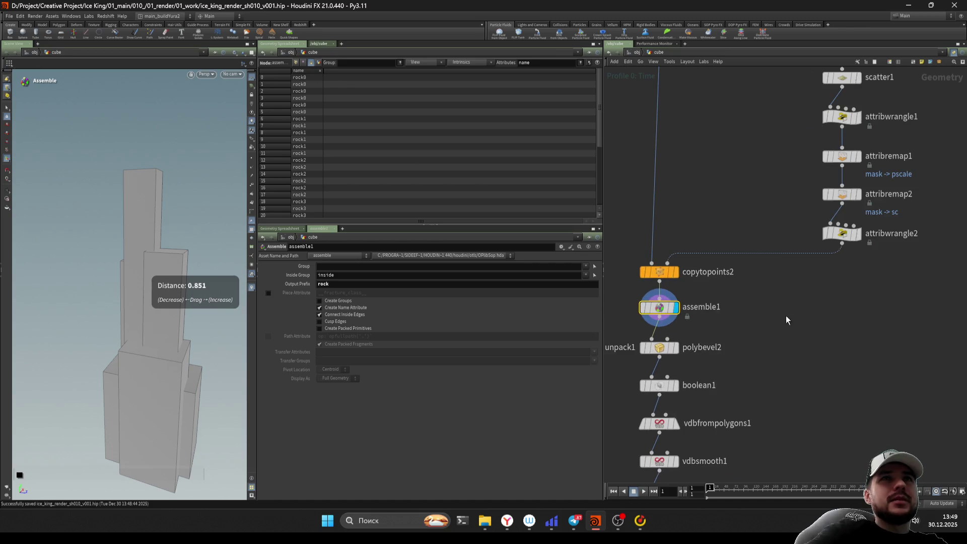
- Move the display flag through the bevel and boolean results onto convertvdb1's mesh
{"action": "middle_click_drag", "start_coordinate": [732, 328], "coordinate": [776, 308]}
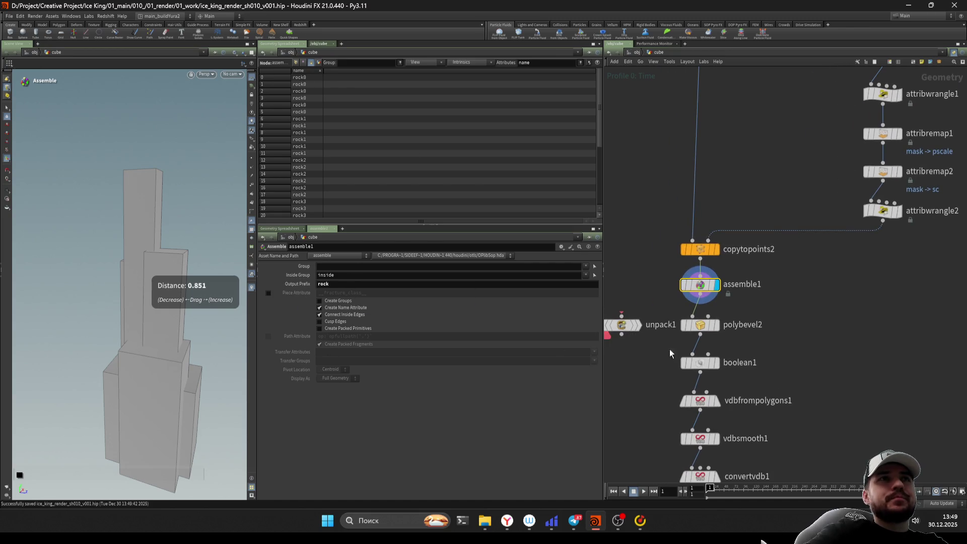
{"action": "middle_click_drag", "start_coordinate": [665, 310], "coordinate": [674, 275]}
{"action": "middle_click_drag", "start_coordinate": [784, 277], "coordinate": [784, 248]}
{"action": "left_click", "coordinate": [725, 264]}
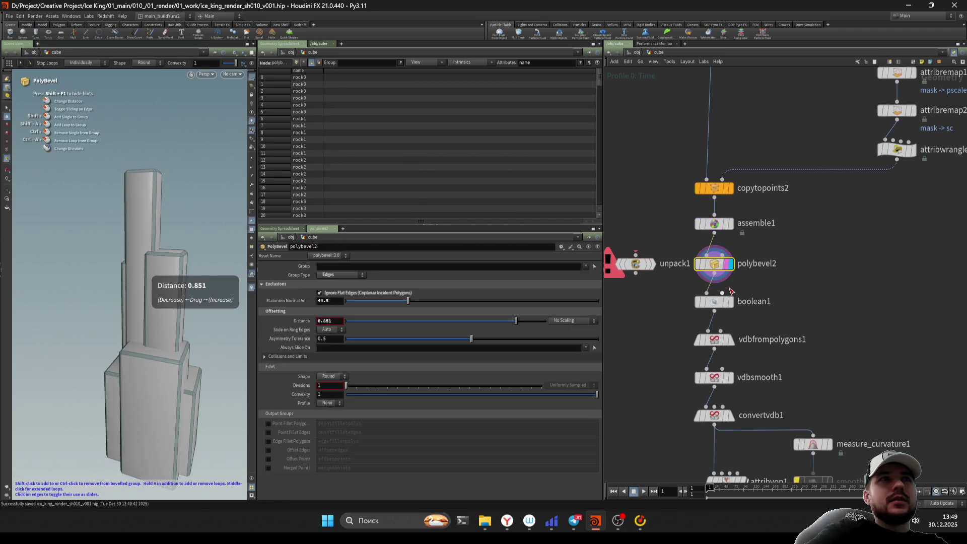
{"action": "middle_click_drag", "start_coordinate": [815, 293], "coordinate": [805, 244]}
{"action": "left_click", "coordinate": [715, 253]}
{"action": "middle_click_drag", "start_coordinate": [653, 288], "coordinate": [654, 226]}
{"action": "left_click", "coordinate": [712, 303]}
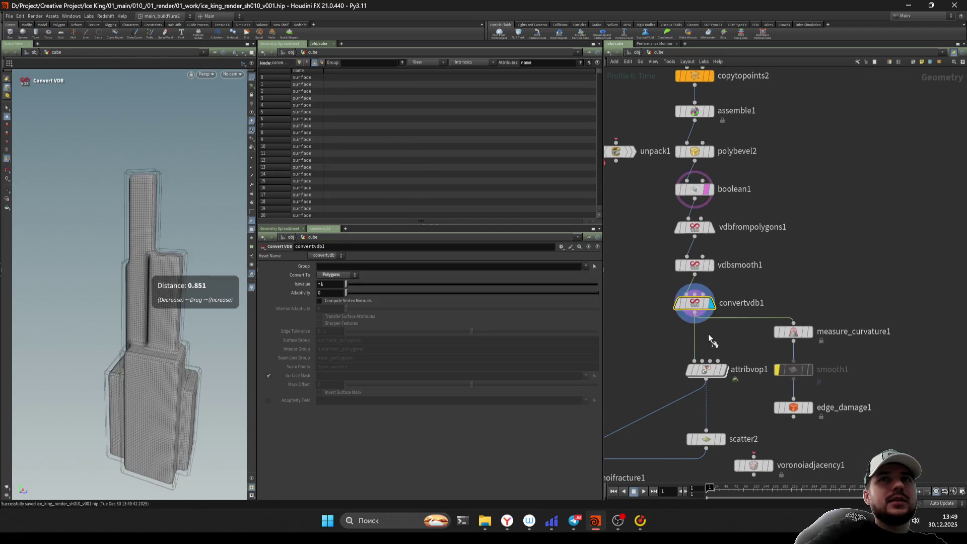
- Move the measure_curvature branch right and the scatter and fracture nodes lower
{"action": "scroll", "coordinate": [725, 338], "scroll_direction": "down", "scroll_amount": 2}
{"action": "left_click_drag", "start_coordinate": [742, 283], "coordinate": [831, 287], "text": "shift"}
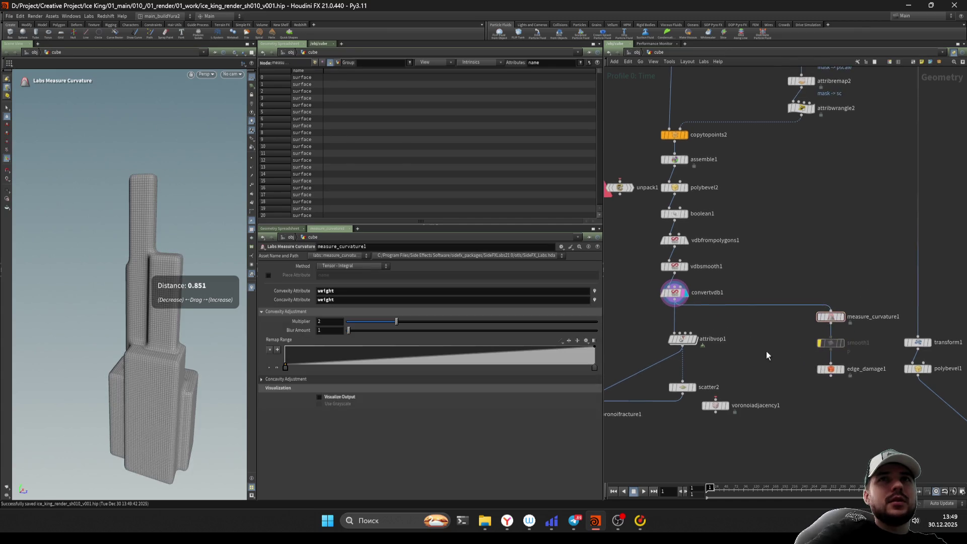
{"action": "scroll", "coordinate": [758, 434], "scroll_direction": "down", "scroll_amount": 2}
{"action": "left_click", "coordinate": [741, 334]}
{"action": "left_click_drag", "start_coordinate": [740, 334], "coordinate": [727, 367]}
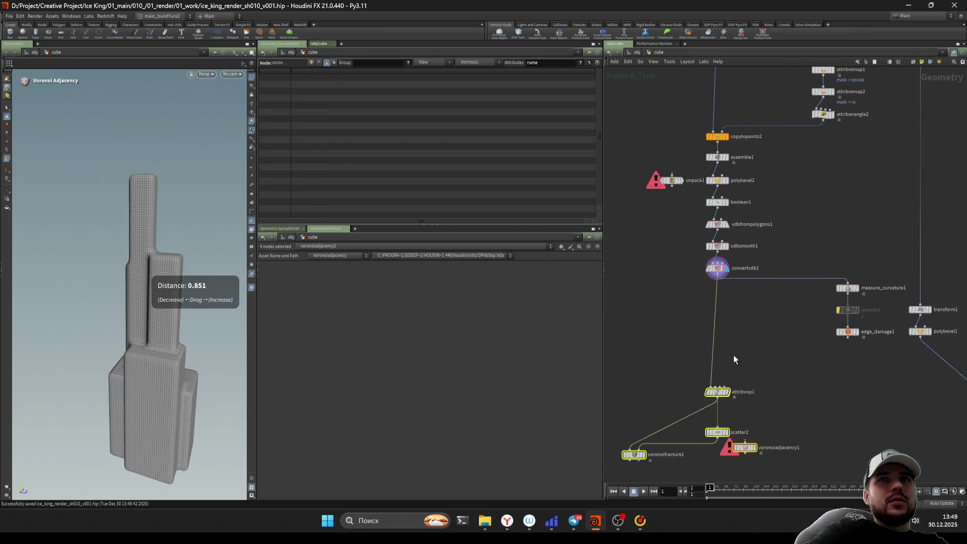
{"action": "key", "text": "Tab"}
- Add an Attribute Transfer node after convertvdb1, with polybevel2 as the transfer source
{"action": "key", "text": "Escape"}
{"action": "key", "text": "Tab"}
{"action": "type", "text": "at tra"}
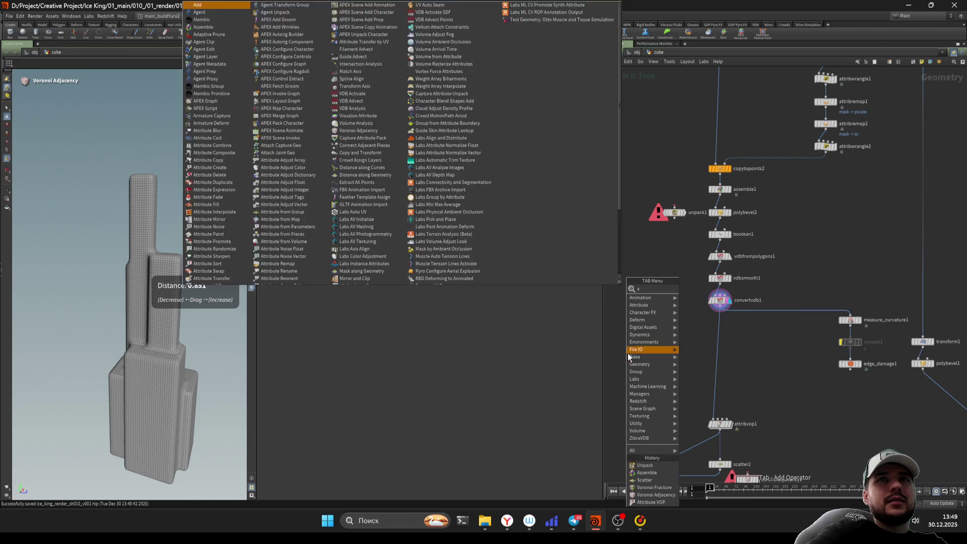
{"action": "left_click", "coordinate": [725, 288]}
{"action": "left_click", "coordinate": [781, 374]}
{"action": "middle_click_drag", "start_coordinate": [697, 341], "coordinate": [692, 363]}
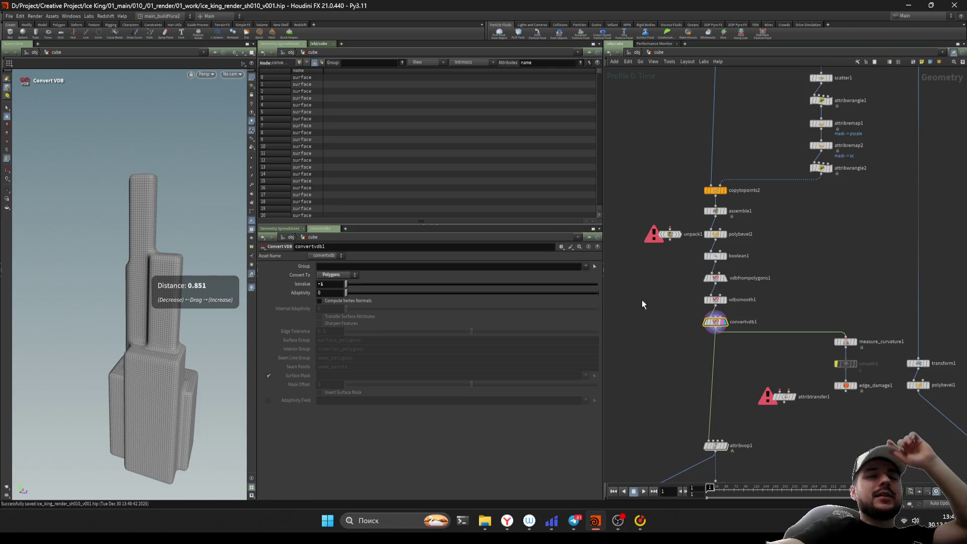
{"action": "mouse_move", "coordinate": [783, 396]}
{"action": "left_mouse_down"}
{"action": "mouse_move", "coordinate": [741, 353]}
{"action": "mouse_move", "coordinate": [752, 377]}
{"action": "left_mouse_up"}
{"action": "mouse_move", "coordinate": [717, 238]}
{"action": "left_mouse_down"}
{"action": "mouse_move", "coordinate": [766, 307]}
{"action": "mouse_move", "coordinate": [775, 353]}
{"action": "mouse_move", "coordinate": [755, 375]}
{"action": "left_mouse_up"}
{"action": "left_click", "coordinate": [751, 378]}
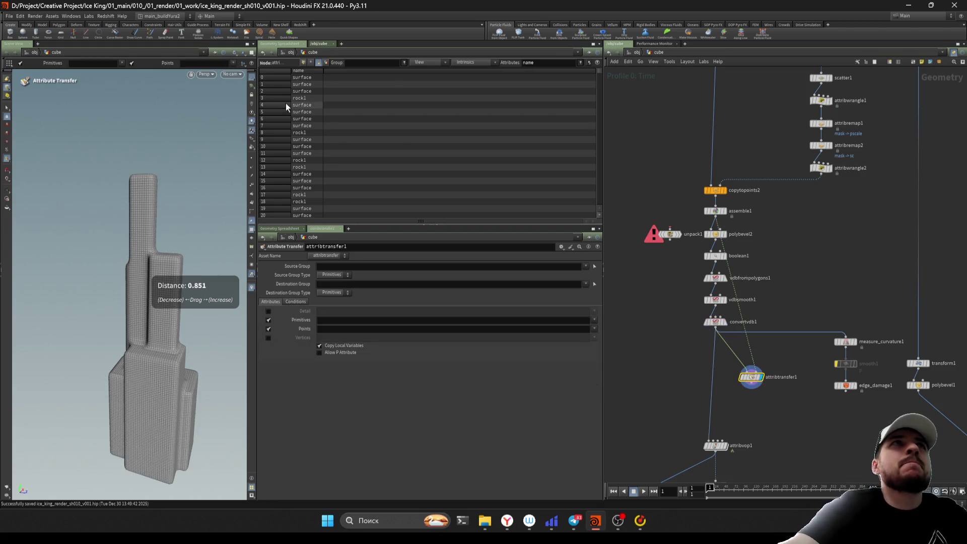
- Insert an Attribute Delete node between convertvdb1 and attribtransfer1, targeting the name attribute
{"action": "left_click", "coordinate": [715, 321]}
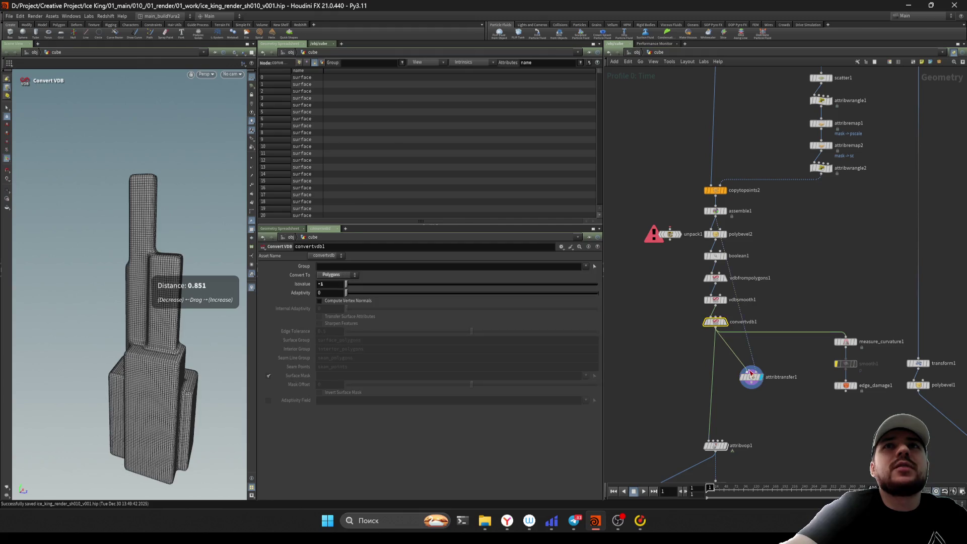
{"action": "key", "text": "Tab"}
{"action": "type", "text": "at de"}
{"action": "left_click", "coordinate": [758, 289]}
{"action": "left_click", "coordinate": [728, 353]}
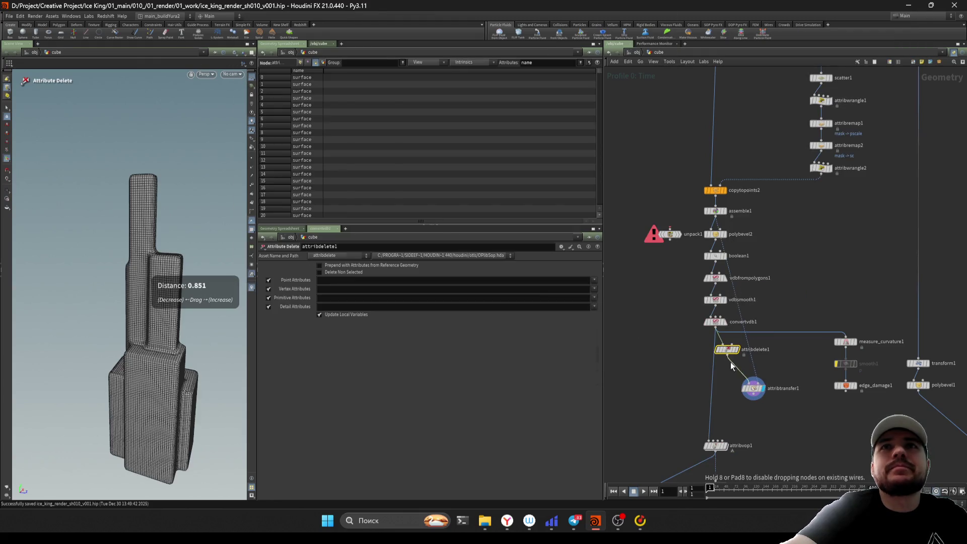
{"action": "left_click", "coordinate": [594, 280]}
{"action": "left_click", "coordinate": [595, 289]}
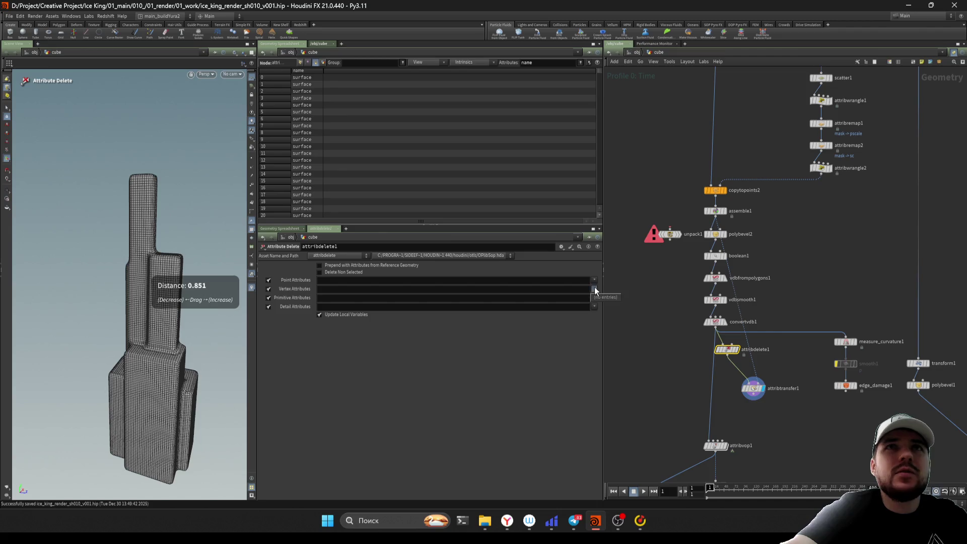
{"action": "left_click", "coordinate": [597, 306]}
- Set attribtransfer1's blend width to 10 and colour the mesh by its name attribute
{"action": "left_click", "coordinate": [753, 391]}
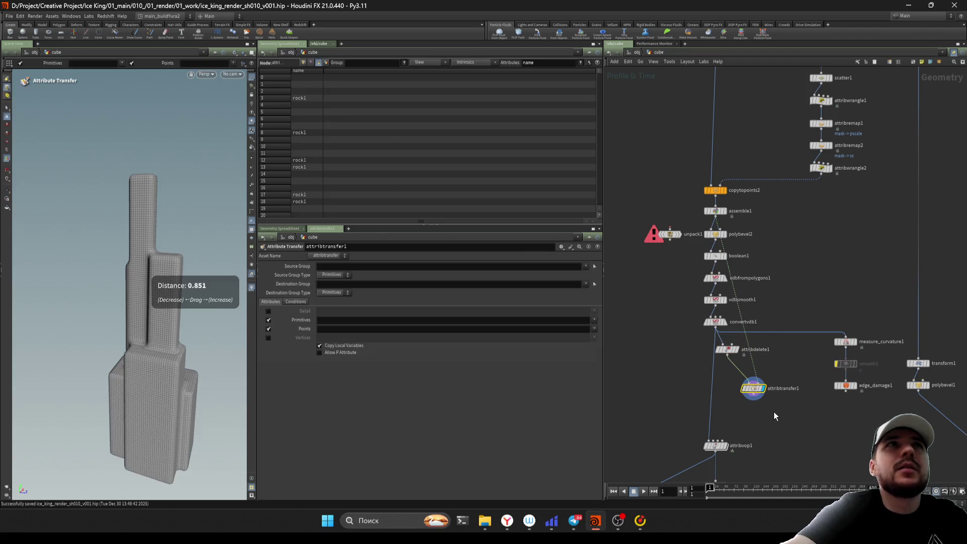
{"action": "left_click", "coordinate": [305, 301]}
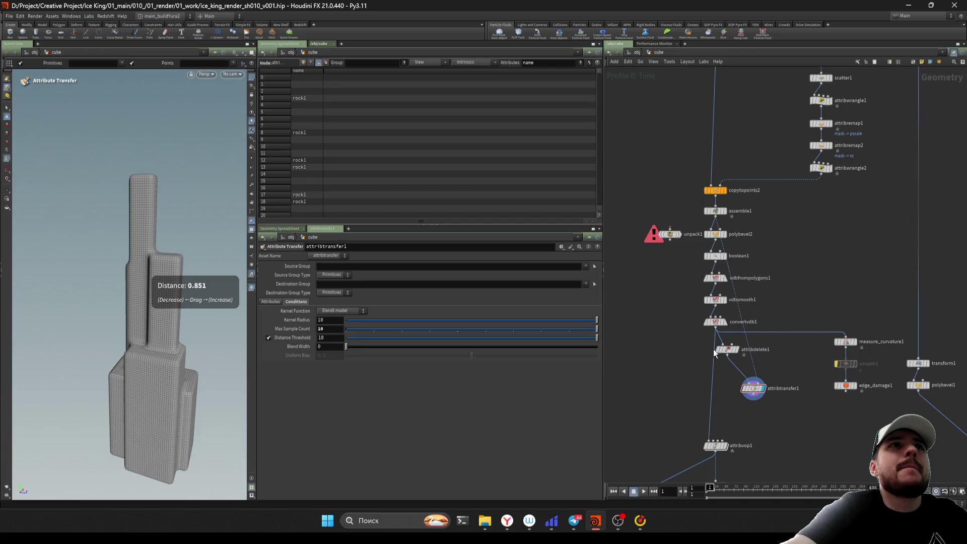
{"action": "left_click_drag", "start_coordinate": [361, 346], "coordinate": [429, 353]}
{"action": "mouse_move", "coordinate": [577, 359]}
{"action": "left_mouse_down"}
{"action": "mouse_move", "coordinate": [467, 353]}
{"action": "mouse_move", "coordinate": [485, 355]}
{"action": "left_mouse_up"}
{"action": "scroll", "coordinate": [580, 113], "scroll_direction": "down", "scroll_amount": 1}
{"action": "scroll", "coordinate": [595, 177], "scroll_direction": "up", "scroll_amount": 2}
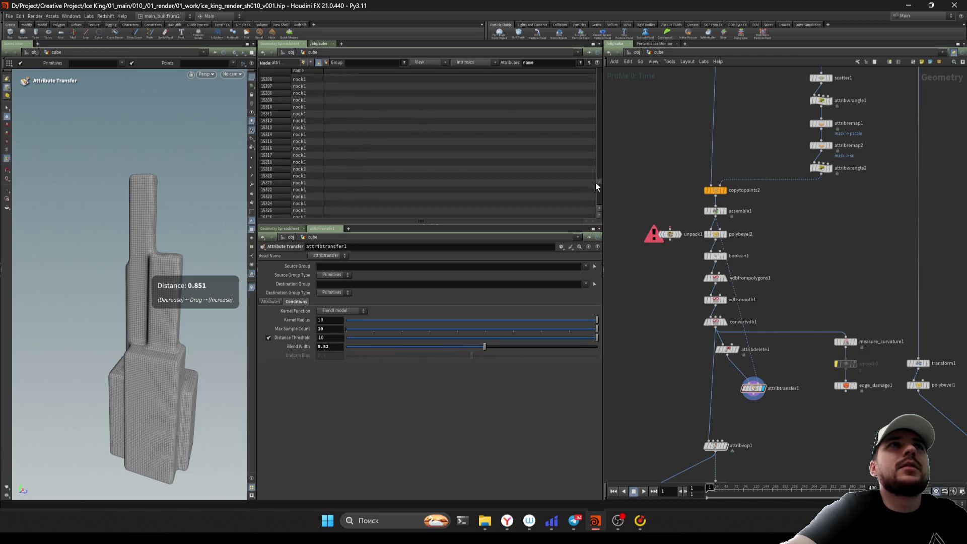
{"action": "middle_click", "coordinate": [753, 388]}
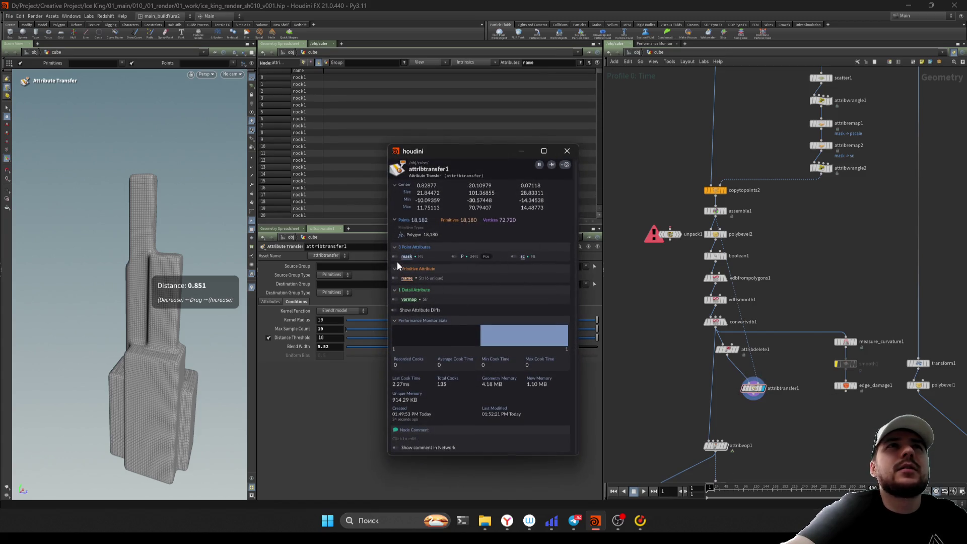
{"action": "left_click", "coordinate": [395, 278]}
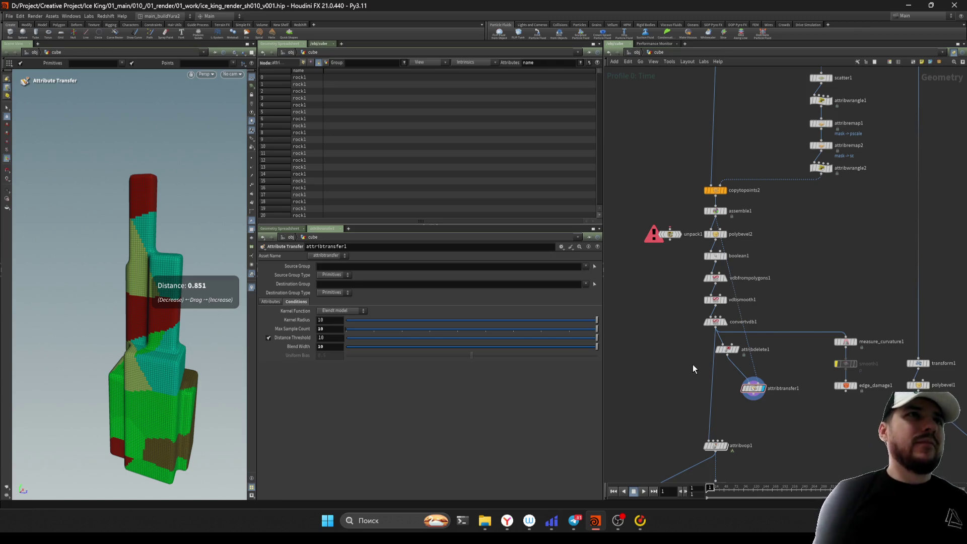
{"action": "scroll", "coordinate": [775, 257], "scroll_direction": "up", "scroll_amount": 2}
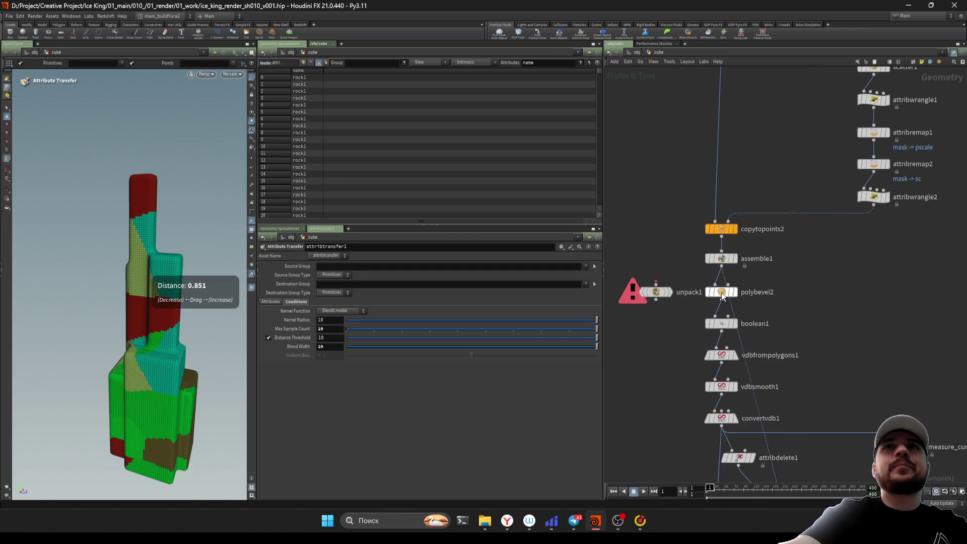
- Review the assemble1, boolean1 and polybevel2 results in the viewport
{"action": "left_click", "coordinate": [736, 262]}
{"action": "left_click", "coordinate": [734, 259]}
{"action": "middle_click_drag", "start_coordinate": [642, 380], "coordinate": [716, 373]}
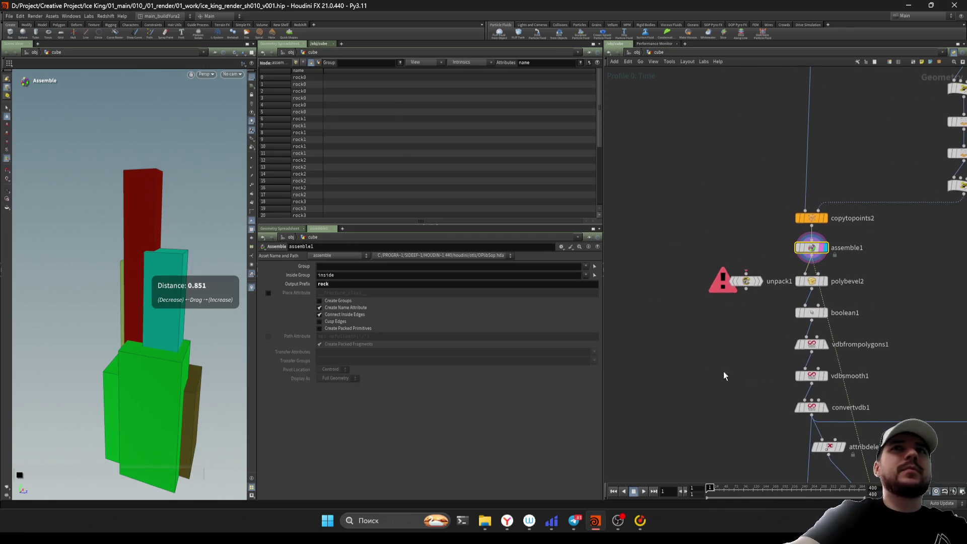
{"action": "left_click", "coordinate": [729, 312]}
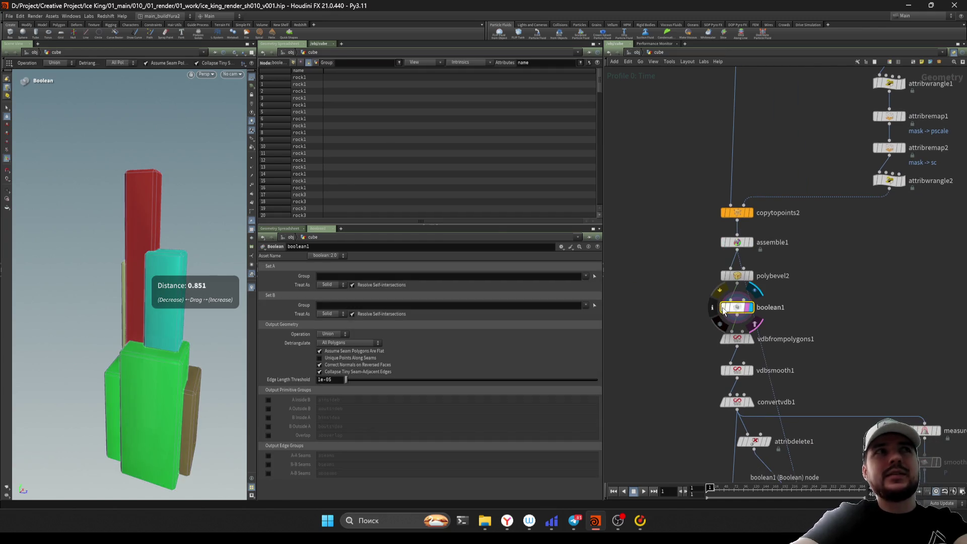
{"action": "left_click", "coordinate": [736, 276]}
{"action": "middle_click_drag", "start_coordinate": [706, 320], "coordinate": [675, 299]}
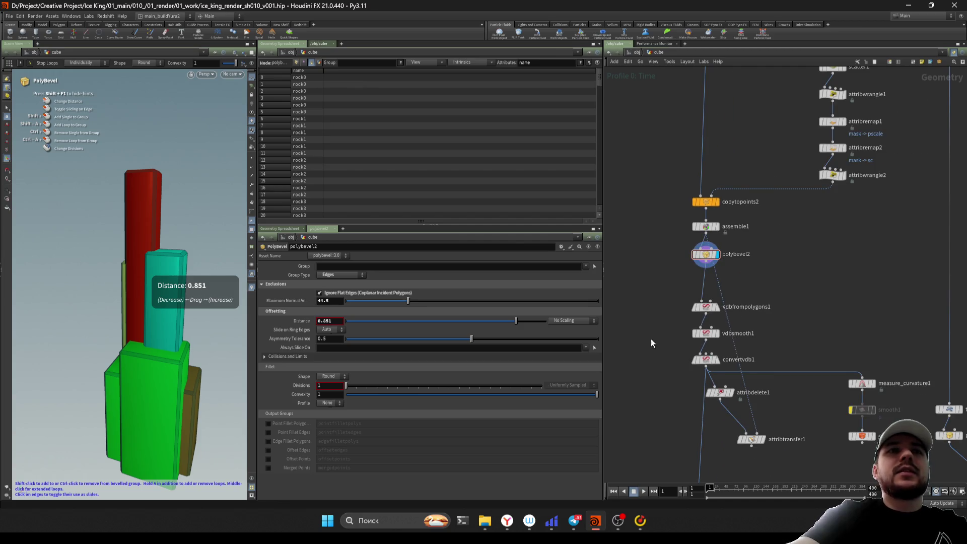
{"action": "middle_click_drag", "start_coordinate": [651, 332], "coordinate": [649, 314]}
- Add a For-Each Named Primitive block with foreach_begin1 placed under polybevel2
{"action": "key", "text": "Tab"}
{"action": "mouse_move", "coordinate": [669, 359]}
{"action": "type", "text": "for"}
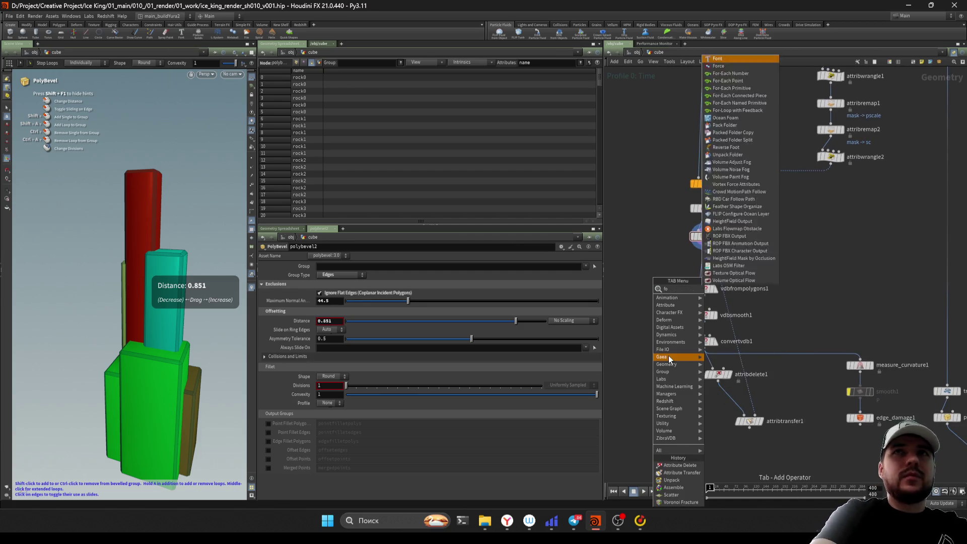
{"action": "key", "text": "Down"}
{"action": "key", "text": "Up"}
{"action": "key", "text": "Up"}
{"action": "key", "text": "Down"}
{"action": "key", "text": "Down"}
{"action": "key", "text": "Return"}
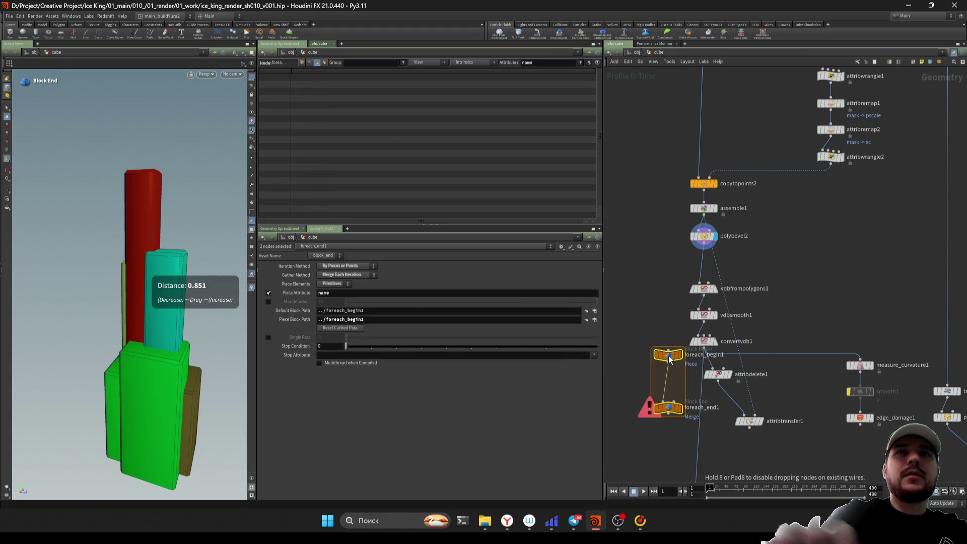
{"action": "left_click", "coordinate": [627, 341]}
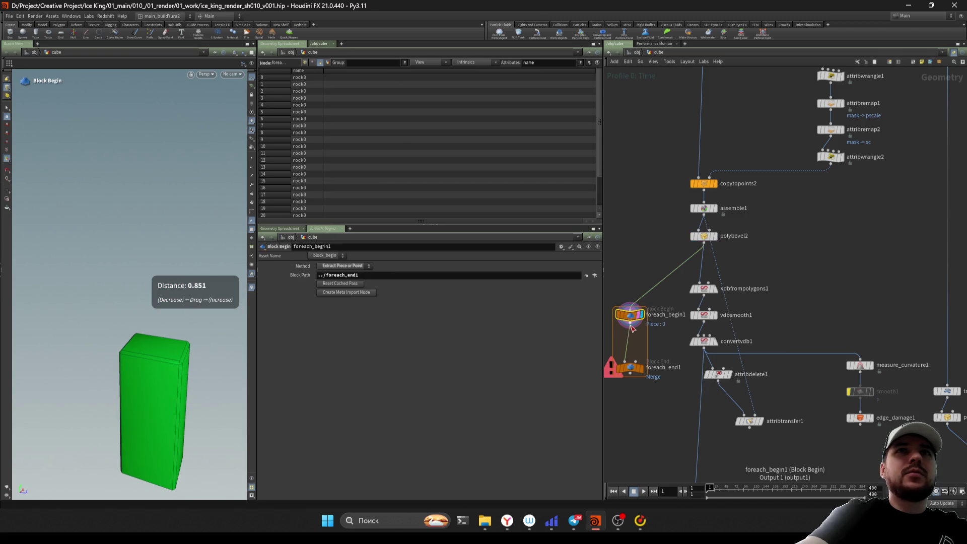
{"action": "left_click_drag", "start_coordinate": [630, 315], "coordinate": [629, 265]}
- Try vdbfrompolygons1 inside the loop, then pull it back out
{"action": "mouse_move", "coordinate": [704, 290]}
{"action": "left_mouse_down"}
{"action": "mouse_move", "coordinate": [698, 280]}
{"action": "mouse_move", "coordinate": [623, 283]}
{"action": "mouse_move", "coordinate": [630, 290]}
{"action": "left_mouse_up"}
{"action": "left_click", "coordinate": [630, 287]}
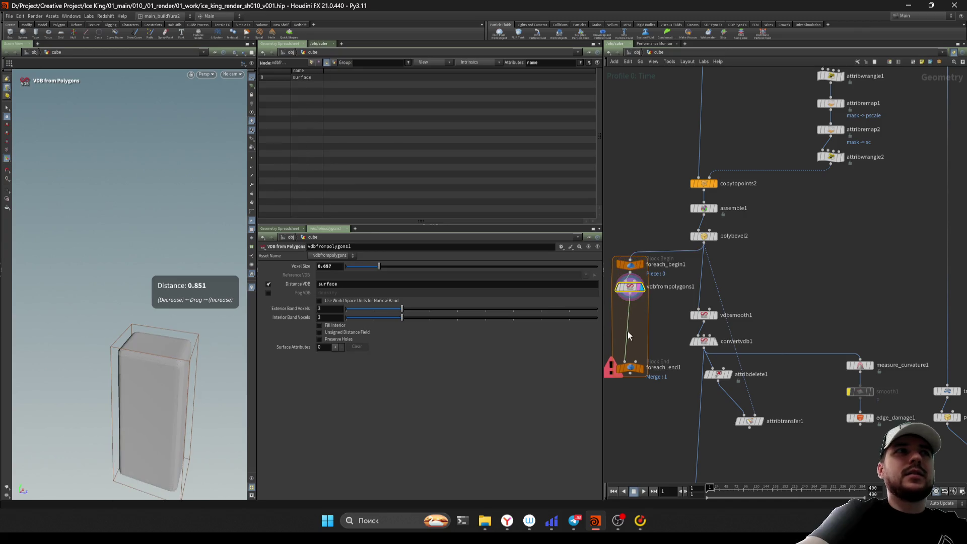
{"action": "middle_click_drag", "start_coordinate": [626, 368], "coordinate": [635, 328]}
{"action": "mouse_move", "coordinate": [637, 253]}
{"action": "left_mouse_down"}
{"action": "mouse_move", "coordinate": [696, 348]}
{"action": "mouse_move", "coordinate": [687, 417]}
{"action": "mouse_move", "coordinate": [730, 289]}
{"action": "mouse_move", "coordinate": [708, 279]}
{"action": "mouse_move", "coordinate": [724, 295]}
{"action": "left_mouse_up"}
{"action": "scroll", "coordinate": [686, 417], "scroll_direction": "down", "scroll_amount": 3}
- Move scatter2 into the loop and feed foreach_begin1 into voronoifracture1
{"action": "left_click_drag", "start_coordinate": [781, 428], "coordinate": [740, 270]}
{"action": "left_click", "coordinate": [736, 243]}
{"action": "left_click", "coordinate": [717, 295]}
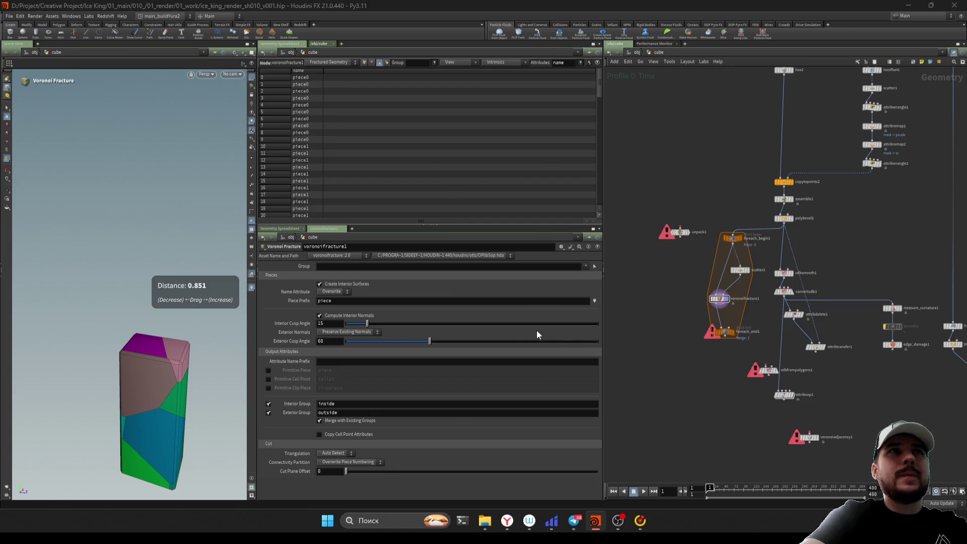
{"action": "key", "text": "alt+Tab"}
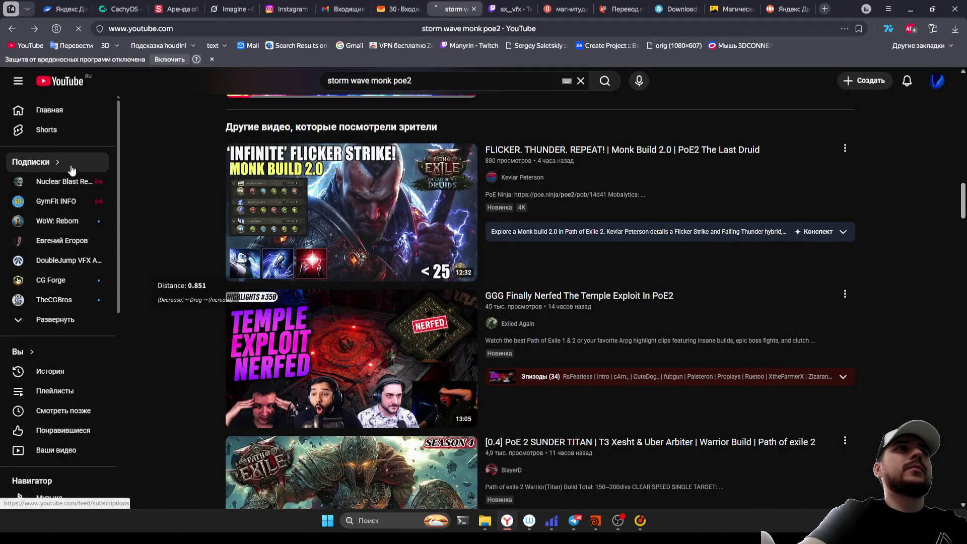
- Scrub the rock talk from about 5:19 to 18:04, viewing the fracture and SDF slides
{"action": "key", "text": "alt+Left"}
{"action": "key", "text": "alt+Left"}
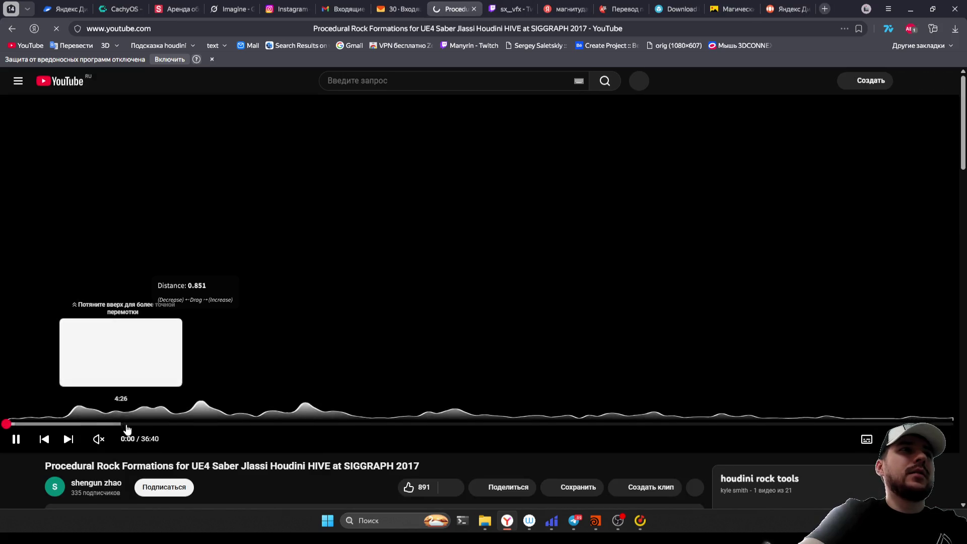
{"action": "left_click", "coordinate": [148, 424]}
{"action": "left_click", "coordinate": [144, 425]}
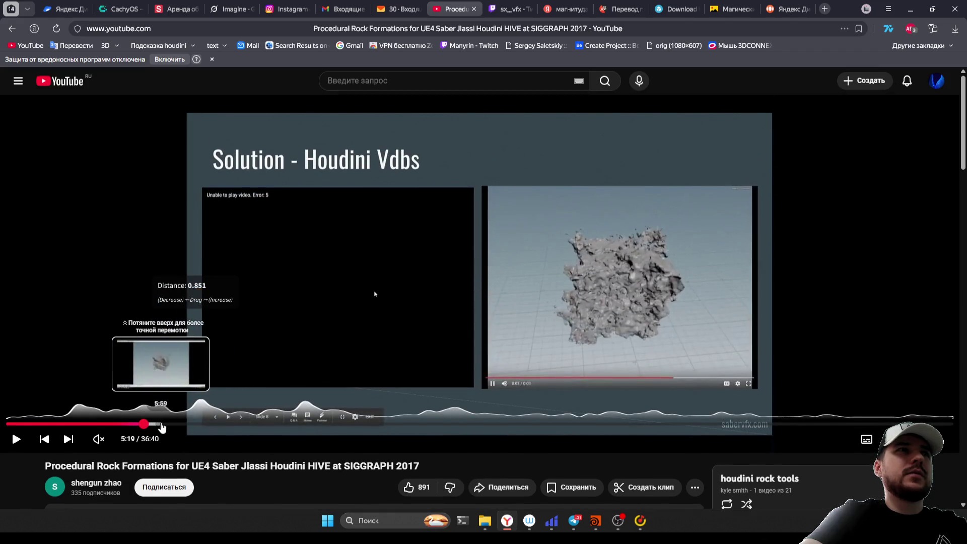
{"action": "left_click", "coordinate": [163, 425]}
{"action": "left_click", "coordinate": [214, 425]}
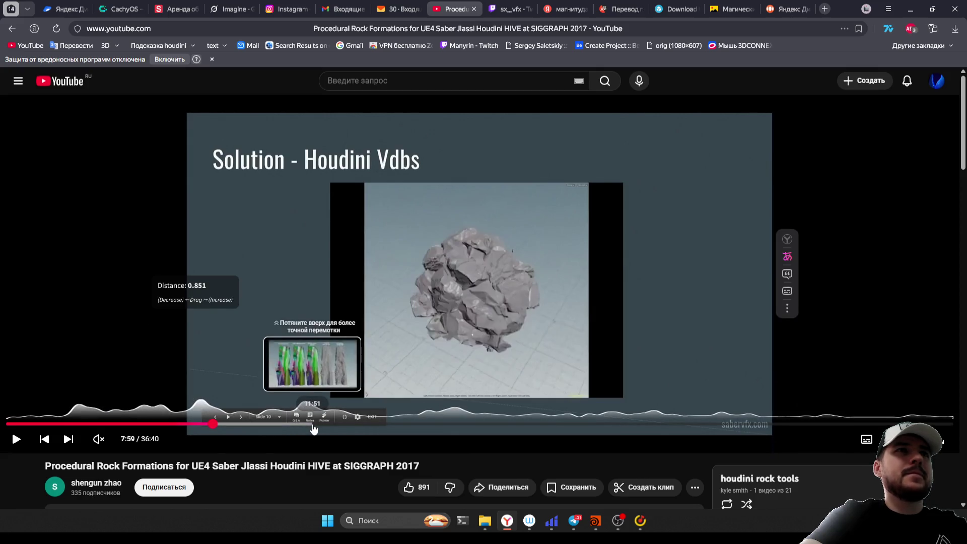
{"action": "left_click", "coordinate": [312, 424]}
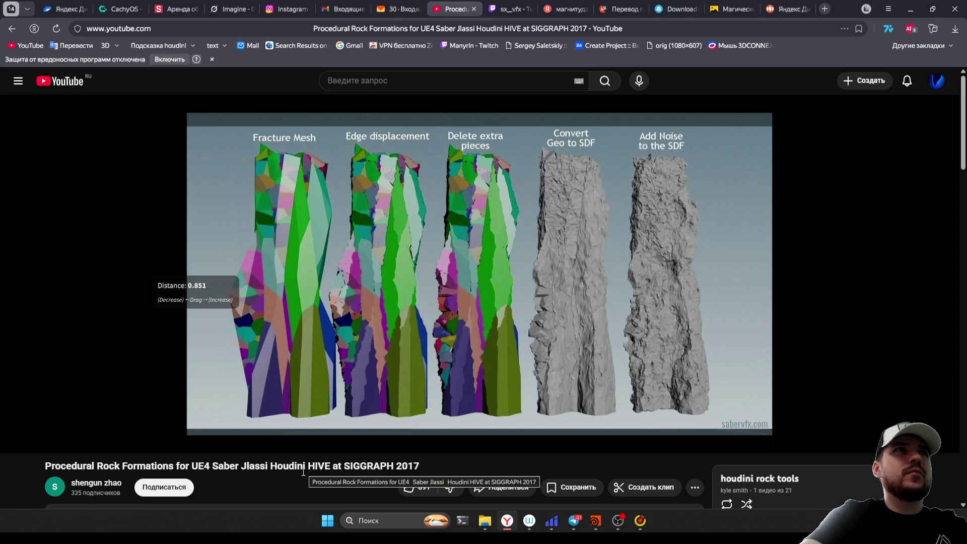
{"action": "left_click", "coordinate": [341, 425]}
{"action": "left_click", "coordinate": [391, 425]}
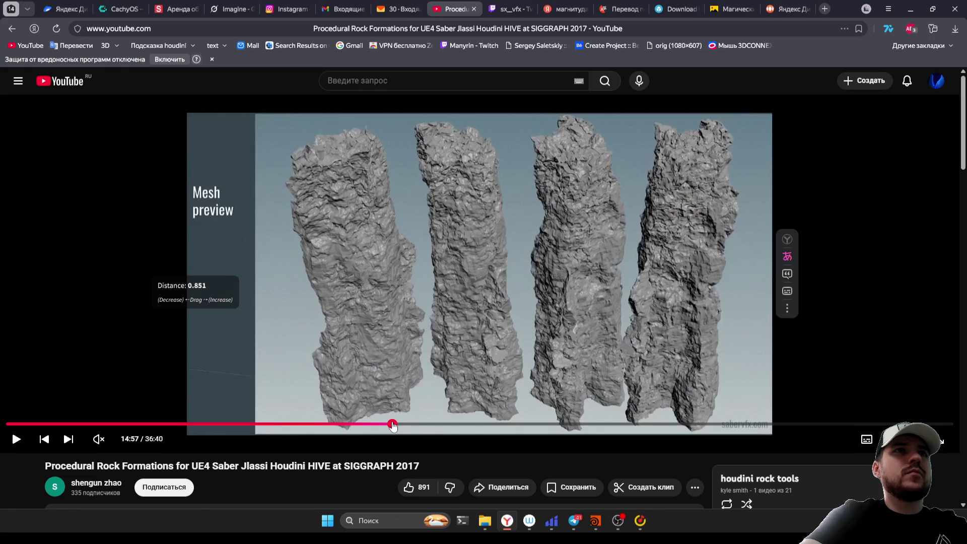
{"action": "left_click", "coordinate": [420, 425]}
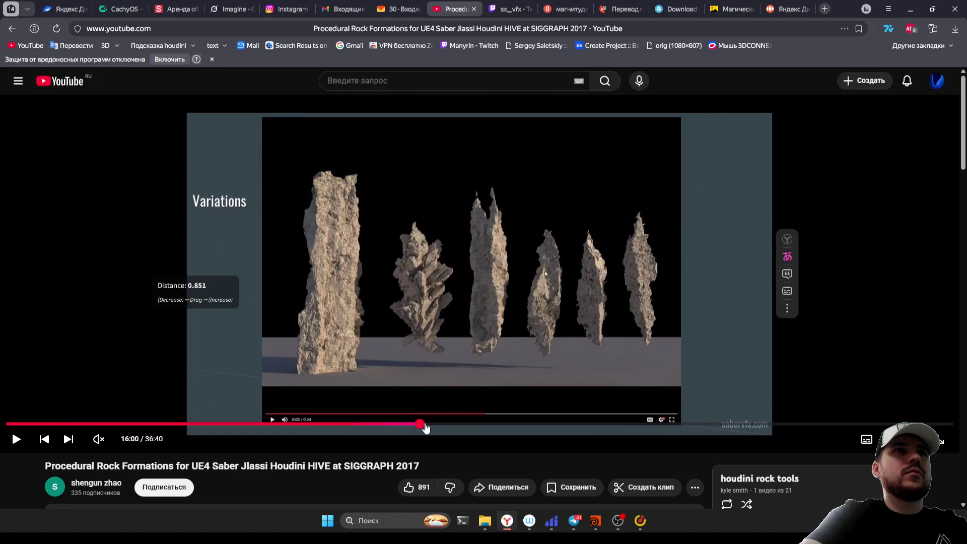
{"action": "mouse_move", "coordinate": [421, 426]}
{"action": "left_mouse_down"}
{"action": "mouse_move", "coordinate": [472, 427]}
{"action": "mouse_move", "coordinate": [473, 439]}
{"action": "left_mouse_up"}
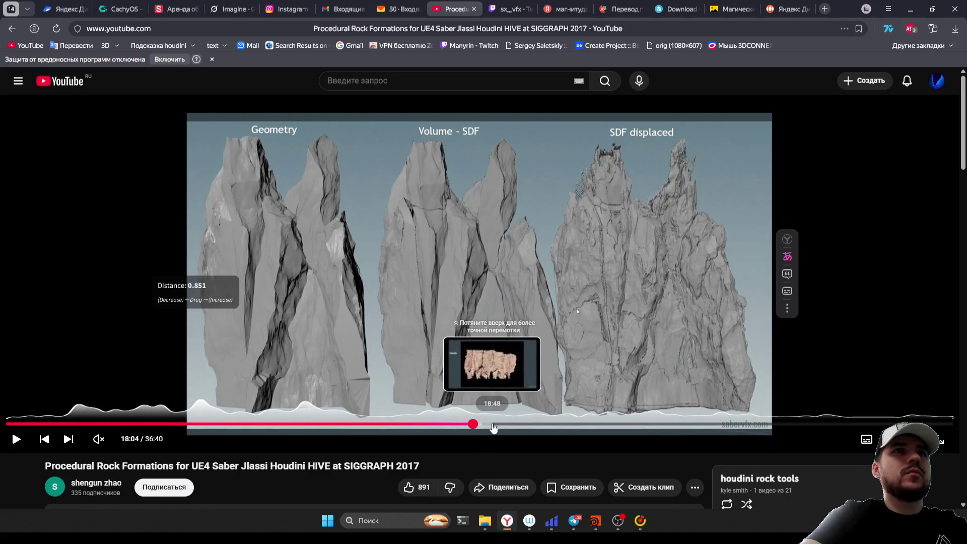
{"action": "left_click_drag", "start_coordinate": [457, 426], "coordinate": [451, 425]}
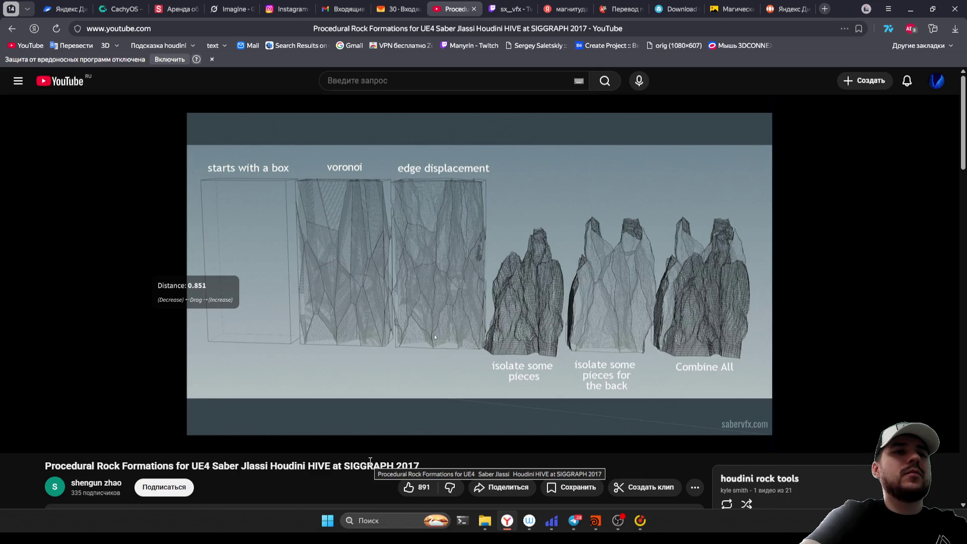
- Back in Houdini, move foreach_end1 lower beside vdbfrompolygons1
{"action": "key", "text": "alt+Tab"}
{"action": "mouse_move", "coordinate": [704, 302]}
{"action": "middle_mouse_down"}
{"action": "mouse_move", "coordinate": [675, 312]}
{"action": "mouse_move", "coordinate": [685, 325]}
{"action": "mouse_move", "coordinate": [677, 344]}
{"action": "middle_mouse_up"}
{"action": "left_click_drag", "start_coordinate": [712, 279], "coordinate": [703, 335]}
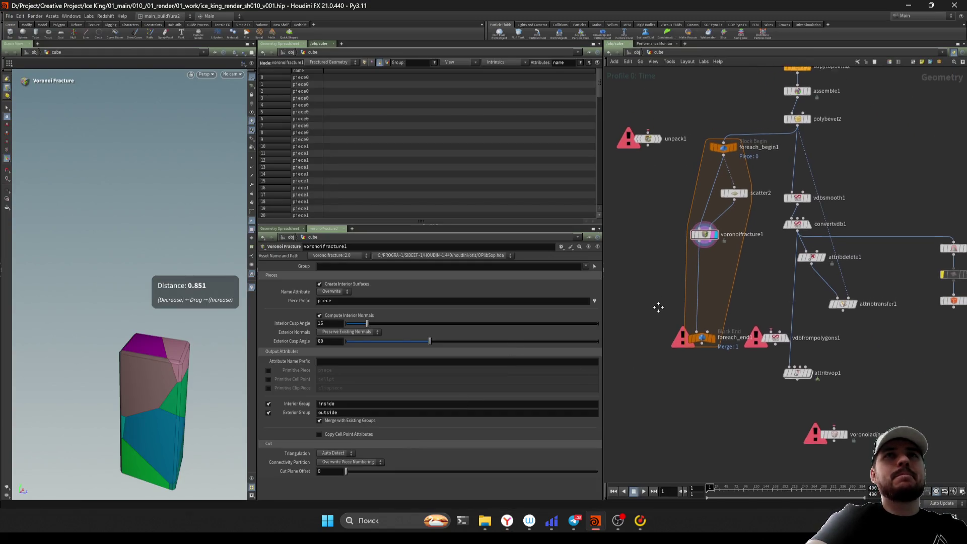
- Raise scatter2's point count to 47 and move voronoifracture1 lower in the loop
{"action": "middle_click_drag", "start_coordinate": [660, 301], "coordinate": [656, 321]}
{"action": "mouse_move", "coordinate": [195, 393]}
{"action": "left_mouse_down", "text": "alt"}
{"action": "mouse_move", "coordinate": [177, 341]}
{"action": "mouse_move", "coordinate": [129, 414]}
{"action": "left_mouse_up", "text": "alt"}
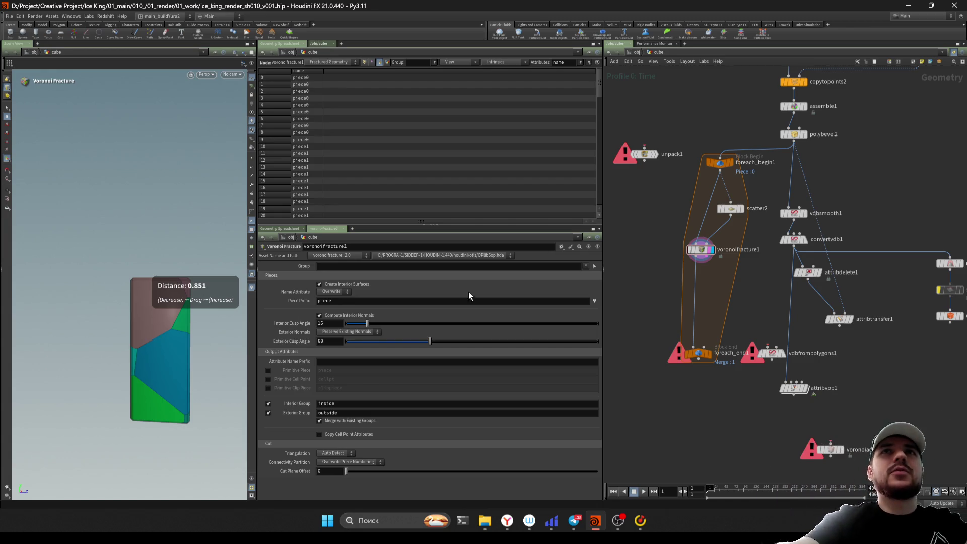
{"action": "left_click", "coordinate": [730, 208]}
{"action": "mouse_move", "coordinate": [410, 301]}
{"action": "left_mouse_down"}
{"action": "mouse_move", "coordinate": [455, 300]}
{"action": "mouse_move", "coordinate": [429, 300]}
{"action": "left_mouse_up"}
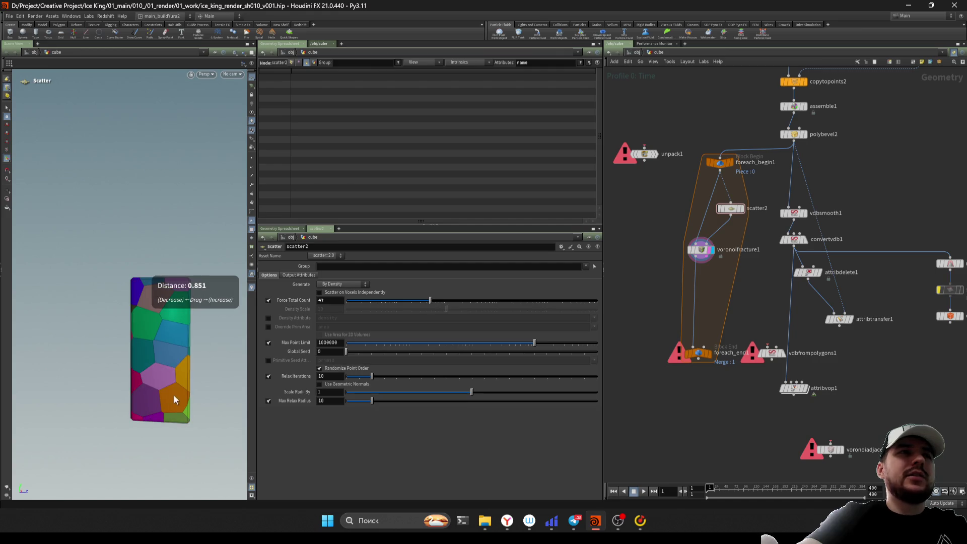
{"action": "left_click_drag", "start_coordinate": [701, 250], "coordinate": [699, 268]}
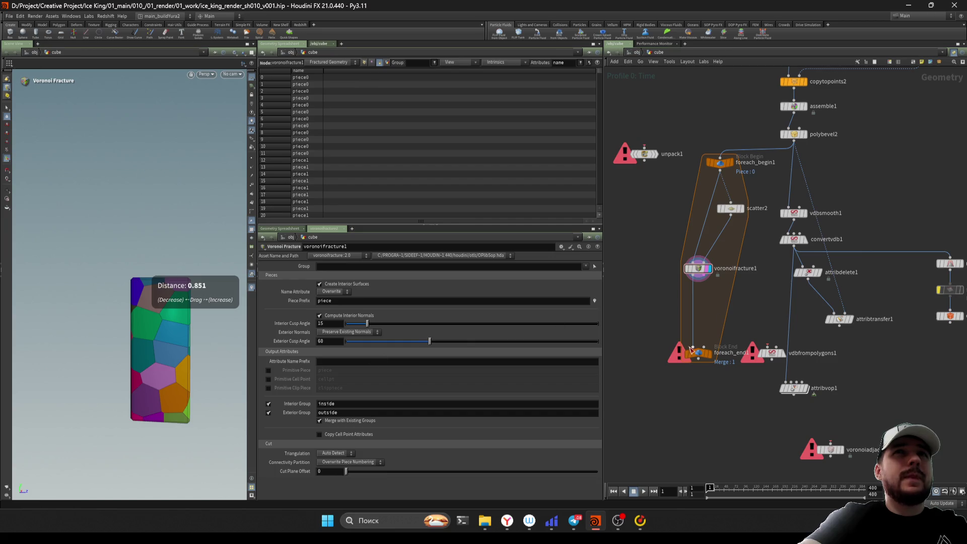
{"action": "middle_click_drag", "start_coordinate": [678, 324], "coordinate": [635, 396]}
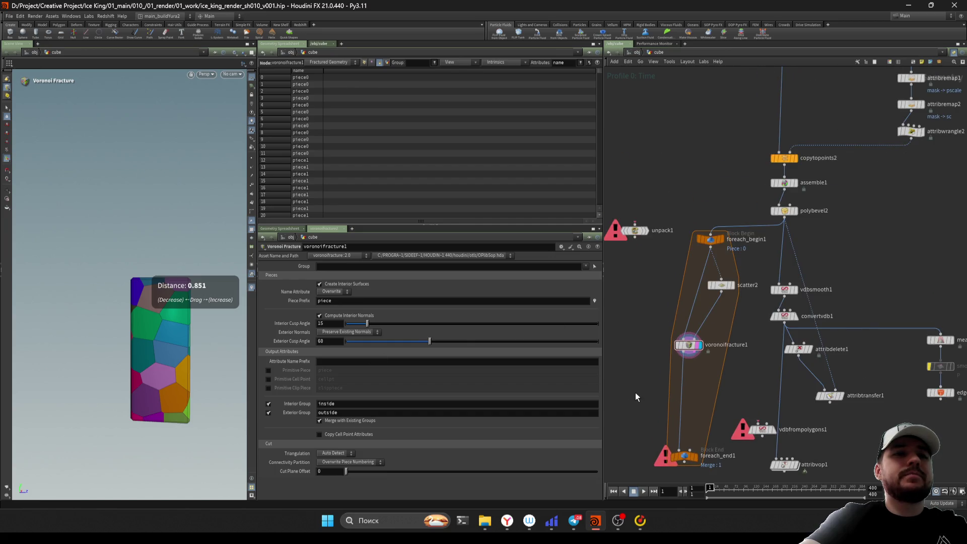
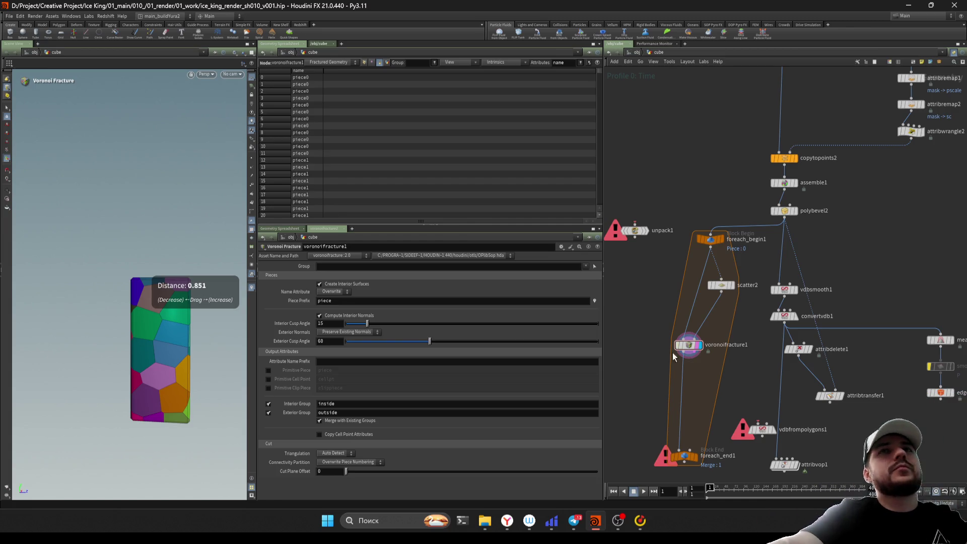
- Add an Attribute Wrangle node on the fracture loop wire
{"action": "scroll", "coordinate": [675, 352], "scroll_direction": "down", "scroll_amount": 3}
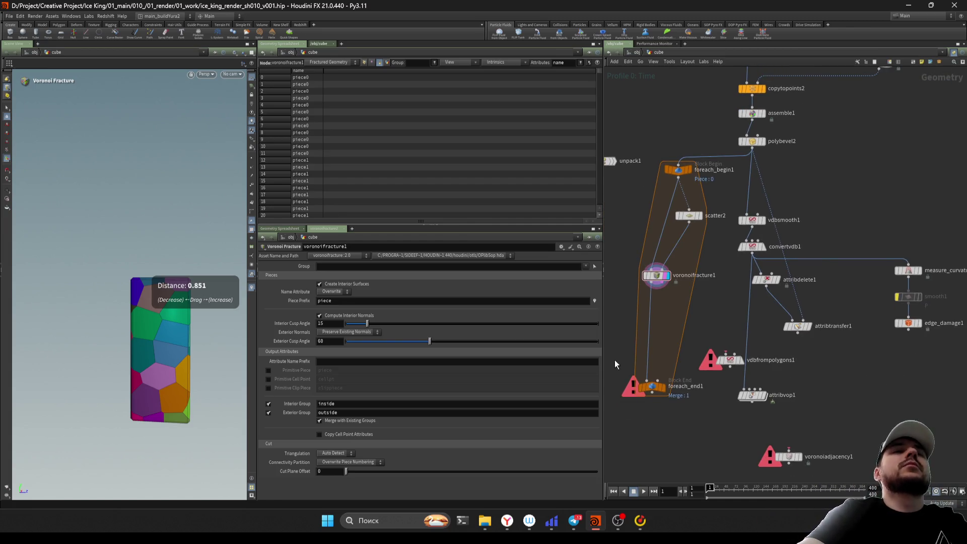
{"action": "scroll", "coordinate": [615, 367], "scroll_direction": "up", "scroll_amount": 2}
{"action": "key", "text": "Tab"}
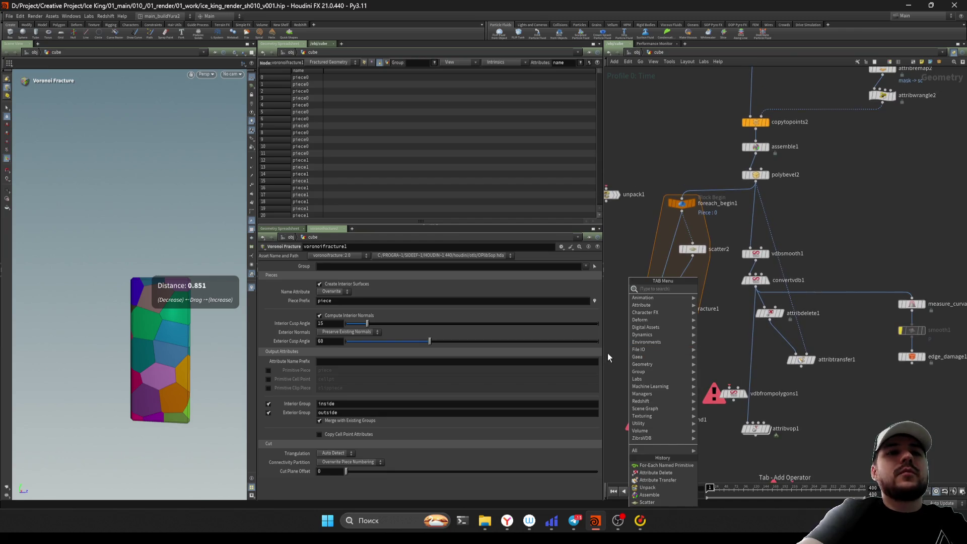
{"action": "type", "text": "wrangle"}
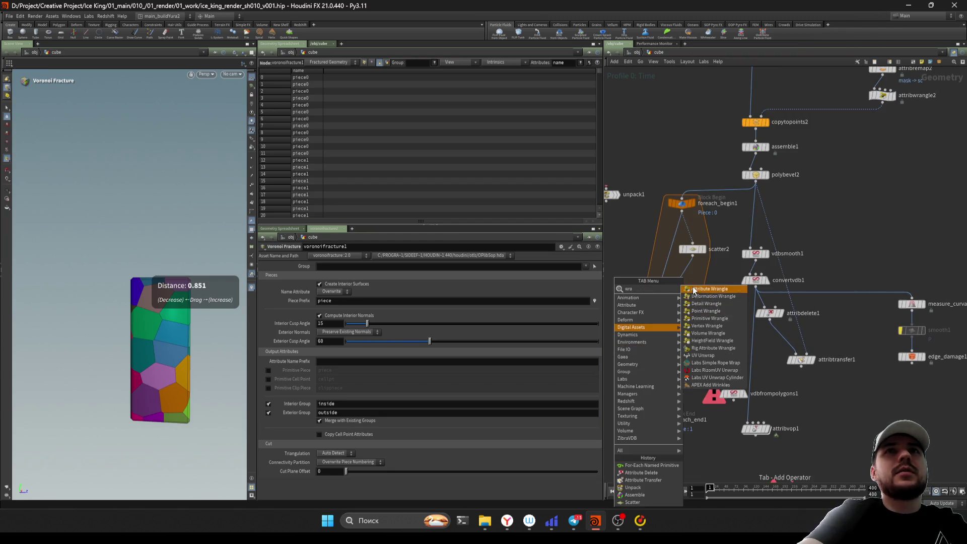
{"action": "key", "text": "Return"}
{"action": "left_click", "coordinate": [664, 280]}
{"action": "left_click", "coordinate": [660, 272]}
- Give the wrangle the code v@rest = @P; and move attribwrangle3 above scatter2
{"action": "left_click", "coordinate": [422, 346]}
{"action": "type", "text": "v@rest = @P;"}
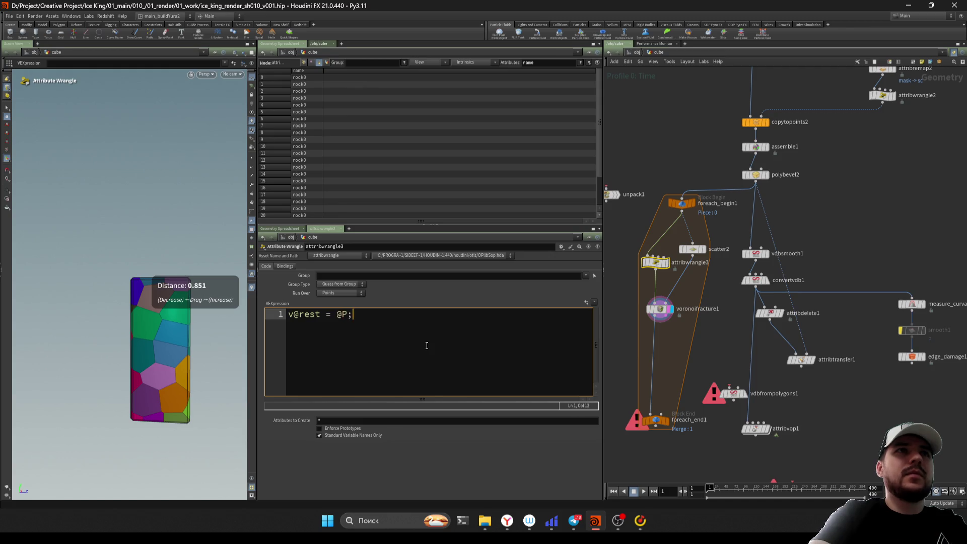
{"action": "key", "text": "Return"}
{"action": "key", "text": "BackSpace"}
{"action": "middle_click_drag", "start_coordinate": [679, 346], "coordinate": [674, 331]}
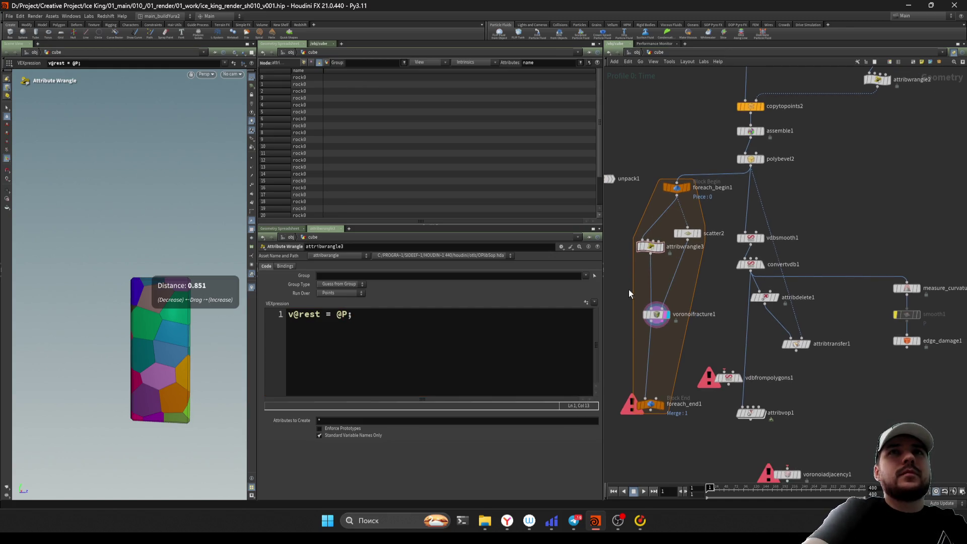
{"action": "left_click_drag", "start_coordinate": [654, 250], "coordinate": [658, 226]}
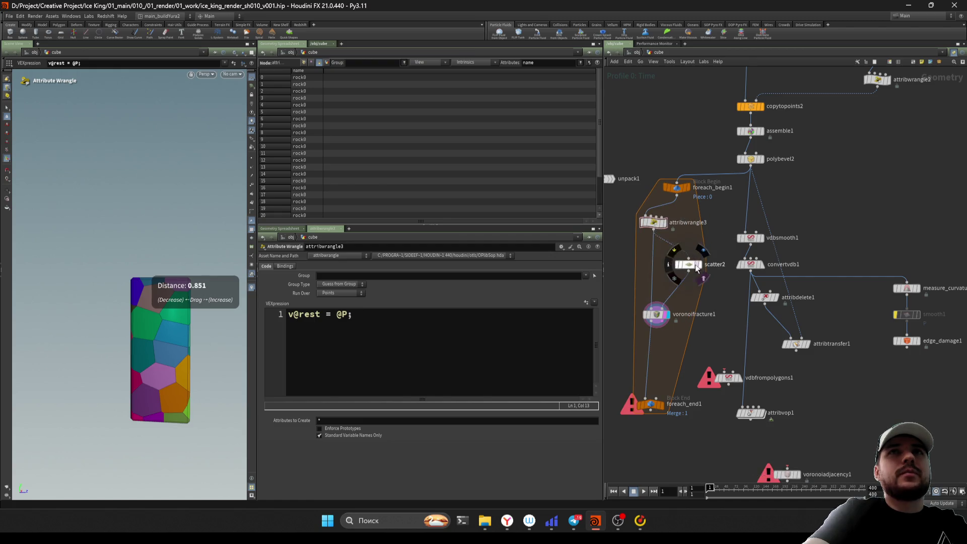
- Create a new Transform node from the node search
{"action": "key", "text": "Tab"}
{"action": "type", "text": "tra"}
{"action": "key", "text": "Down"}
{"action": "key", "text": "Down"}
{"action": "key", "text": "Return"}
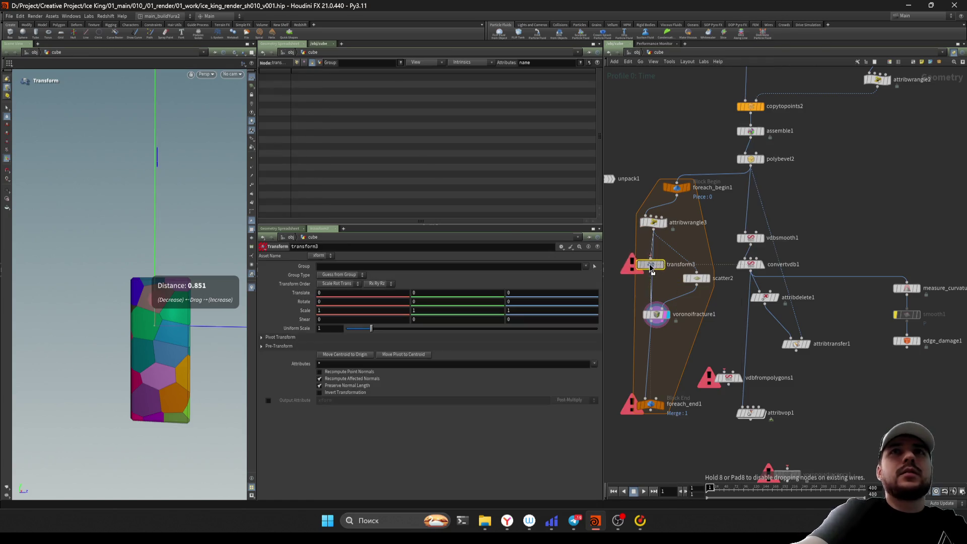
- Insert transform3, briefly stretching Y scale to 2.9, and place it after voronoifracture1
{"action": "left_click", "coordinate": [650, 268]}
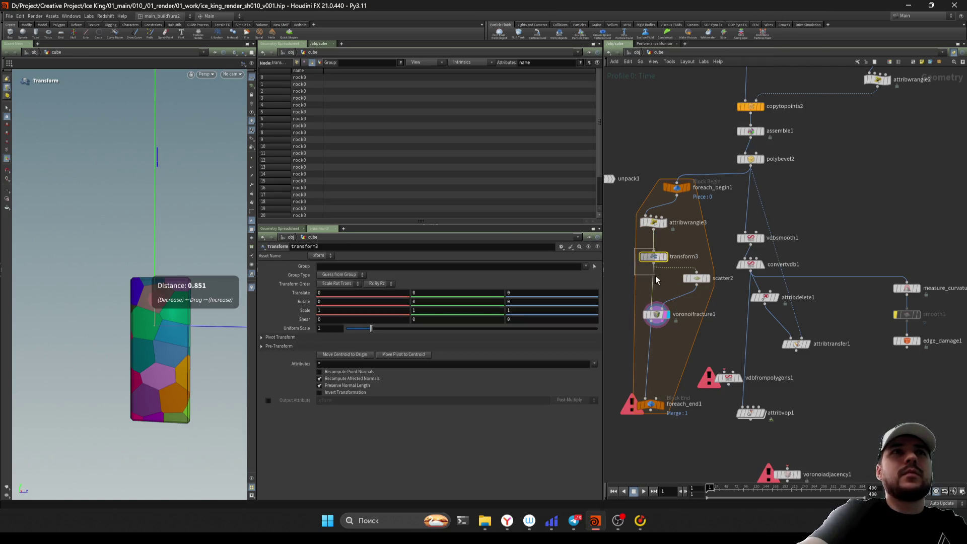
{"action": "mouse_move", "coordinate": [432, 310]}
{"action": "middle_mouse_down"}
{"action": "mouse_move", "coordinate": [506, 298]}
{"action": "mouse_move", "coordinate": [486, 299]}
{"action": "middle_mouse_up"}
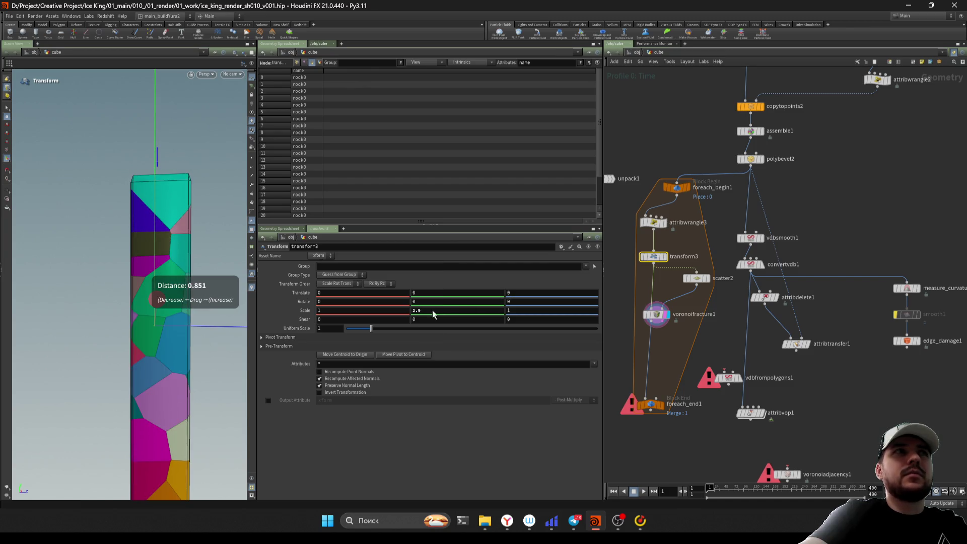
{"action": "left_click", "coordinate": [649, 314]}
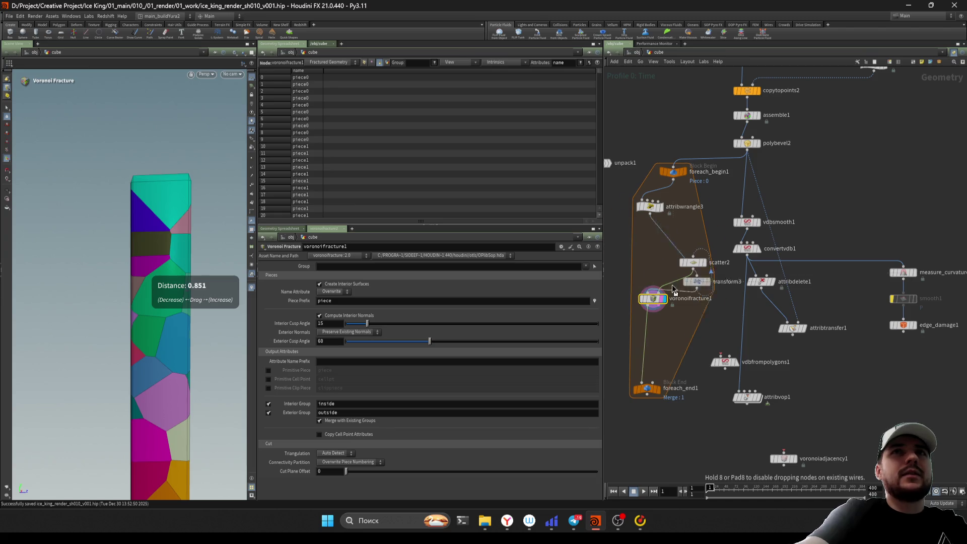
{"action": "left_click", "coordinate": [651, 326]}
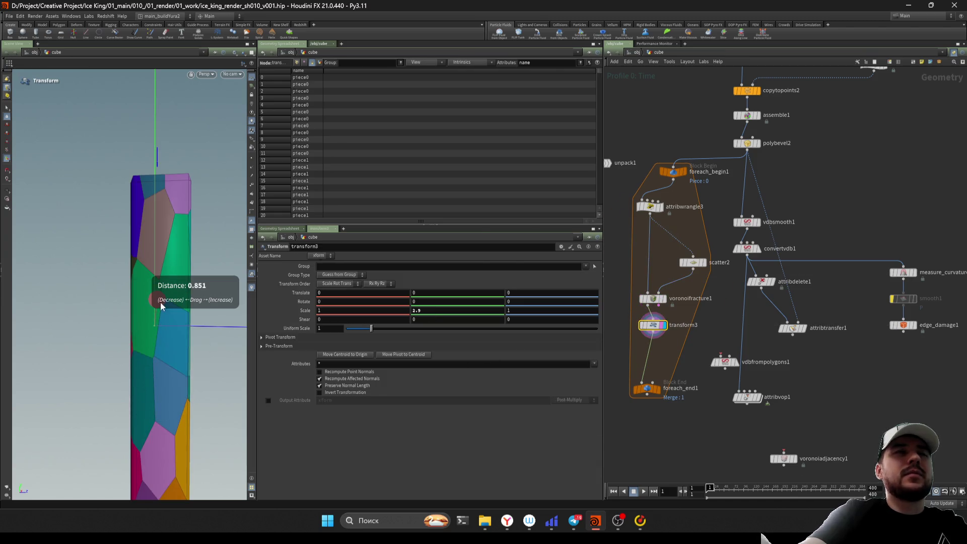
{"action": "middle_click_drag", "start_coordinate": [704, 372], "coordinate": [708, 337]}
{"action": "left_click_drag", "start_coordinate": [647, 354], "coordinate": [649, 381]}
{"action": "left_click_drag", "start_coordinate": [650, 290], "coordinate": [646, 307]}
{"action": "middle_click_drag", "start_coordinate": [647, 307], "coordinate": [633, 274]}
{"action": "key", "text": "Escape"}
{"action": "left_click_drag", "start_coordinate": [116, 322], "coordinate": [41, 385]}
{"action": "key", "text": "Return"}
{"action": "key", "text": "h"}
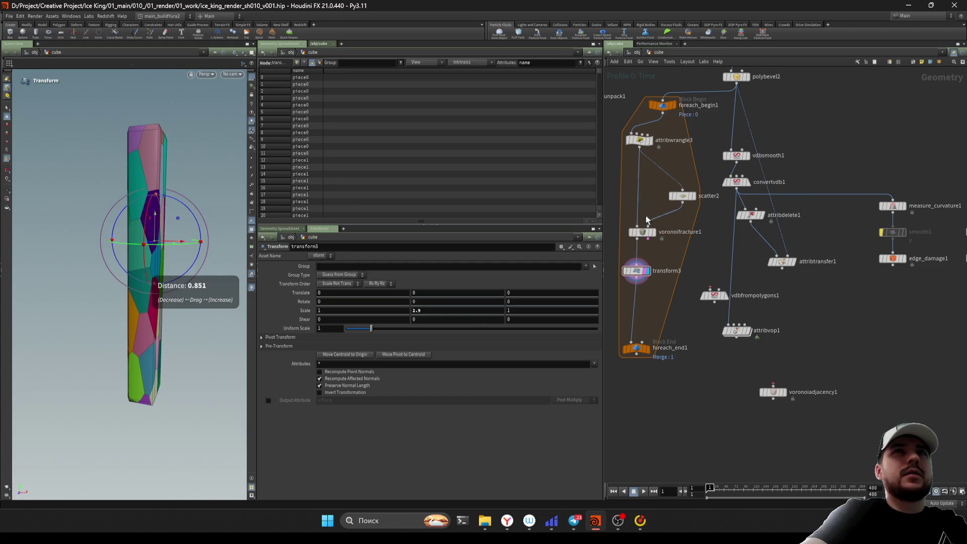
{"action": "key", "text": "Tab"}
{"action": "type", "text": "attribwr"}
{"action": "key", "text": "Return"}
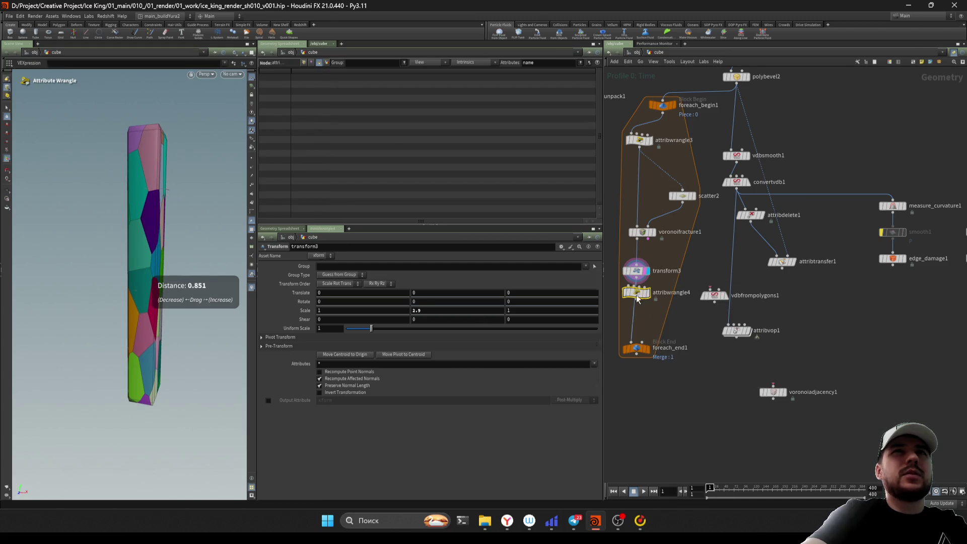
{"action": "left_click", "coordinate": [636, 294]}
{"action": "left_click_drag", "start_coordinate": [640, 301], "coordinate": [637, 302]}
{"action": "left_click", "coordinate": [373, 343]}
{"action": "type", "text": "v@P = @re"}
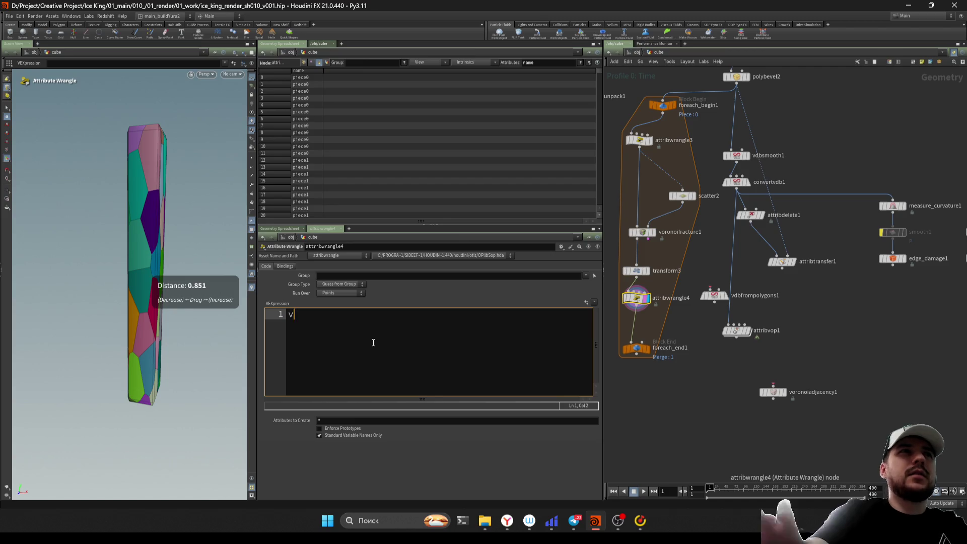
{"action": "type", "text": "st;"}
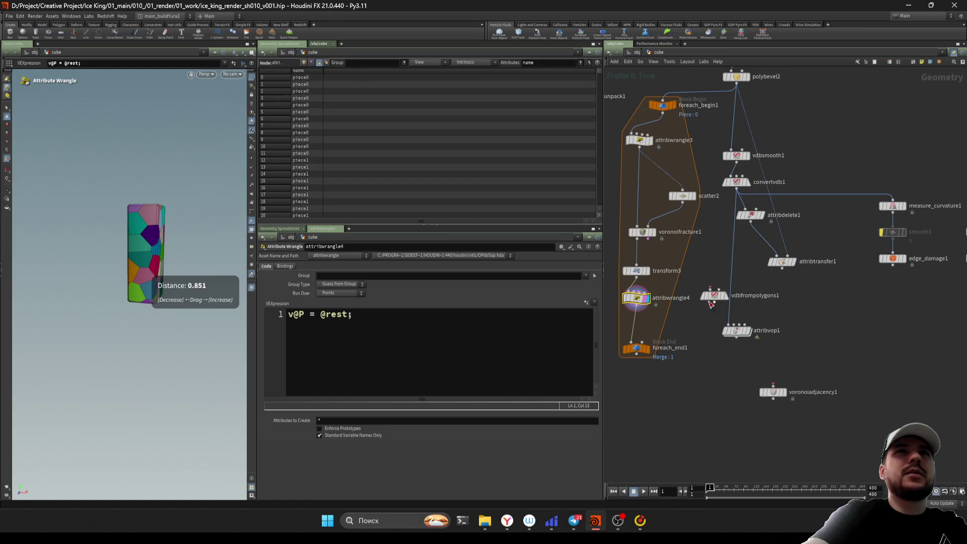
{"action": "scroll", "coordinate": [672, 310], "scroll_direction": "up", "scroll_amount": 3}
- Move transform3 back ahead of the fracture, ladder Y scale down toward 0.25, and save
{"action": "mouse_move", "coordinate": [639, 333]}
{"action": "left_mouse_down"}
{"action": "mouse_move", "coordinate": [626, 232]}
{"action": "mouse_move", "coordinate": [643, 225]}
{"action": "mouse_move", "coordinate": [645, 205]}
{"action": "left_mouse_up"}
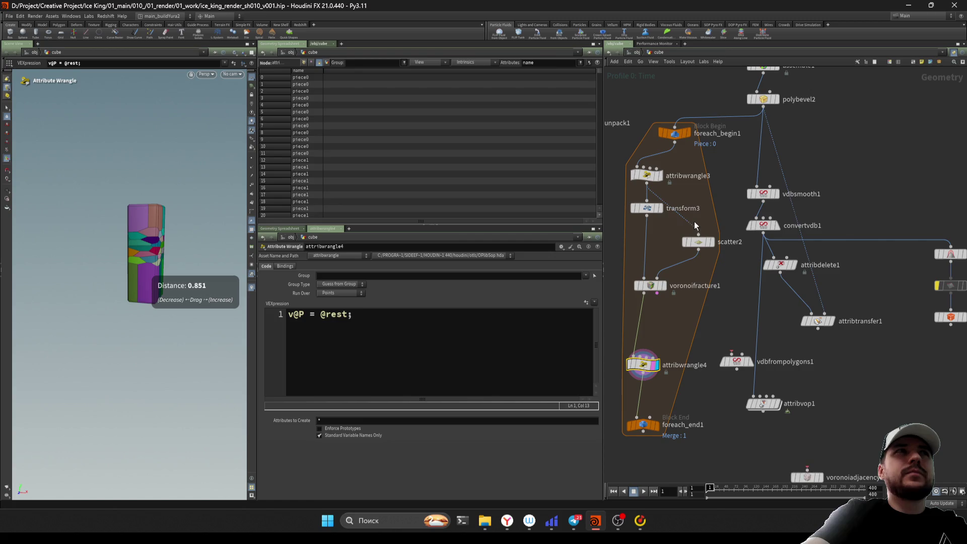
{"action": "key", "text": "Escape"}
{"action": "mouse_move", "coordinate": [156, 252]}
{"action": "left_mouse_down"}
{"action": "mouse_move", "coordinate": [143, 249]}
{"action": "mouse_move", "coordinate": [164, 276]}
{"action": "left_mouse_up"}
{"action": "scroll", "coordinate": [687, 227], "scroll_direction": "up", "scroll_amount": 1}
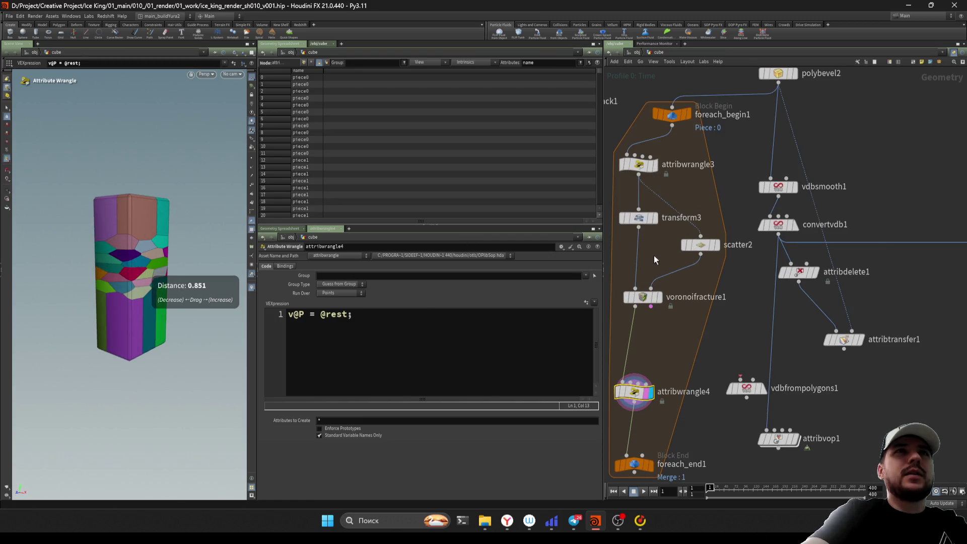
{"action": "left_click", "coordinate": [638, 217]}
{"action": "mouse_move", "coordinate": [441, 311]}
{"action": "middle_mouse_down"}
{"action": "mouse_move", "coordinate": [304, 305]}
{"action": "mouse_move", "coordinate": [403, 309]}
{"action": "middle_mouse_up"}
{"action": "mouse_move", "coordinate": [457, 328]}
{"action": "middle_mouse_down"}
{"action": "mouse_move", "coordinate": [351, 320]}
{"action": "mouse_move", "coordinate": [371, 324]}
{"action": "middle_mouse_up"}
{"action": "key", "text": "ctrl+s"}
- Tidy the node layout, inspect voronoifracture1, and search for Voronoi nodes
{"action": "mouse_move", "coordinate": [684, 347]}
{"action": "middle_mouse_down"}
{"action": "mouse_move", "coordinate": [680, 361]}
{"action": "mouse_move", "coordinate": [686, 355]}
{"action": "middle_mouse_up"}
{"action": "mouse_move", "coordinate": [654, 315]}
{"action": "key", "text": "l"}
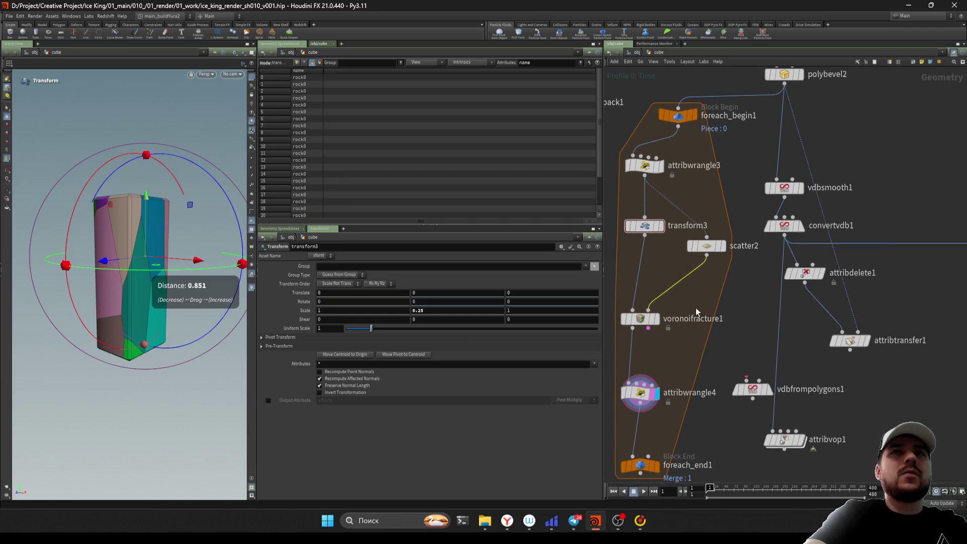
{"action": "left_click", "coordinate": [647, 318]}
{"action": "left_click", "coordinate": [680, 356]}
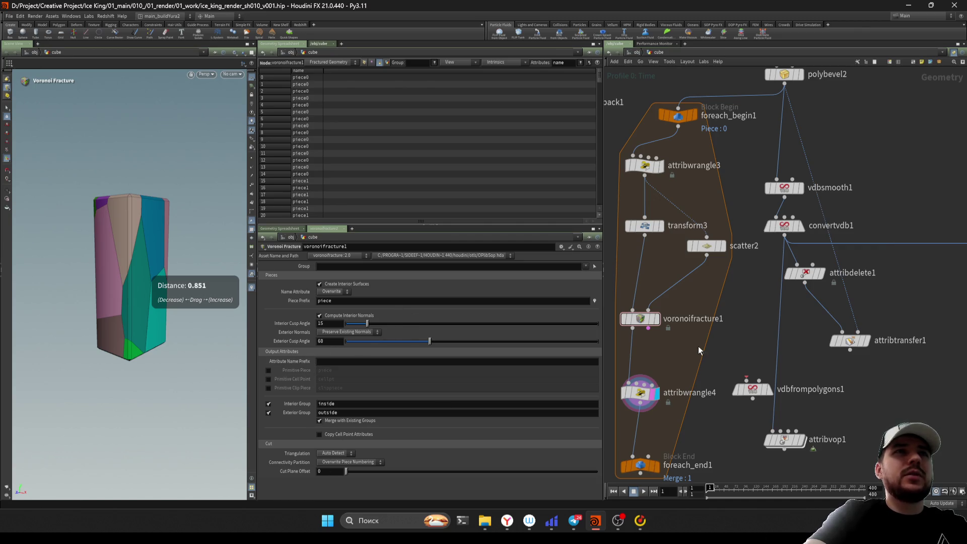
{"action": "key", "text": "Tab"}
{"action": "type", "text": "voron"}
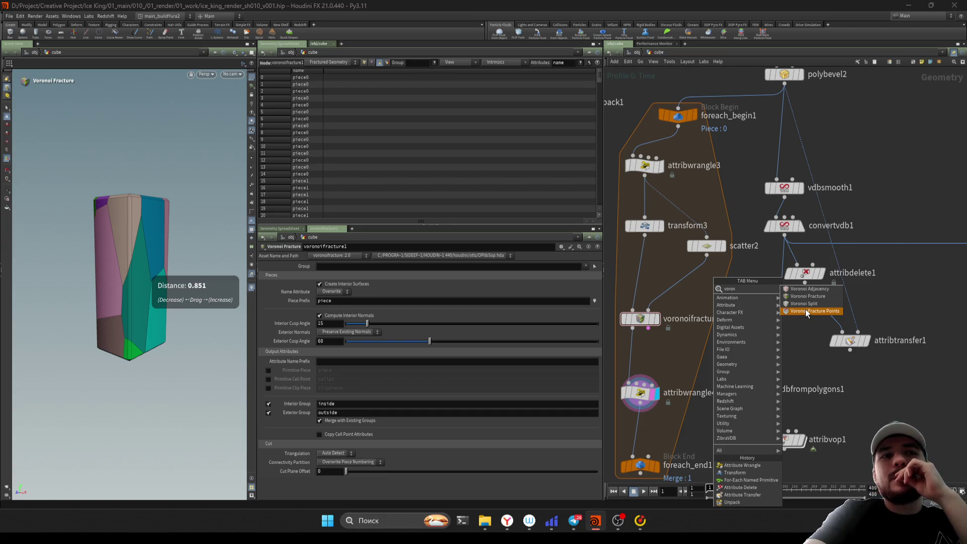
- Insert a Voronoi Adjacency node between scatter2 and voronoifracture1, display it, then delete it
{"action": "left_click", "coordinate": [819, 289]}
{"action": "left_click", "coordinate": [747, 300]}
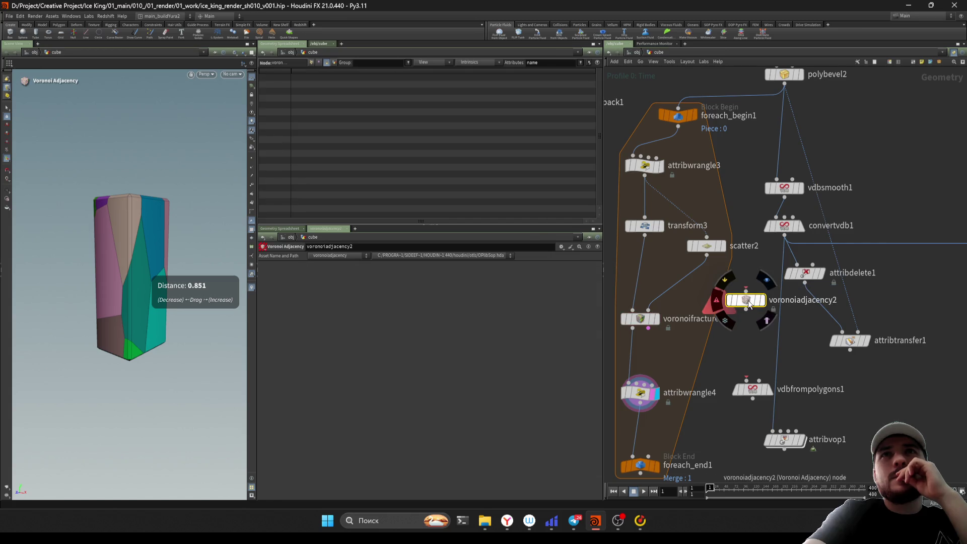
{"action": "left_click_drag", "start_coordinate": [748, 300], "coordinate": [699, 286]}
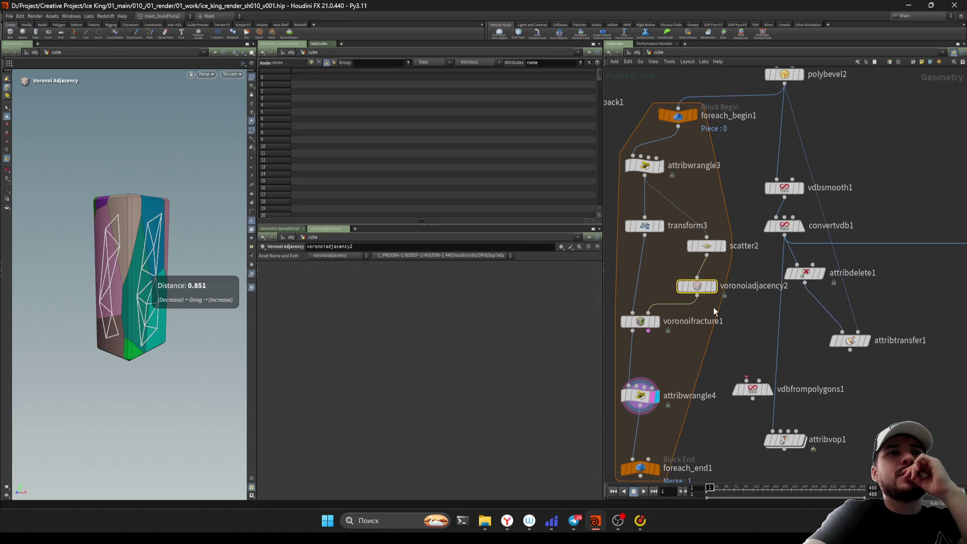
{"action": "left_click", "coordinate": [712, 286]}
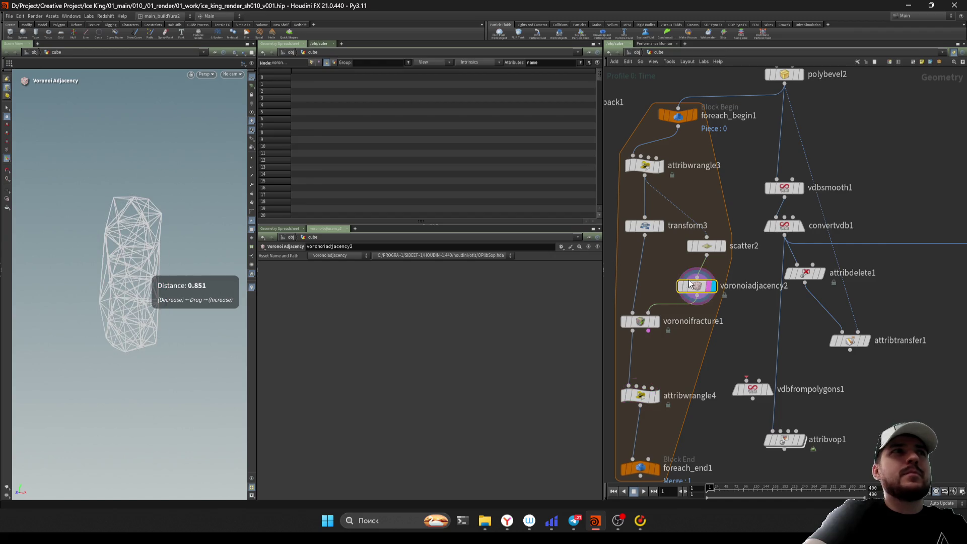
{"action": "key", "text": "Delete"}
- Browse the 'vorono' node search results and close the search without adding anything
{"action": "key", "text": "Tab"}
{"action": "type", "text": "vorono"}
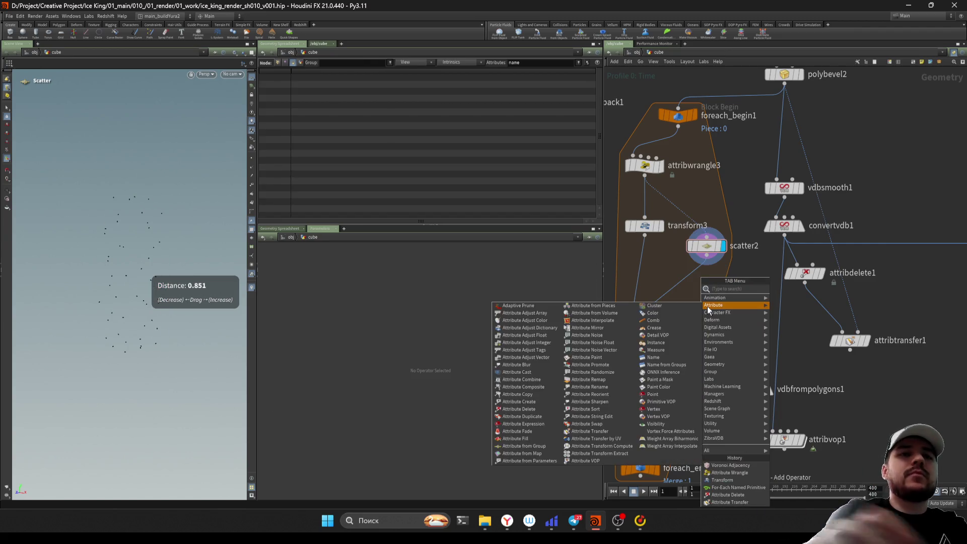
{"action": "key", "text": "Down"}
{"action": "key", "text": "Down"}
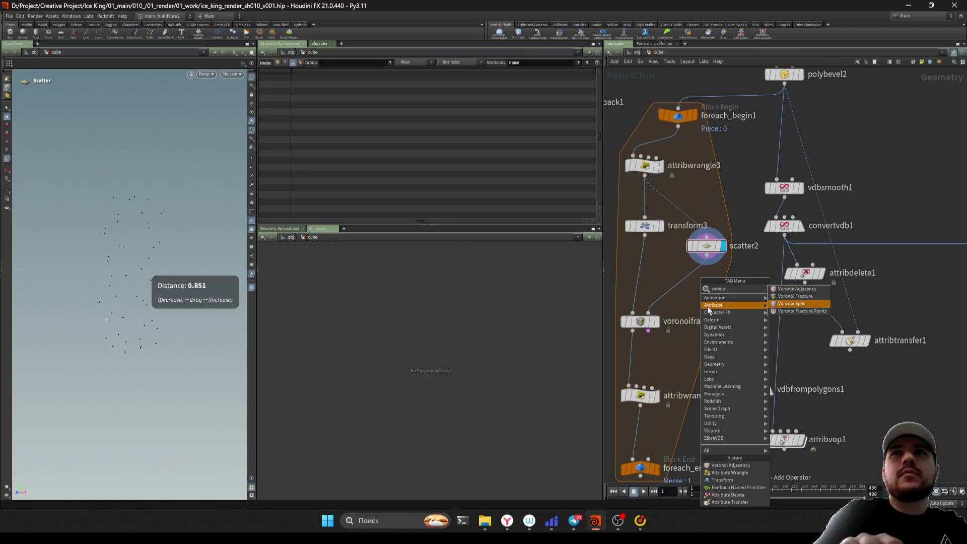
{"action": "key", "text": "Down"}
{"action": "key", "text": "Escape"}
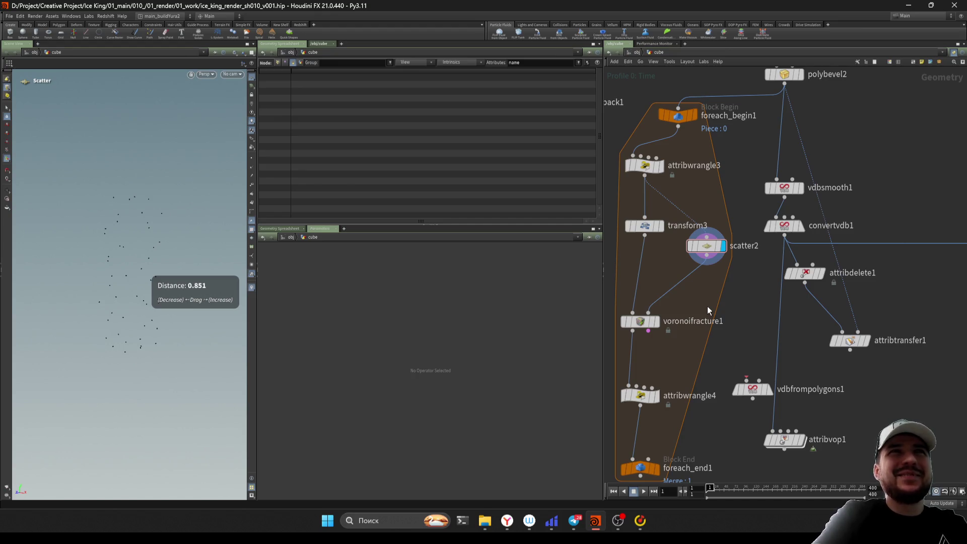
- Add an Exploded View node from the node search
{"action": "key", "text": "Tab"}
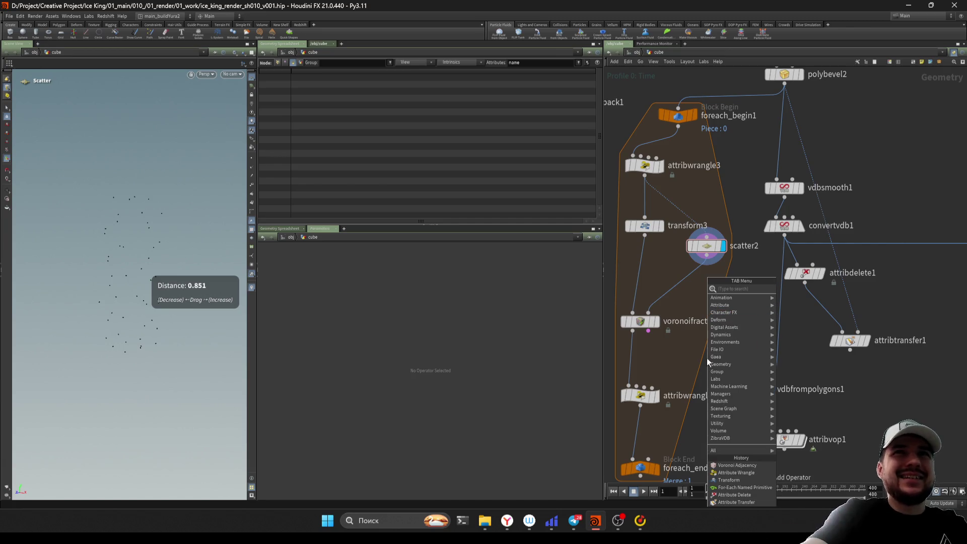
{"action": "middle_click_drag", "start_coordinate": [673, 346], "coordinate": [709, 340]}
{"action": "key", "text": "Tab"}
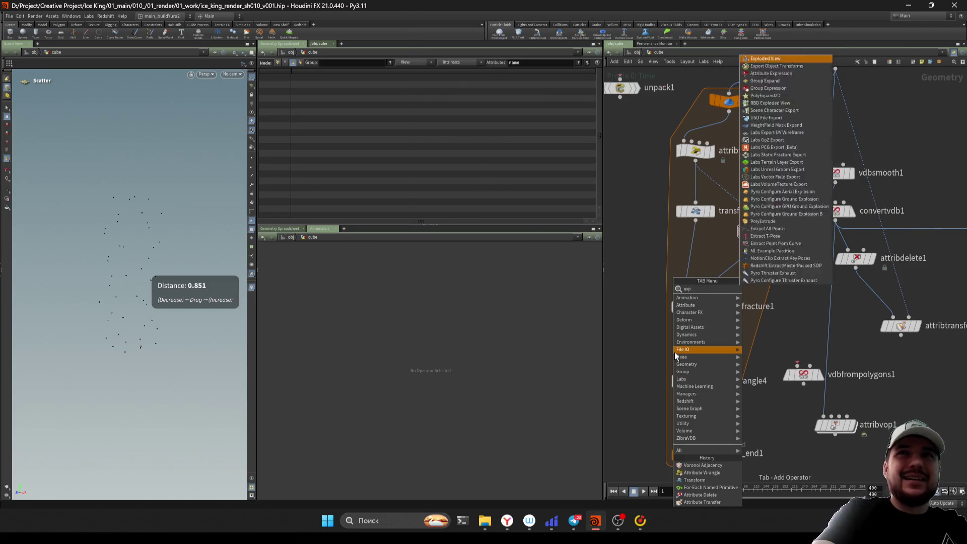
{"action": "left_click", "coordinate": [785, 282]}
- Wire explodedview1 after the fracture with Uniform Scale 0.69, then search nodes for 'detail'
{"action": "left_click", "coordinate": [644, 347]}
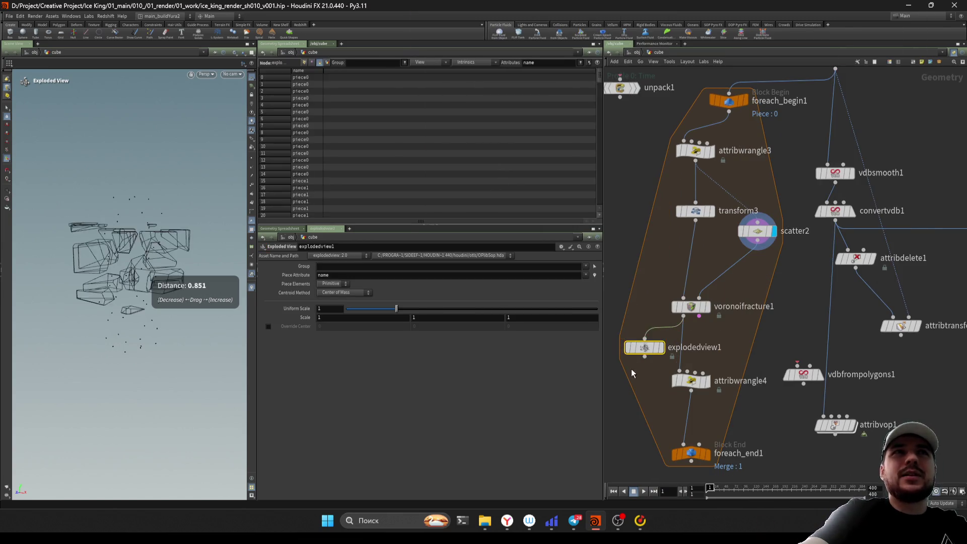
{"action": "left_click_drag", "start_coordinate": [395, 313], "coordinate": [345, 308]}
{"action": "mouse_move", "coordinate": [646, 357]}
{"action": "left_mouse_down"}
{"action": "mouse_move", "coordinate": [620, 389]}
{"action": "mouse_move", "coordinate": [674, 337]}
{"action": "mouse_move", "coordinate": [657, 360]}
{"action": "left_mouse_up"}
{"action": "left_click_drag", "start_coordinate": [346, 308], "coordinate": [381, 308]}
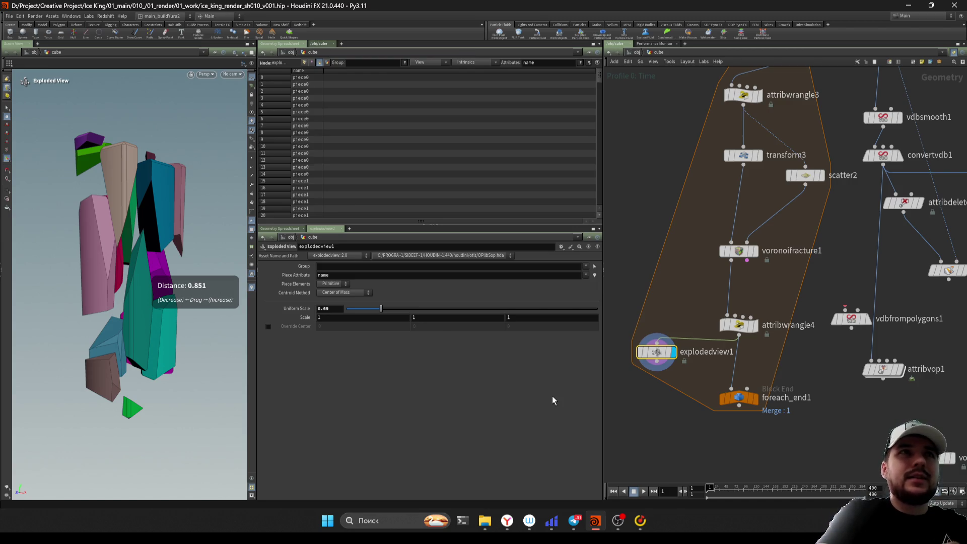
{"action": "key", "text": "Tab"}
{"action": "type", "text": "detail"}
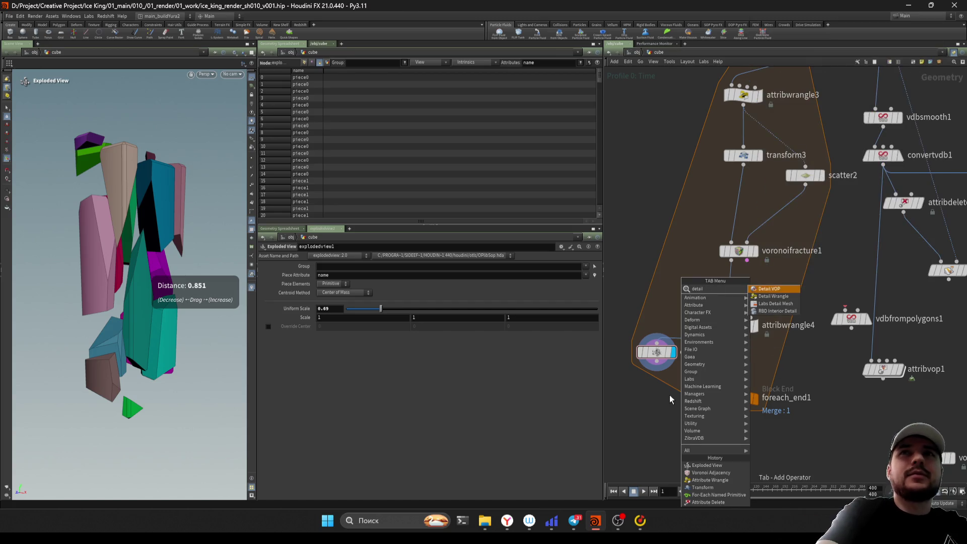
- Connect an RBD Interior Detail node after voronoifracture1 and display it
{"action": "left_click", "coordinate": [776, 312]}
{"action": "mouse_move", "coordinate": [679, 385]}
{"action": "left_mouse_down"}
{"action": "mouse_move", "coordinate": [685, 317]}
{"action": "mouse_move", "coordinate": [730, 261]}
{"action": "mouse_move", "coordinate": [688, 301]}
{"action": "mouse_move", "coordinate": [727, 317]}
{"action": "left_mouse_up"}
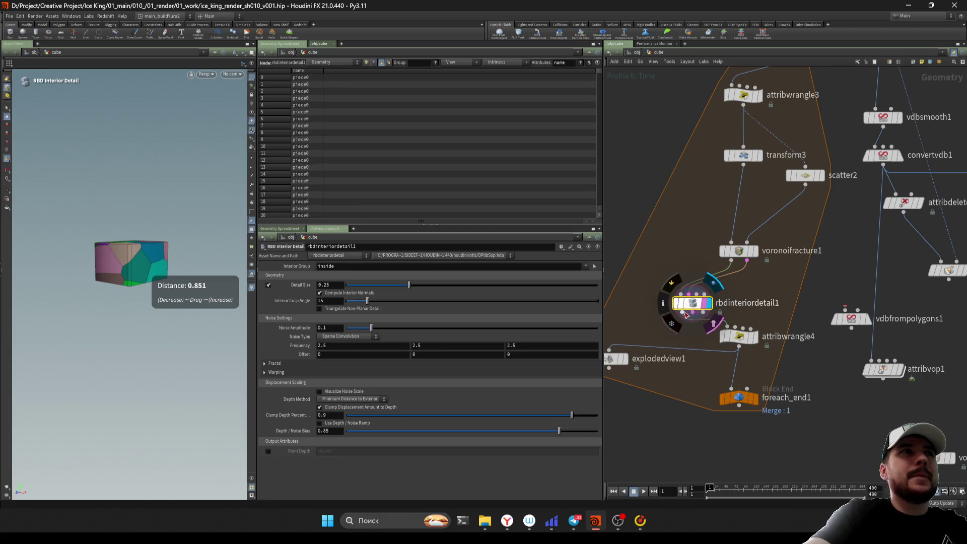
{"action": "left_click", "coordinate": [739, 346]}
{"action": "scroll", "coordinate": [652, 317], "scroll_direction": "up", "scroll_amount": 5}
{"action": "left_click", "coordinate": [725, 308]}
{"action": "left_click", "coordinate": [750, 294]}
- Try Detail Size values from 0.107 down to 0.014 and back to 0.042
{"action": "left_click_drag", "start_coordinate": [408, 285], "coordinate": [373, 285]}
{"action": "left_click_drag", "start_coordinate": [219, 247], "coordinate": [147, 268]}
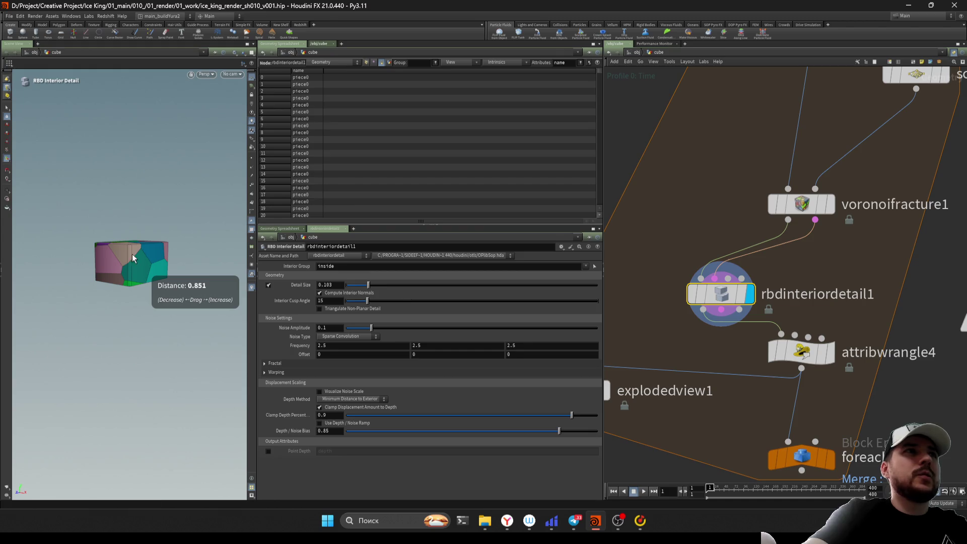
{"action": "left_click", "coordinate": [356, 288]}
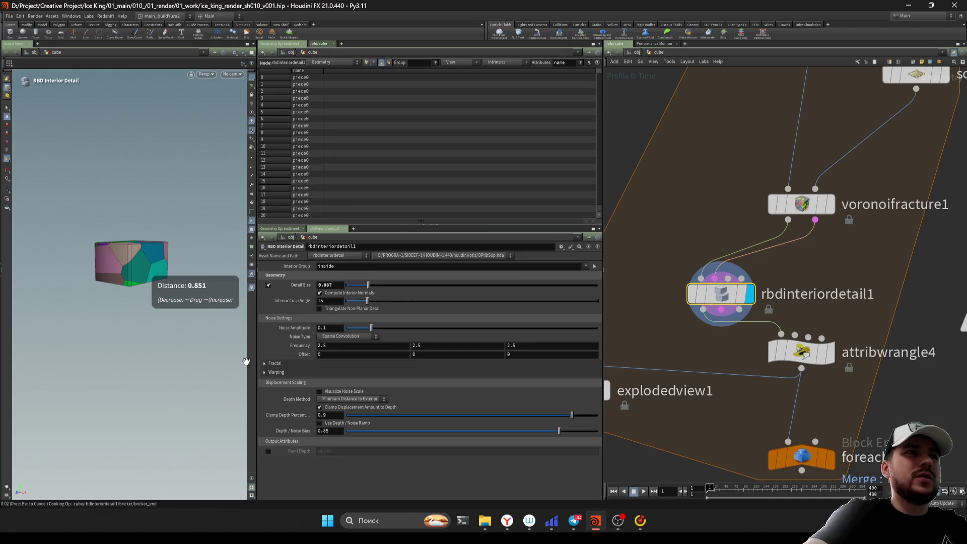
{"action": "key", "text": "Escape"}
{"action": "left_click_drag", "start_coordinate": [116, 242], "coordinate": [189, 264]}
{"action": "key", "text": "Return"}
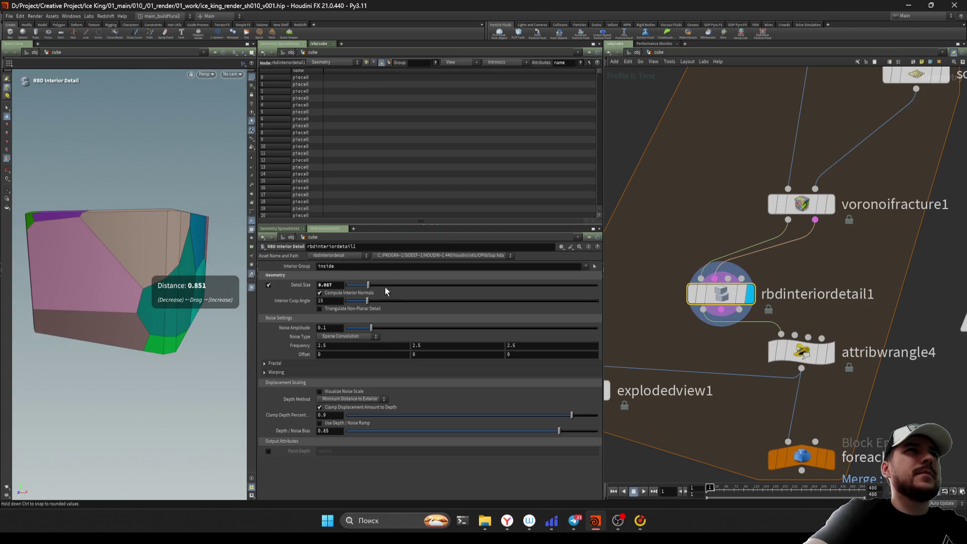
{"action": "left_click", "coordinate": [349, 285]}
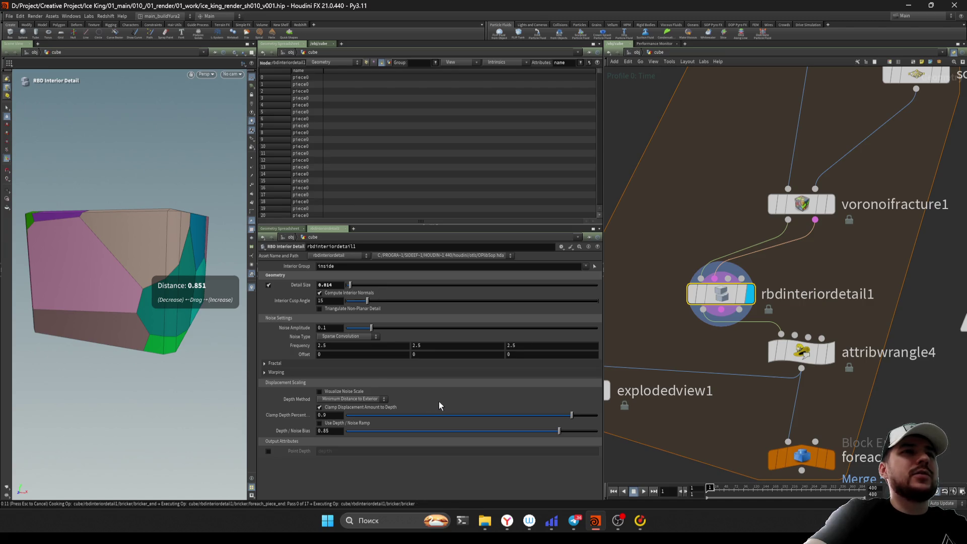
{"action": "key", "text": "Escape"}
{"action": "left_click_drag", "start_coordinate": [351, 285], "coordinate": [362, 292]}
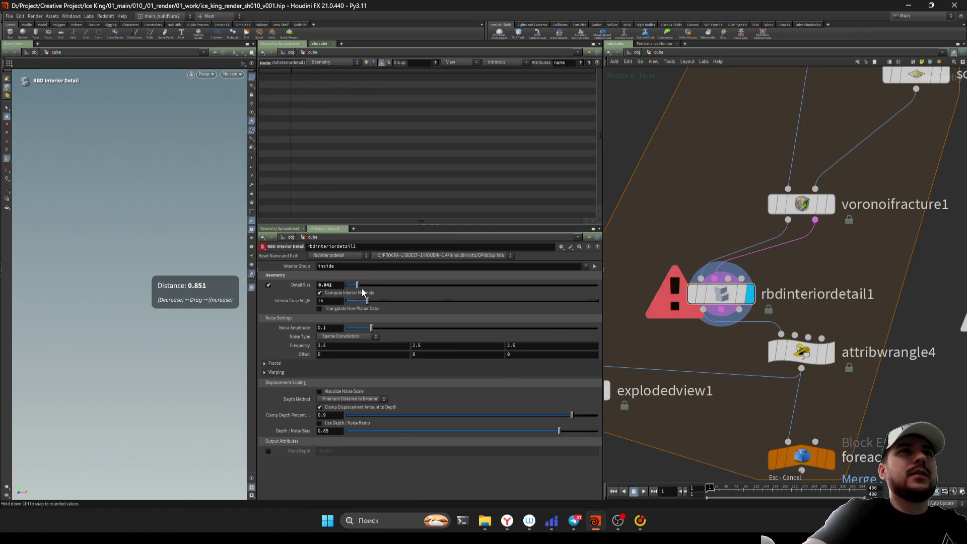
- Set Detail Size 0.1 with Noise Amplitude 2, then try Detail Size 0.05 and 0.085
{"action": "double_click", "coordinate": [330, 285]}
{"action": "type", "text": "0.1"}
{"action": "key", "text": "Return"}
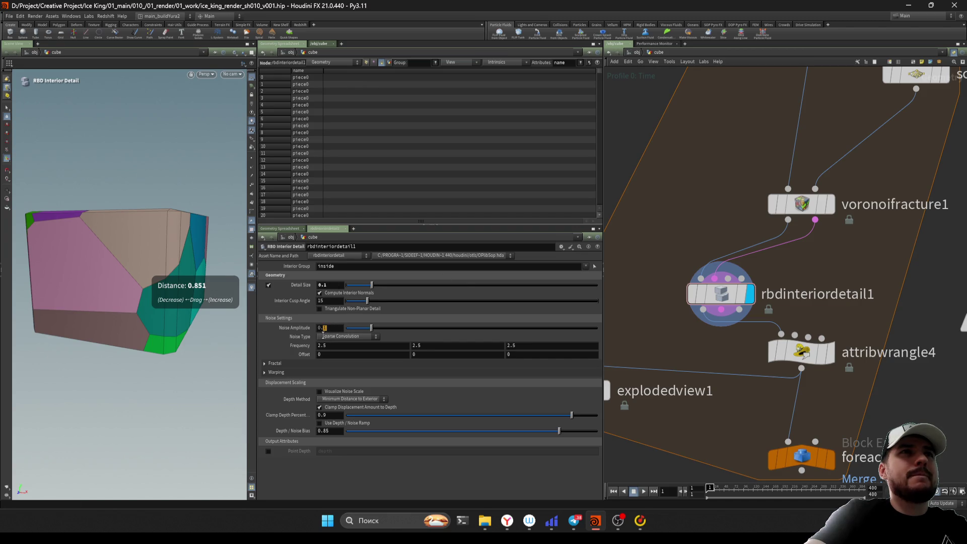
{"action": "type", "text": "2"}
{"action": "key", "text": "Return"}
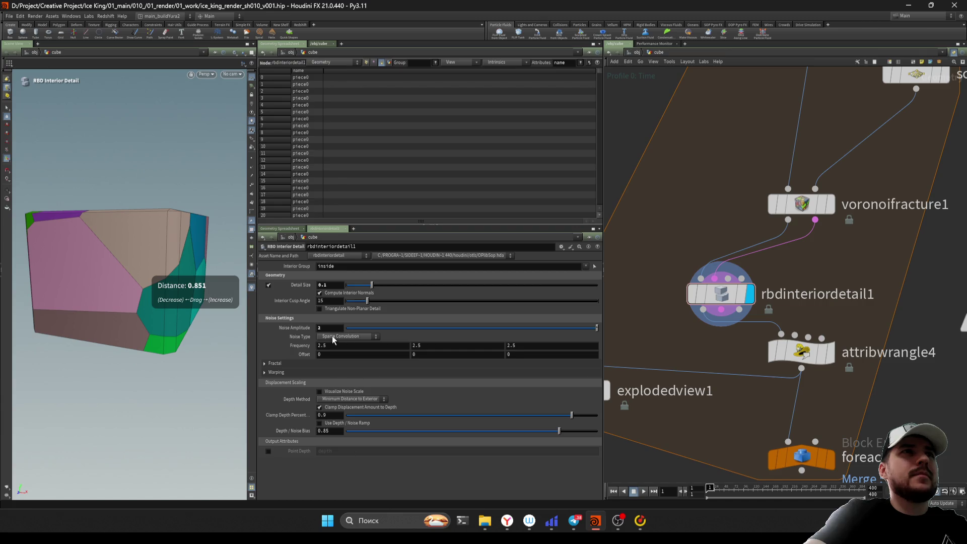
{"action": "double_click", "coordinate": [330, 285]}
{"action": "type", "text": "0.05"}
{"action": "key", "text": "Return"}
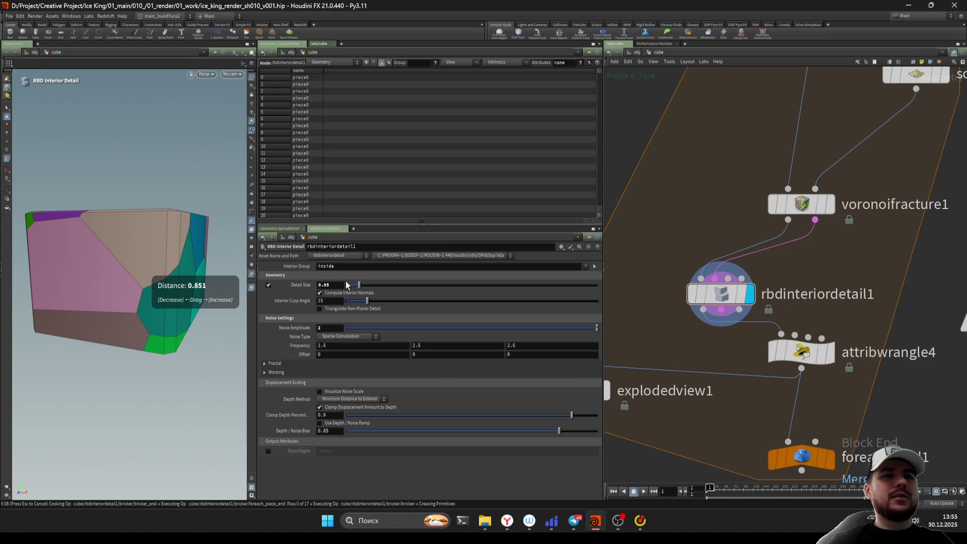
{"action": "key", "text": "Escape"}
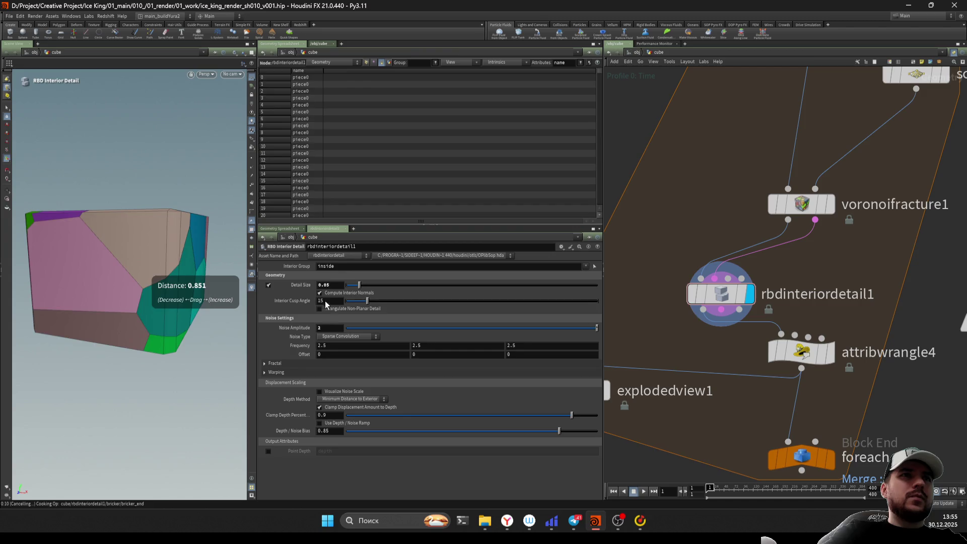
{"action": "type", "text": "85"}
{"action": "key", "text": "Return"}
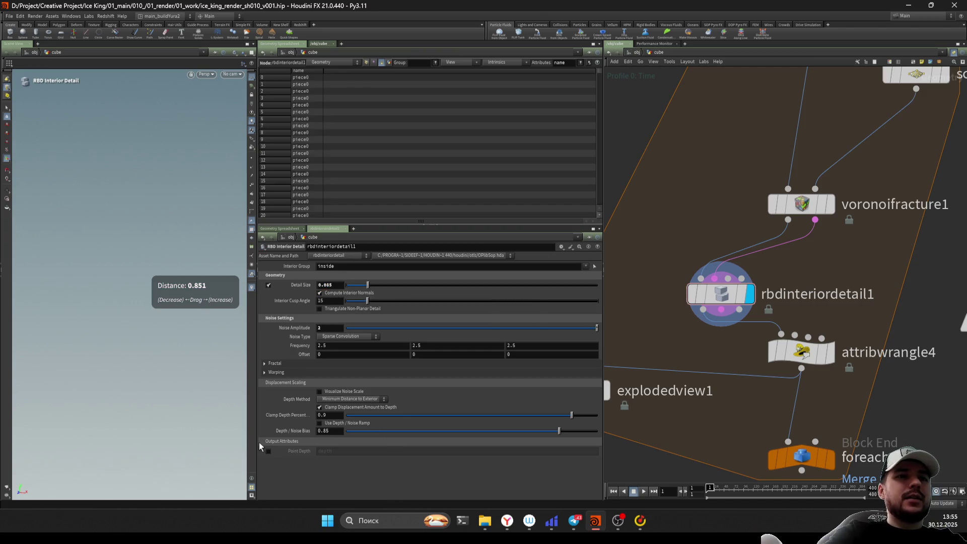
- Delete the interior detail node, select voronoifracture1, and raise Exterior Cusp Angle to 88.2
{"action": "left_click_drag", "start_coordinate": [174, 343], "coordinate": [177, 329]}
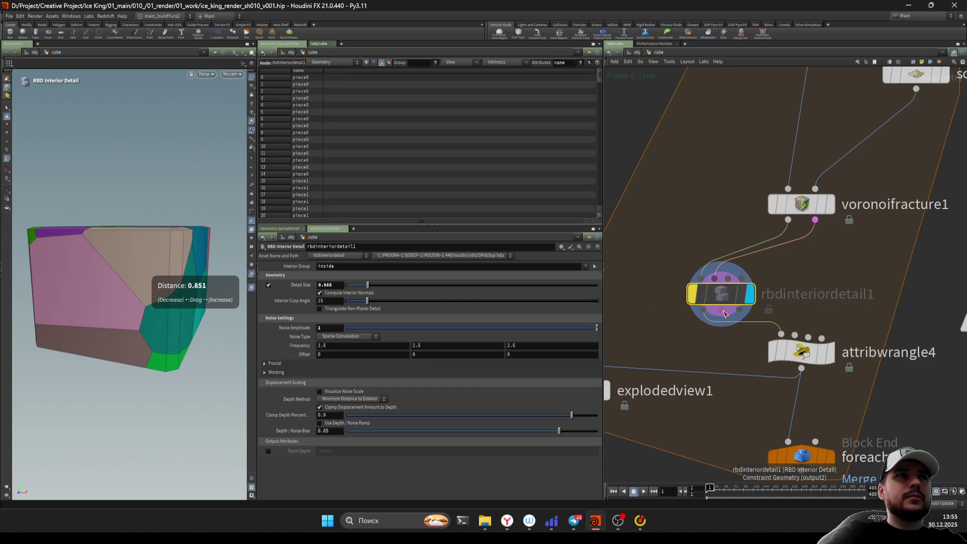
{"action": "left_click", "coordinate": [284, 365]}
{"action": "left_click", "coordinate": [284, 365]}
{"action": "key", "text": "Delete"}
{"action": "scroll", "coordinate": [726, 303], "scroll_direction": "down", "scroll_amount": 3}
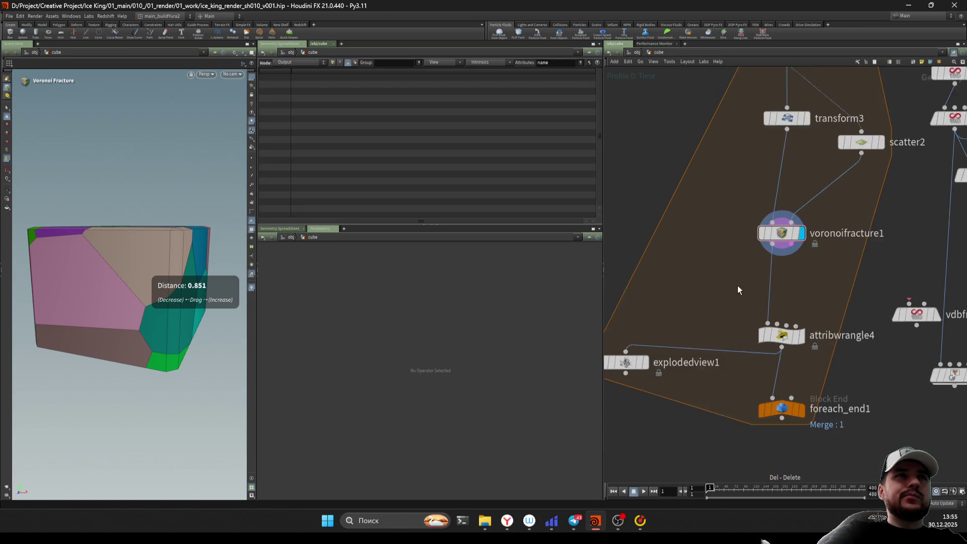
{"action": "scroll", "coordinate": [735, 289], "scroll_direction": "up", "scroll_amount": 3}
{"action": "left_click", "coordinate": [777, 248]}
{"action": "middle_click_drag", "start_coordinate": [691, 302], "coordinate": [622, 335]}
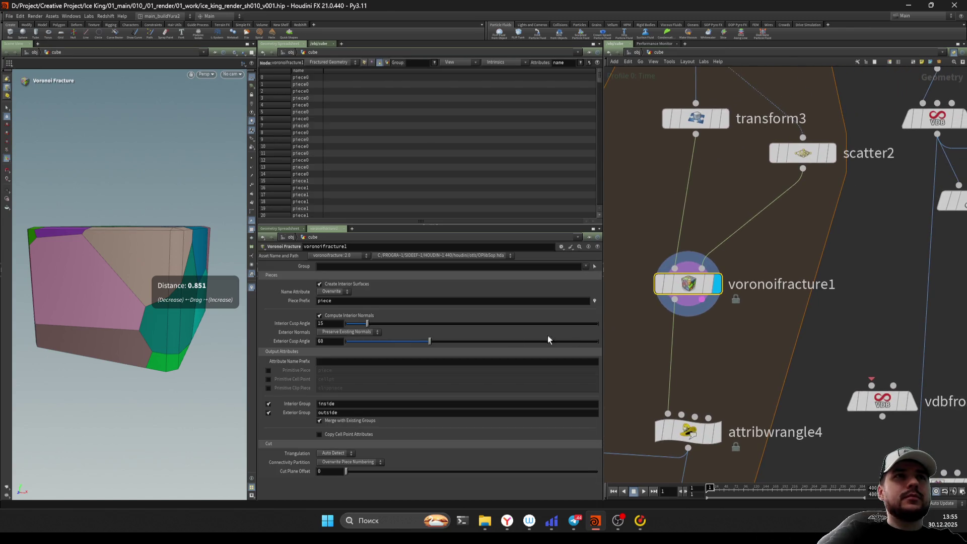
{"action": "mouse_move", "coordinate": [396, 341]}
{"action": "left_mouse_down"}
{"action": "mouse_move", "coordinate": [385, 340]}
{"action": "mouse_move", "coordinate": [469, 341]}
{"action": "left_mouse_up"}
- Undo the Exterior Cusp Angle change and display the squashed cube from transform3
{"action": "key", "text": "ctrl+z"}
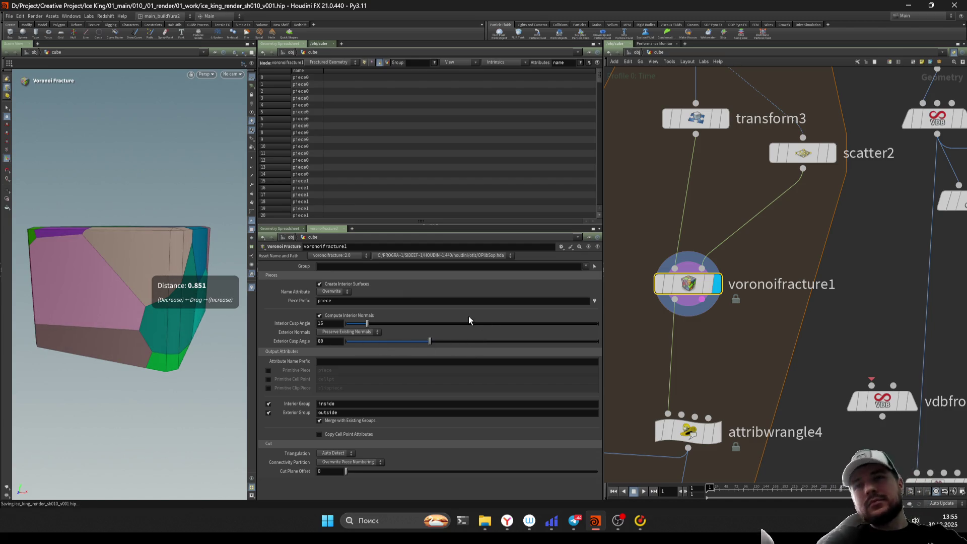
{"action": "mouse_move", "coordinate": [611, 333]}
{"action": "middle_mouse_down"}
{"action": "mouse_move", "coordinate": [620, 356]}
{"action": "mouse_move", "coordinate": [657, 372]}
{"action": "middle_mouse_up"}
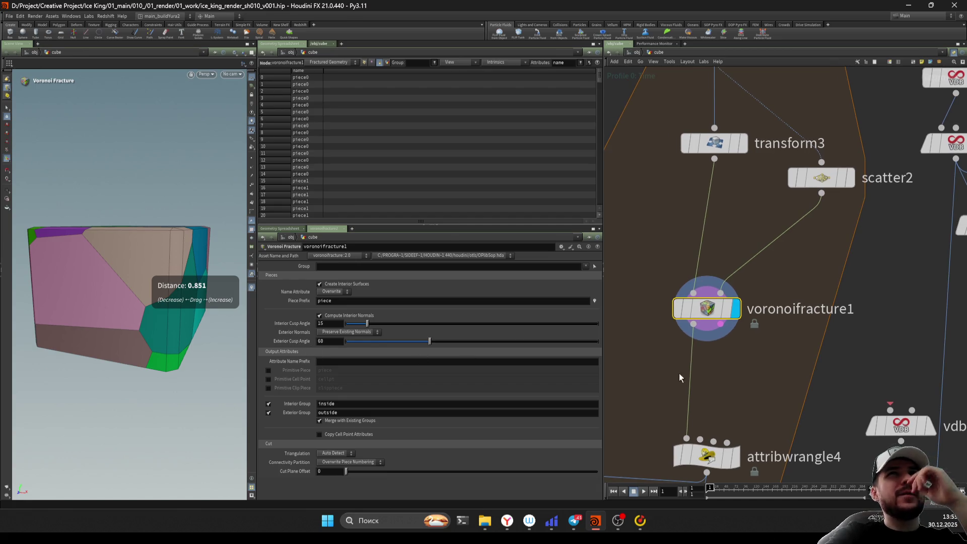
{"action": "scroll", "coordinate": [679, 377], "scroll_direction": "down", "scroll_amount": 3}
{"action": "left_click", "coordinate": [701, 317]}
{"action": "left_click", "coordinate": [739, 272]}
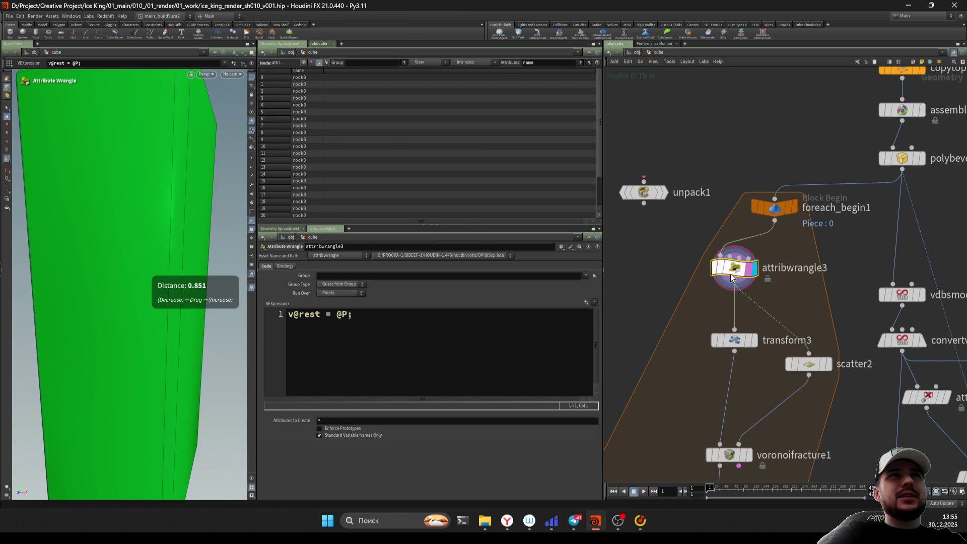
{"action": "key", "text": "h"}
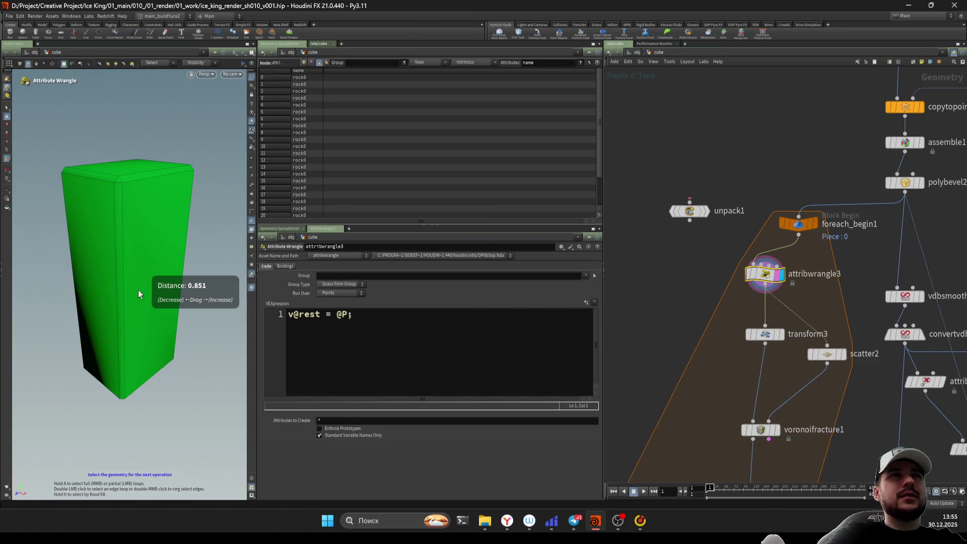
{"action": "left_click", "coordinate": [765, 336]}
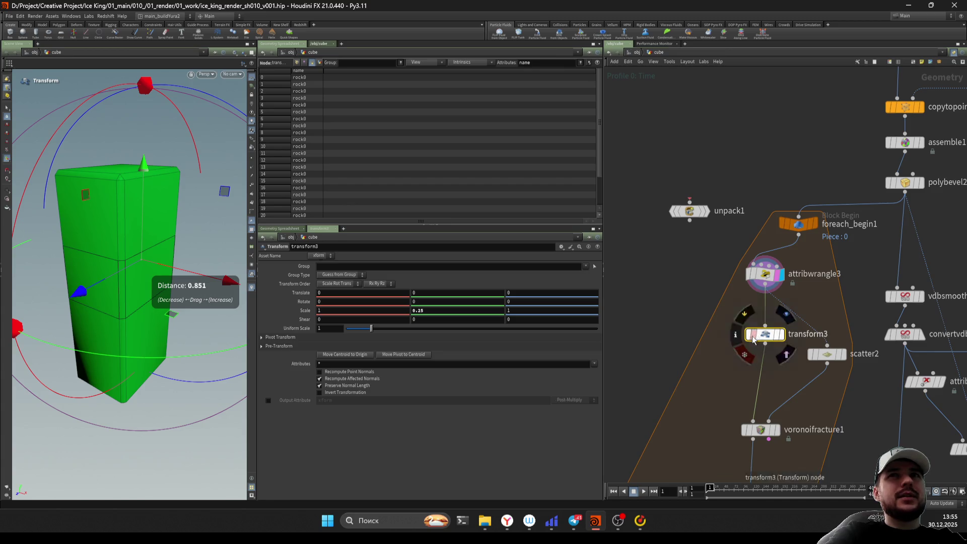
{"action": "left_click", "coordinate": [781, 334]}
- Find the unused unpack1 node and delete it
{"action": "scroll", "coordinate": [695, 363], "scroll_direction": "down", "scroll_amount": 2}
{"action": "middle_click_drag", "start_coordinate": [771, 360], "coordinate": [716, 334]}
{"action": "scroll", "coordinate": [716, 335], "scroll_direction": "up", "scroll_amount": 2}
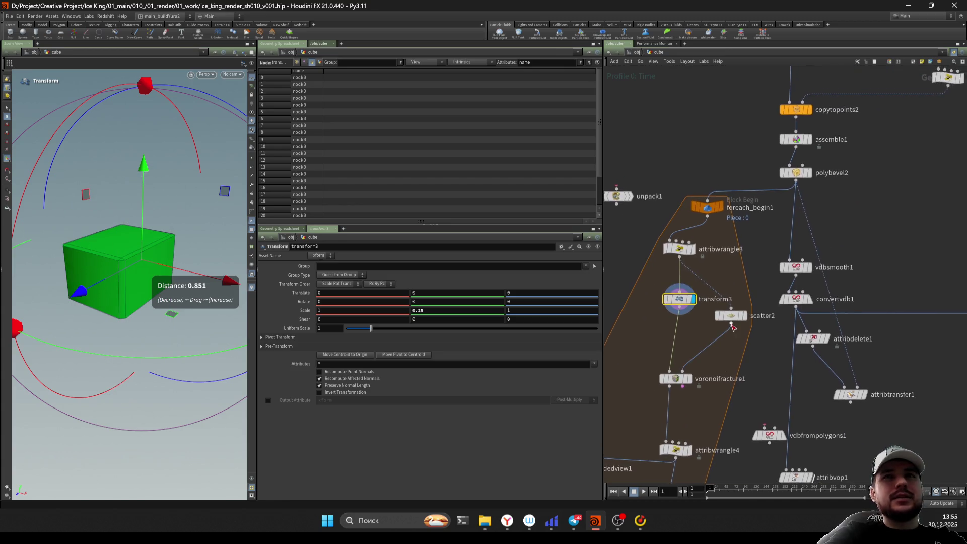
{"action": "left_click", "coordinate": [667, 359]}
{"action": "scroll", "coordinate": [666, 359], "scroll_direction": "down", "scroll_amount": 2}
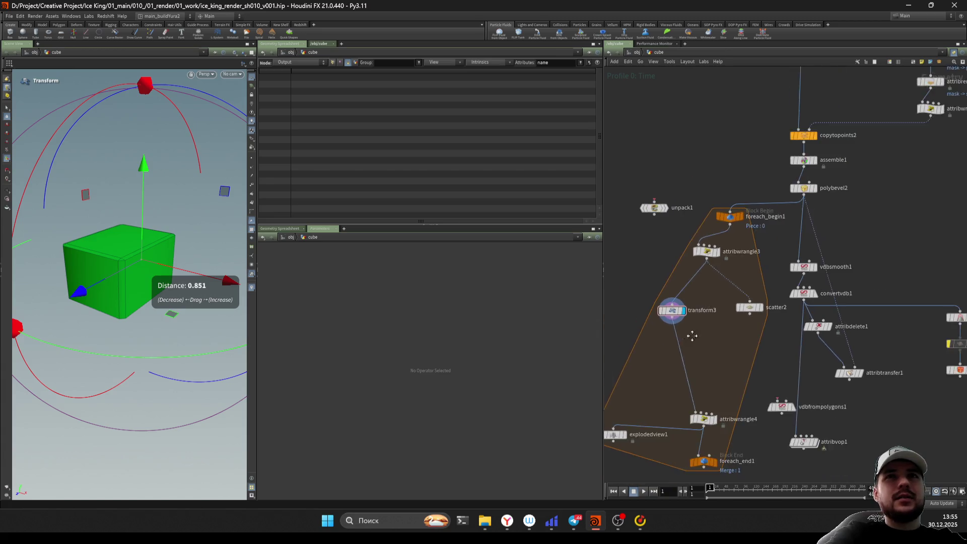
{"action": "middle_click_drag", "start_coordinate": [678, 337], "coordinate": [744, 332]}
{"action": "left_click", "coordinate": [704, 200]}
{"action": "key", "text": "Delete"}
- Add a Grid node to the network
{"action": "mouse_move", "coordinate": [687, 303]}
{"action": "middle_mouse_down"}
{"action": "mouse_move", "coordinate": [722, 278]}
{"action": "mouse_move", "coordinate": [750, 309]}
{"action": "middle_mouse_up"}
{"action": "key", "text": "Tab"}
{"action": "type", "text": "grid"}
{"action": "key", "text": "Return"}
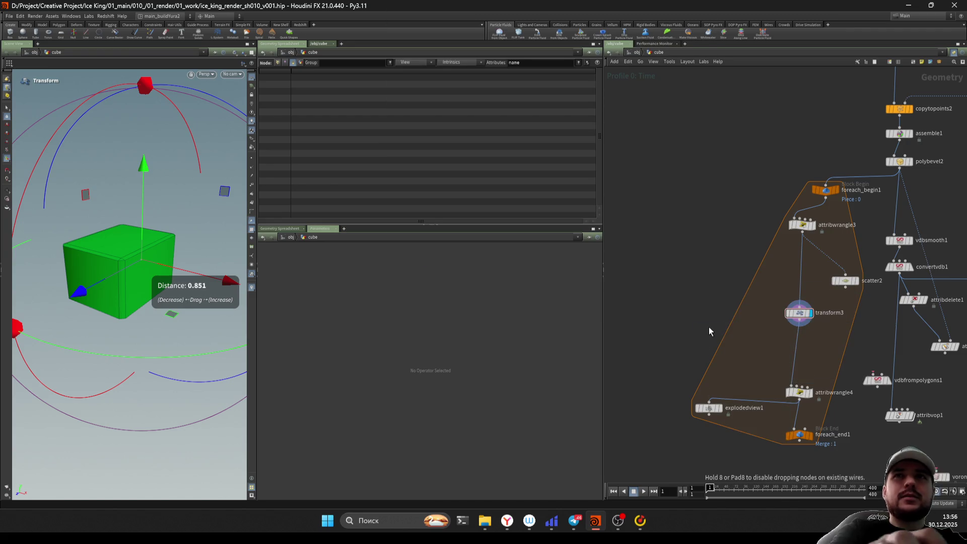
- Place the new grid1 node and move scatter2 beside it
{"action": "left_click", "coordinate": [708, 328]}
{"action": "left_click_drag", "start_coordinate": [709, 328], "coordinate": [690, 272]}
{"action": "left_click_drag", "start_coordinate": [853, 283], "coordinate": [744, 296]}
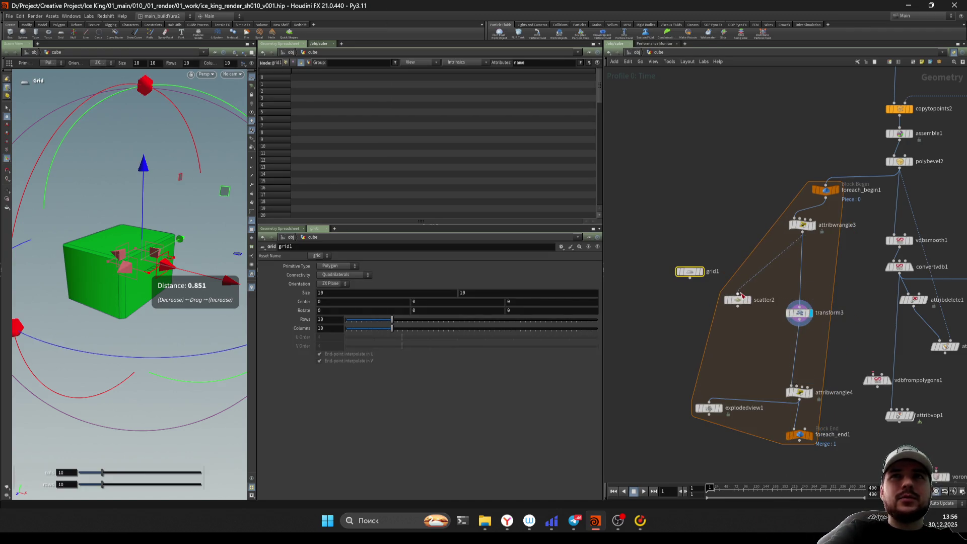
- Add a Copy to Points node, copytopoints3, wired from grid1 and scatter2
{"action": "key", "text": "Tab"}
{"action": "type", "text": "copy to points"}
{"action": "key", "text": "Return"}
{"action": "left_click", "coordinate": [709, 342]}
{"action": "left_click_drag", "start_coordinate": [710, 343], "coordinate": [700, 325]}
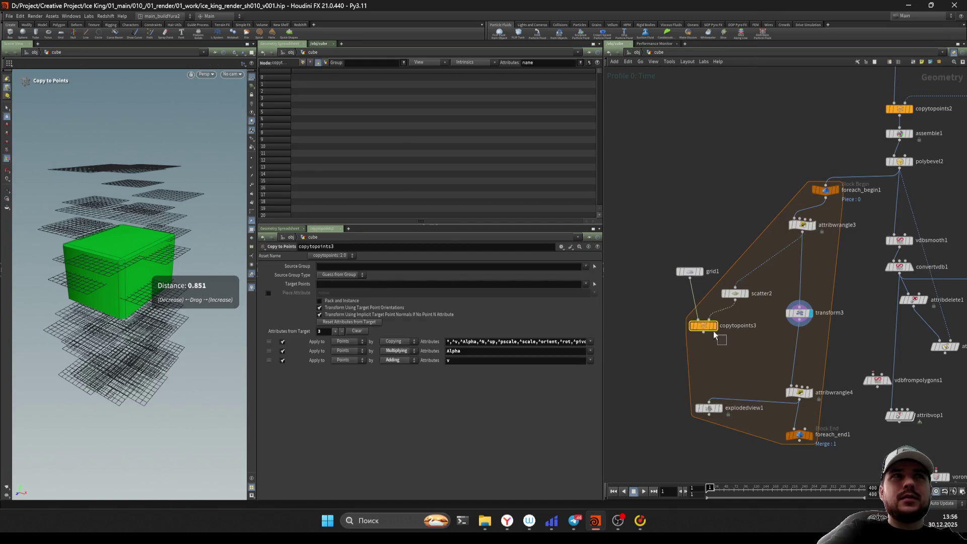
- Display the scattered points, then the stacked grid copies from copytopoints3
{"action": "left_click", "coordinate": [723, 289]}
{"action": "left_click", "coordinate": [747, 294]}
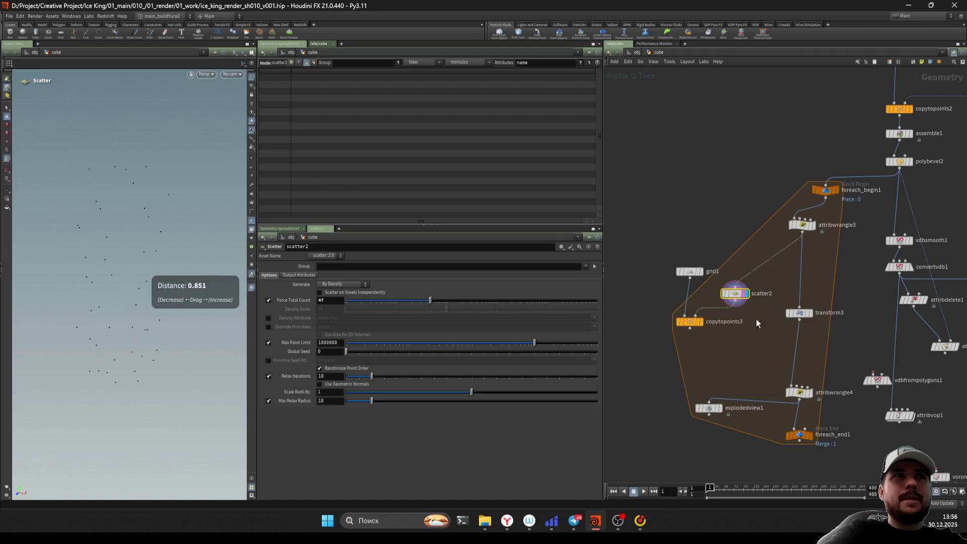
{"action": "left_click_drag", "start_coordinate": [696, 326], "coordinate": [710, 328]}
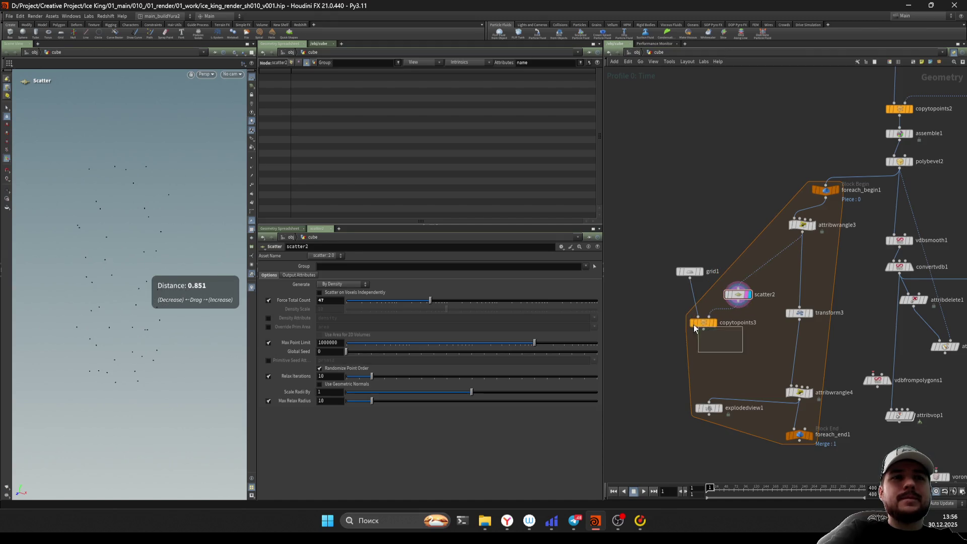
{"action": "left_click", "coordinate": [713, 322]}
{"action": "left_click", "coordinate": [701, 322]}
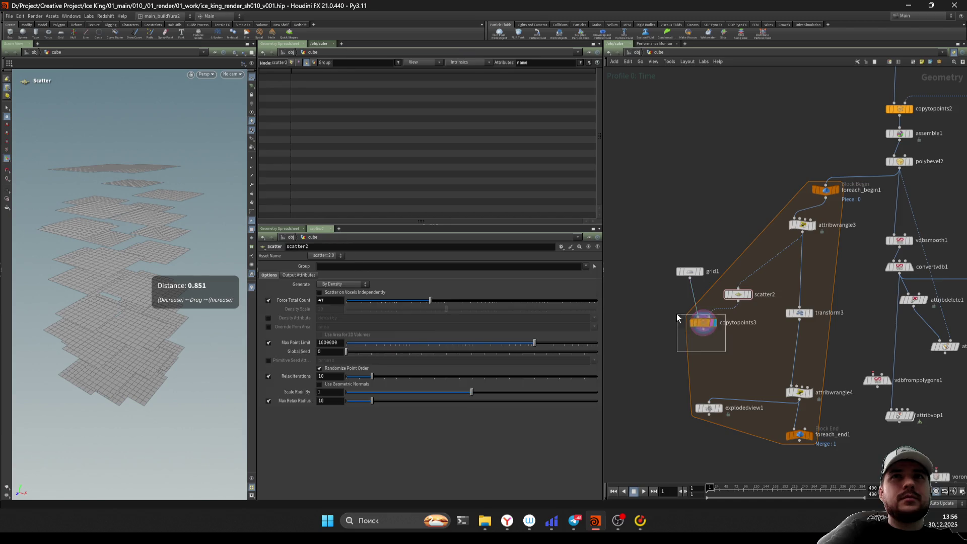
{"action": "left_click", "coordinate": [689, 271]}
{"action": "key", "text": "Tab"}
- Insert an Attribute Randomize between scatter2 and copytopoints3 that randomizes orient with 4 dimensions
{"action": "type", "text": "at ra"}
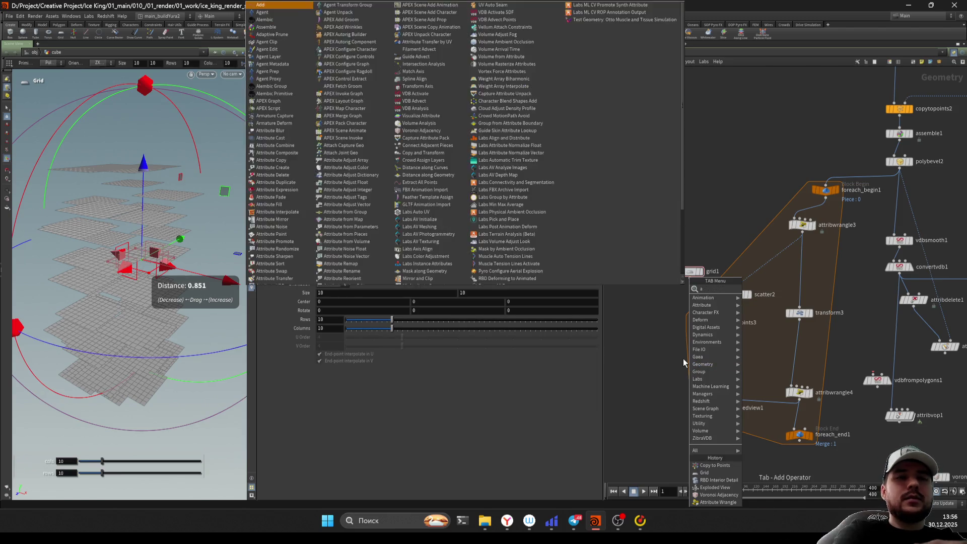
{"action": "key", "text": "Return"}
{"action": "left_click", "coordinate": [728, 320]}
{"action": "double_click", "coordinate": [329, 293]}
{"action": "type", "text": "pscal"}
{"action": "type", "text": "rient"}
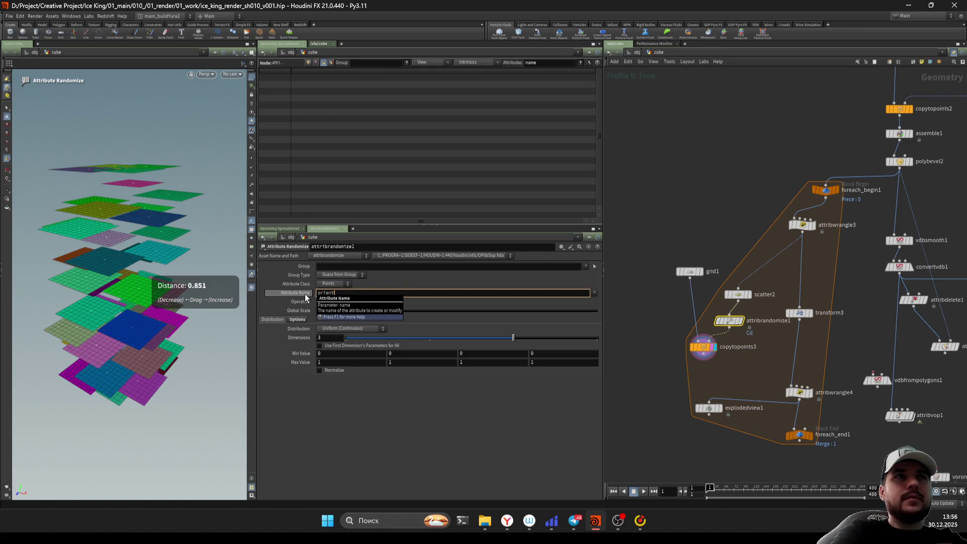
{"action": "key", "text": "Return"}
{"action": "left_click", "coordinate": [583, 340]}
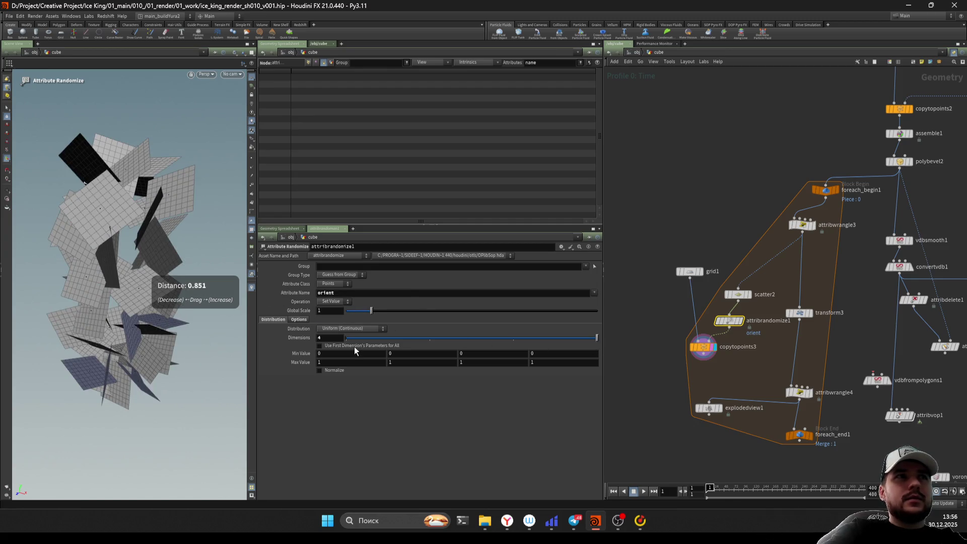
- Give grid1 30 rows and 30 columns with size 19.8, and save the scene
{"action": "left_click", "coordinate": [689, 271]}
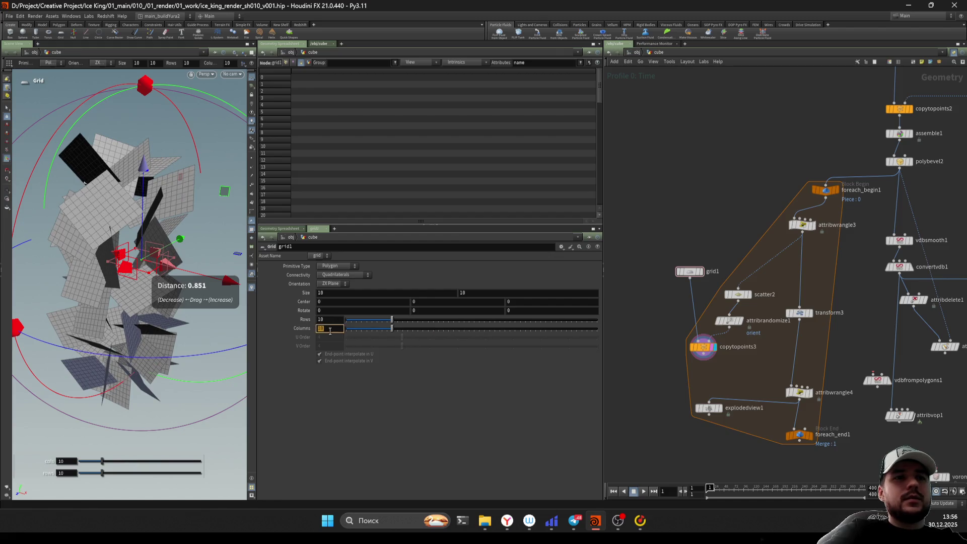
{"action": "type", "text": "30"}
{"action": "key", "text": "Return"}
{"action": "left_click_drag", "start_coordinate": [392, 319], "coordinate": [495, 319]}
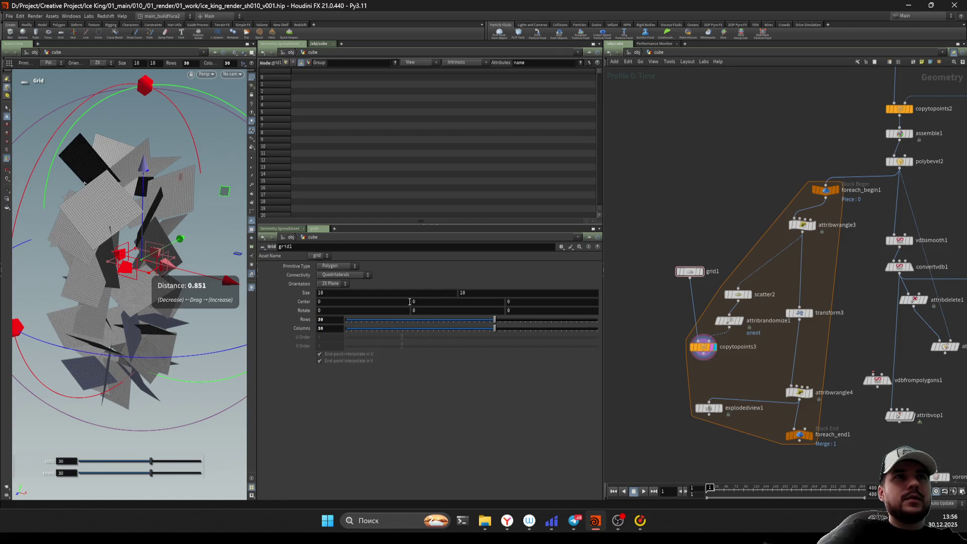
{"action": "middle_click_drag", "start_coordinate": [416, 293], "coordinate": [468, 293]}
{"action": "middle_click_drag", "start_coordinate": [757, 378], "coordinate": [729, 362]}
{"action": "key", "text": "ctrl+s"}
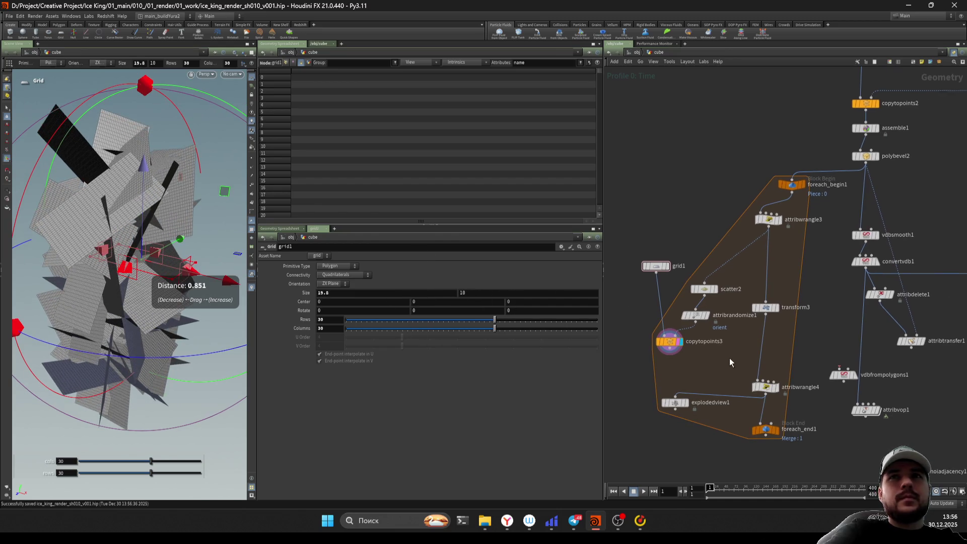
{"action": "key", "text": "Tab"}
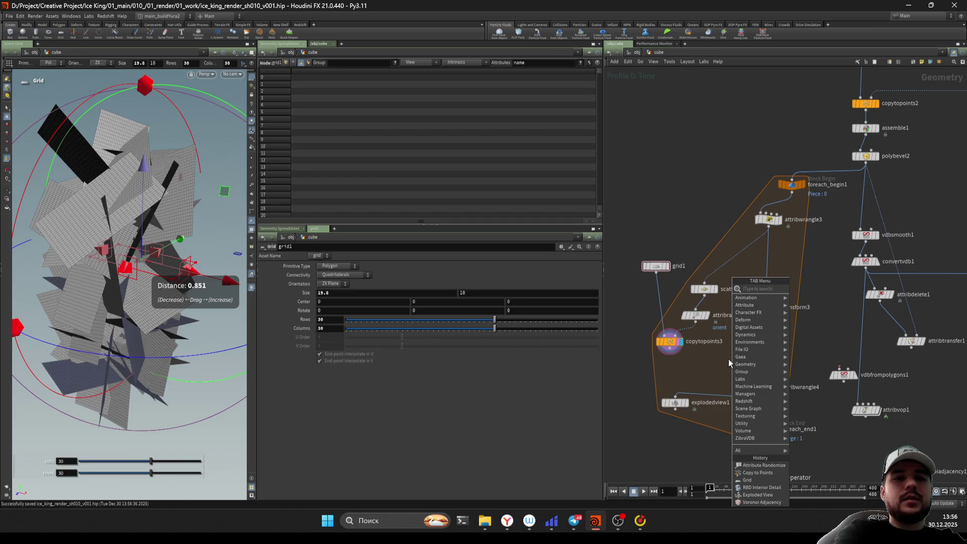
- Add booleanfracture1 fed by copytopoints3 and wire its output into explodedview1
{"action": "type", "text": "boo"}
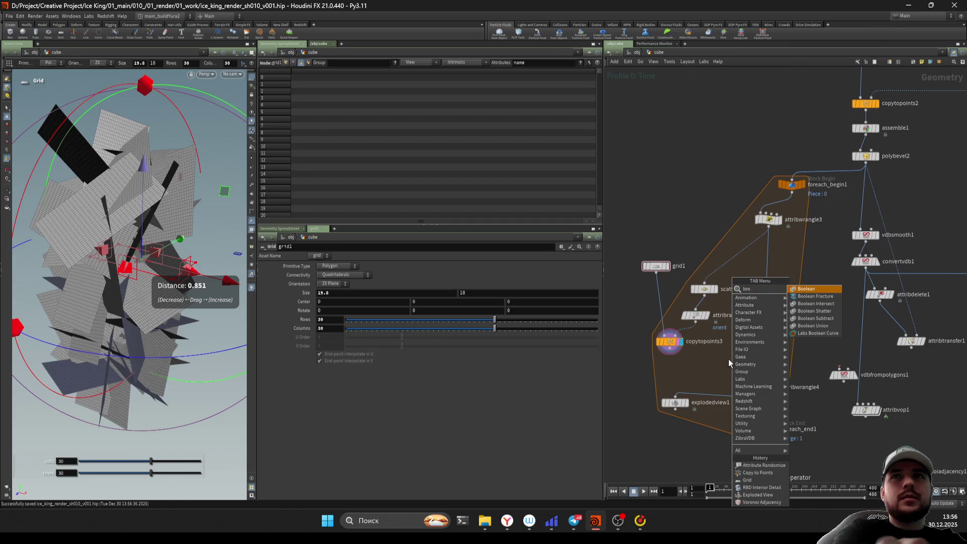
{"action": "key", "text": "Down"}
{"action": "key", "text": "Return"}
{"action": "left_click", "coordinate": [728, 359]}
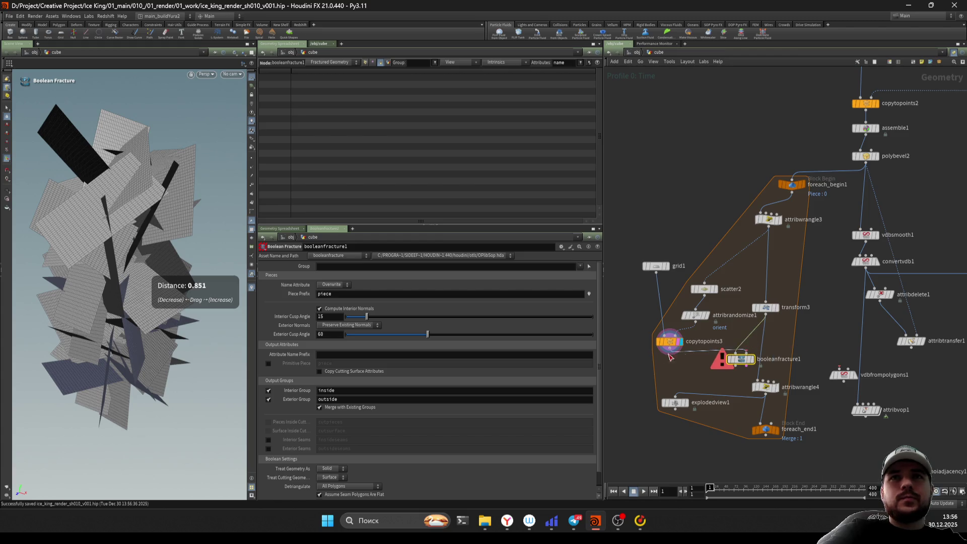
{"action": "left_click_drag", "start_coordinate": [684, 356], "coordinate": [732, 352]}
{"action": "left_click", "coordinate": [740, 358]}
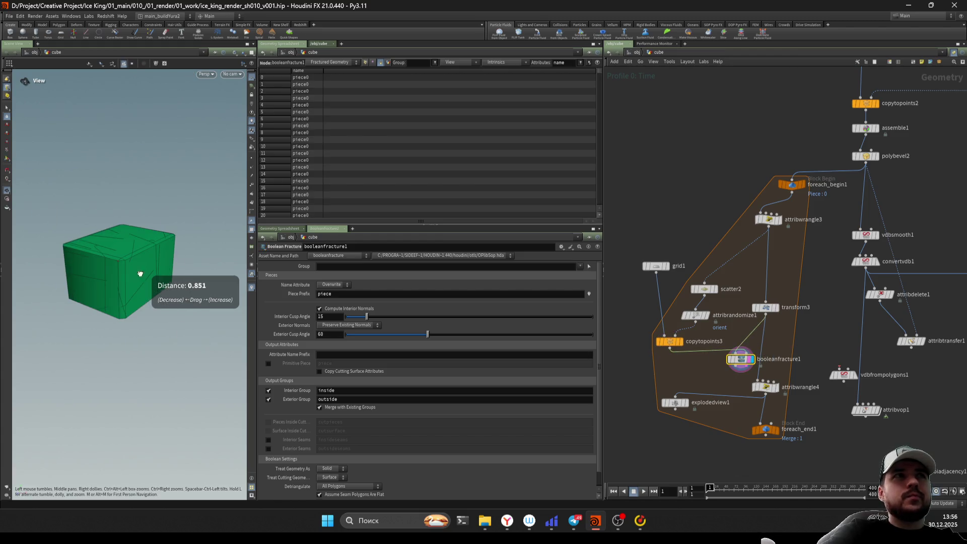
{"action": "scroll", "coordinate": [724, 325], "scroll_direction": "up", "scroll_amount": 2}
{"action": "left_click_drag", "start_coordinate": [741, 376], "coordinate": [669, 416]}
{"action": "left_click", "coordinate": [664, 418]}
{"action": "key", "text": "r"}
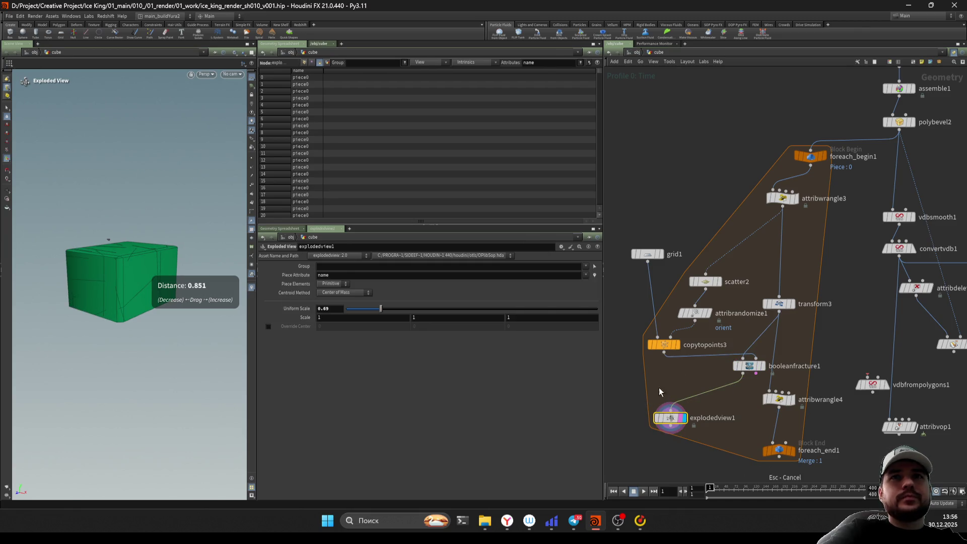
- Enlarge grid1's size to 24.2 by 25
{"action": "key", "text": "Up"}
{"action": "key", "text": "Up"}
{"action": "key", "text": "Up"}
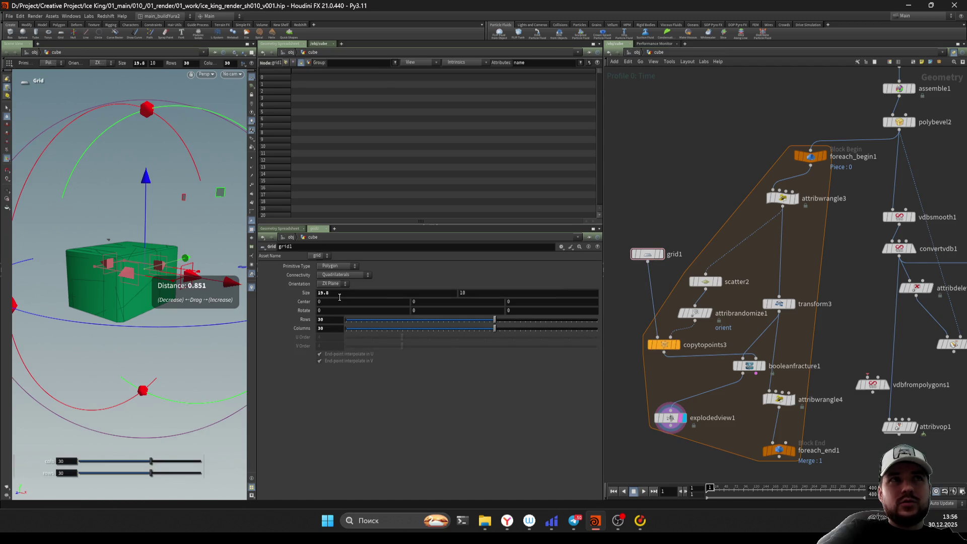
{"action": "middle_click_drag", "start_coordinate": [338, 293], "coordinate": [366, 294]}
{"action": "mouse_move", "coordinate": [481, 296]}
{"action": "middle_mouse_down"}
{"action": "mouse_move", "coordinate": [503, 297]}
{"action": "mouse_move", "coordinate": [359, 313]}
{"action": "middle_mouse_up"}
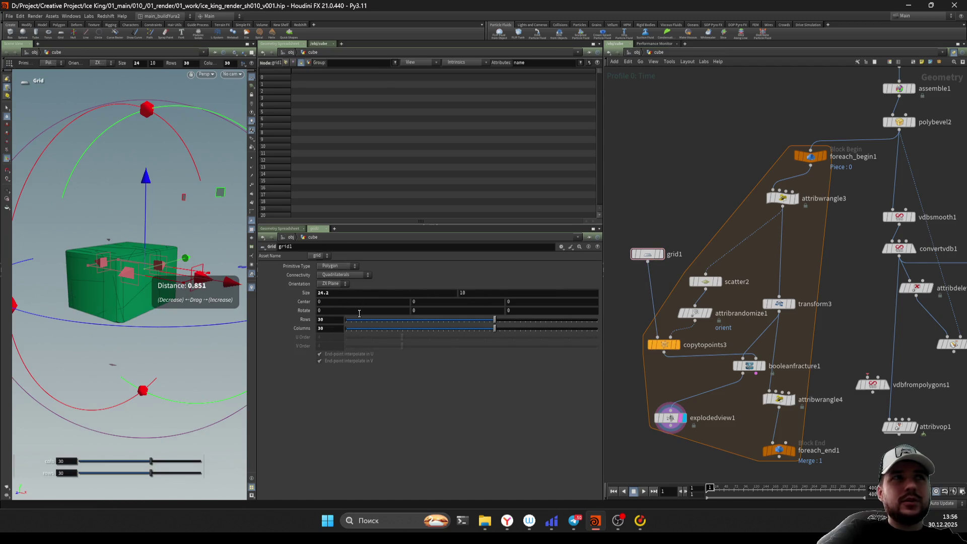
{"action": "middle_click_drag", "start_coordinate": [475, 294], "coordinate": [485, 281]}
{"action": "mouse_move", "coordinate": [512, 283]}
{"action": "middle_mouse_down"}
{"action": "mouse_move", "coordinate": [565, 284]}
{"action": "mouse_move", "coordinate": [485, 292]}
{"action": "middle_mouse_up"}
{"action": "type", "text": "16"}
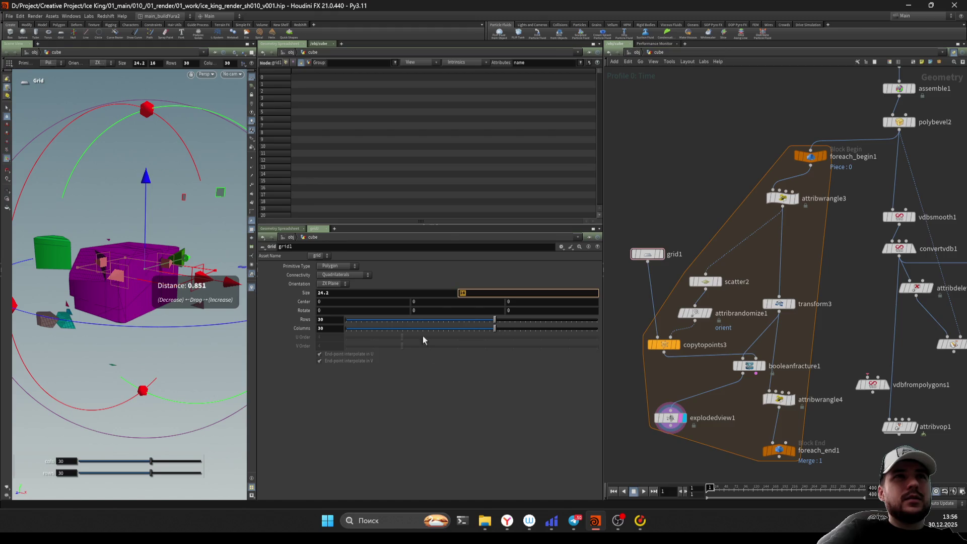
{"action": "type", "text": "25"}
{"action": "key", "text": "Return"}
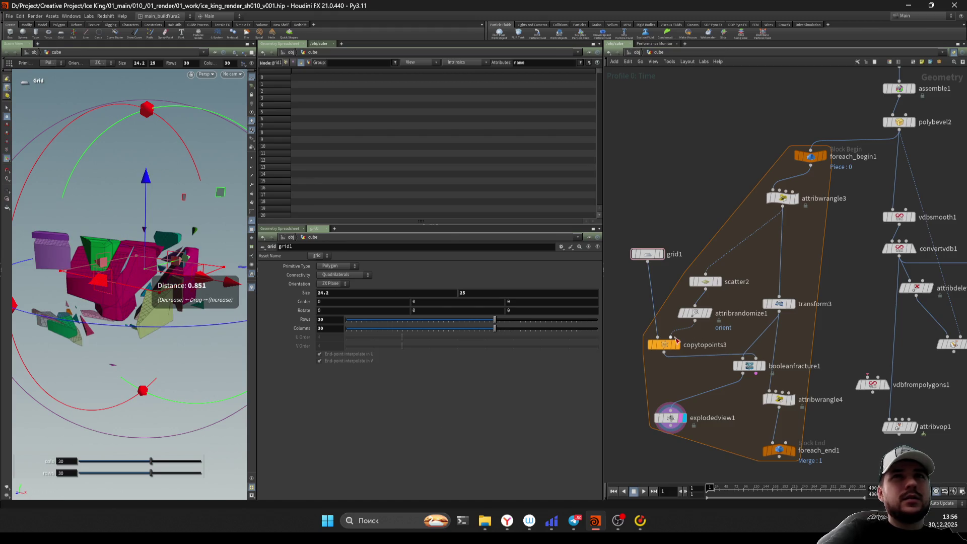
- Change scatter2's point count and view the copytopoints3 output
{"action": "left_click", "coordinate": [705, 282]}
{"action": "key", "text": "Return"}
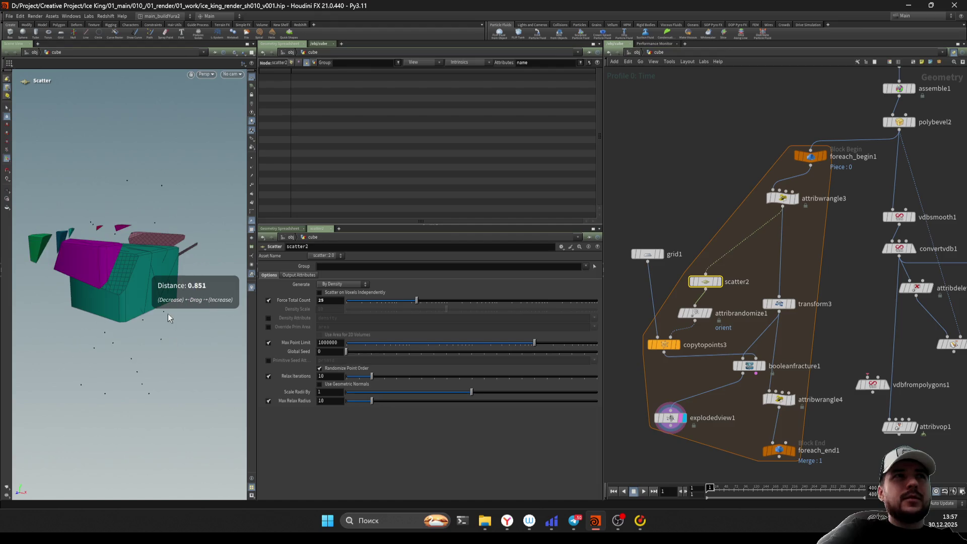
{"action": "left_click", "coordinate": [654, 345]}
{"action": "key", "text": "r"}
{"action": "mouse_move", "coordinate": [654, 347]}
{"action": "middle_mouse_down"}
{"action": "mouse_move", "coordinate": [606, 322]}
{"action": "mouse_move", "coordinate": [670, 321]}
{"action": "middle_mouse_up"}
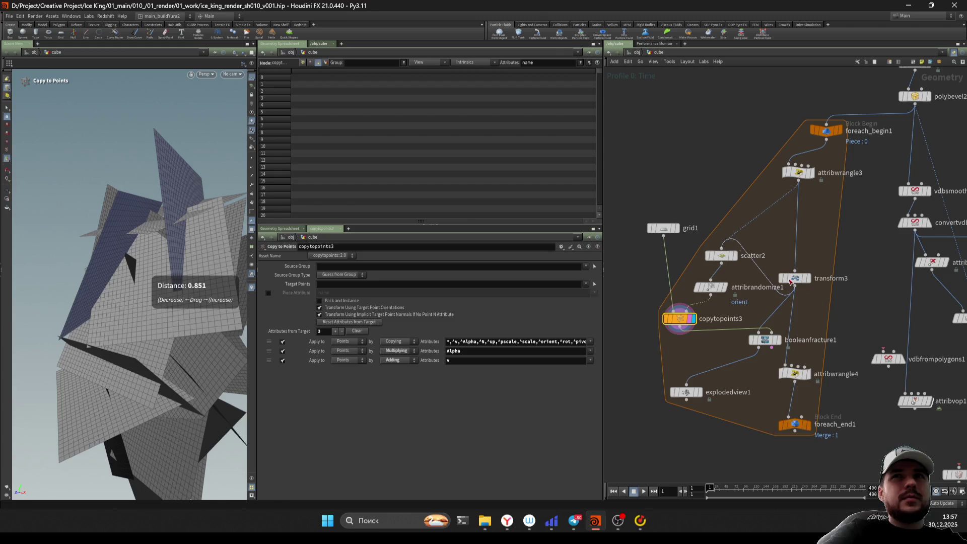
- Connect transform3 into the Boolean Fracture and inspect the exploded pieces
{"action": "left_click", "coordinate": [803, 286]}
{"action": "left_click_drag", "start_coordinate": [803, 277], "coordinate": [795, 255]}
{"action": "middle_click_drag", "start_coordinate": [805, 313], "coordinate": [793, 277]}
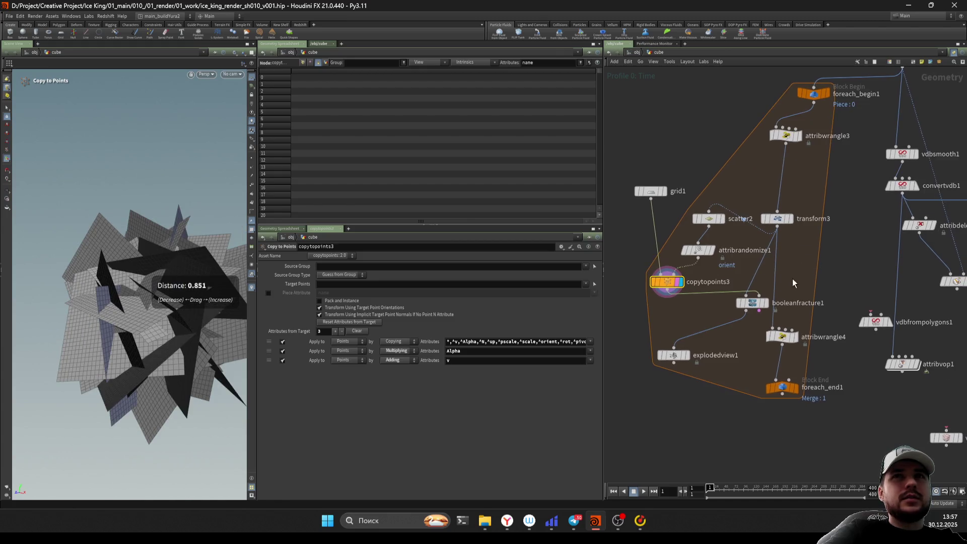
{"action": "left_click_drag", "start_coordinate": [661, 376], "coordinate": [664, 379]}
{"action": "key", "text": "r"}
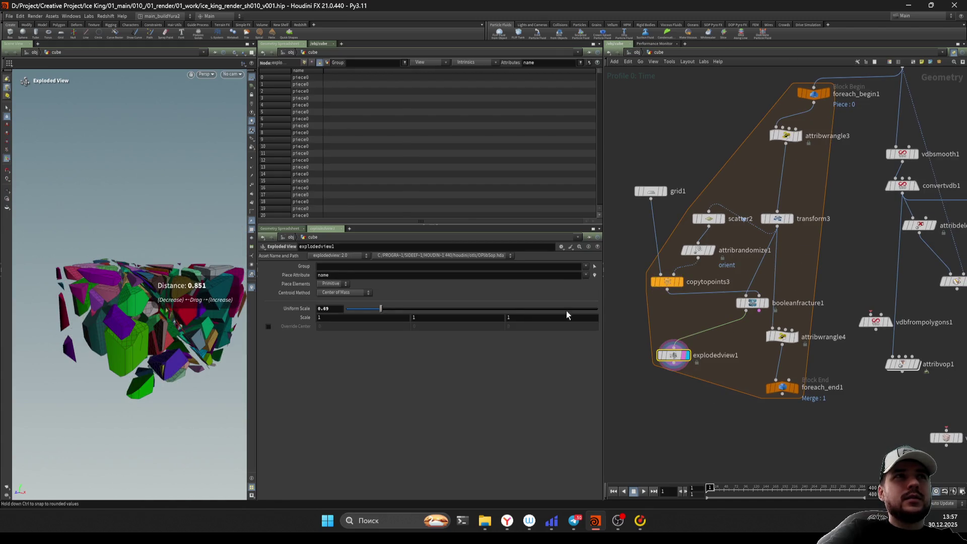
{"action": "key", "text": "Escape"}
{"action": "mouse_move", "coordinate": [174, 350]}
{"action": "left_mouse_down"}
{"action": "mouse_move", "coordinate": [91, 355]}
{"action": "mouse_move", "coordinate": [146, 342]}
{"action": "left_mouse_up"}
{"action": "scroll", "coordinate": [737, 405], "scroll_direction": "up", "scroll_amount": 3}
{"action": "mouse_move", "coordinate": [738, 406]}
{"action": "left_mouse_down"}
{"action": "mouse_move", "coordinate": [705, 362]}
{"action": "mouse_move", "coordinate": [731, 407]}
{"action": "left_mouse_up"}
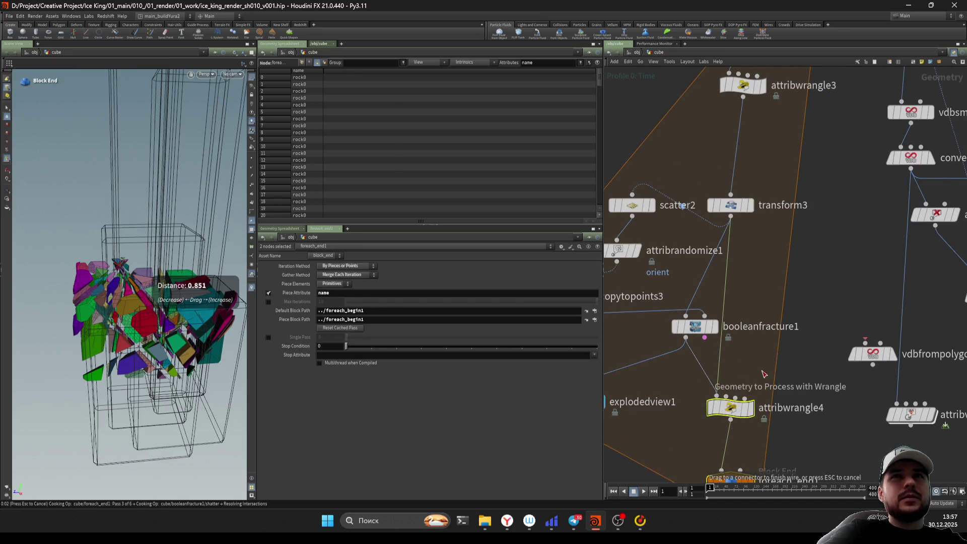
- Compare the attribwrangle4 rock column with the booleanfracture1 result
{"action": "middle_click_drag", "start_coordinate": [755, 415], "coordinate": [756, 365]}
{"action": "double_click", "coordinate": [743, 345]}
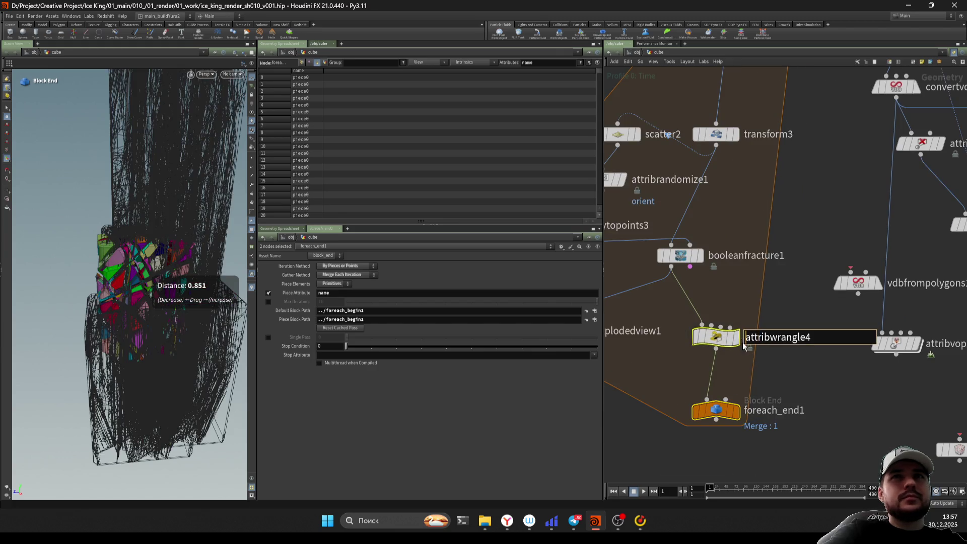
{"action": "left_click", "coordinate": [734, 336]}
{"action": "key", "text": "Escape"}
{"action": "mouse_move", "coordinate": [174, 253]}
{"action": "left_mouse_down"}
{"action": "mouse_move", "coordinate": [162, 249]}
{"action": "mouse_move", "coordinate": [179, 246]}
{"action": "mouse_move", "coordinate": [86, 242]}
{"action": "left_mouse_up"}
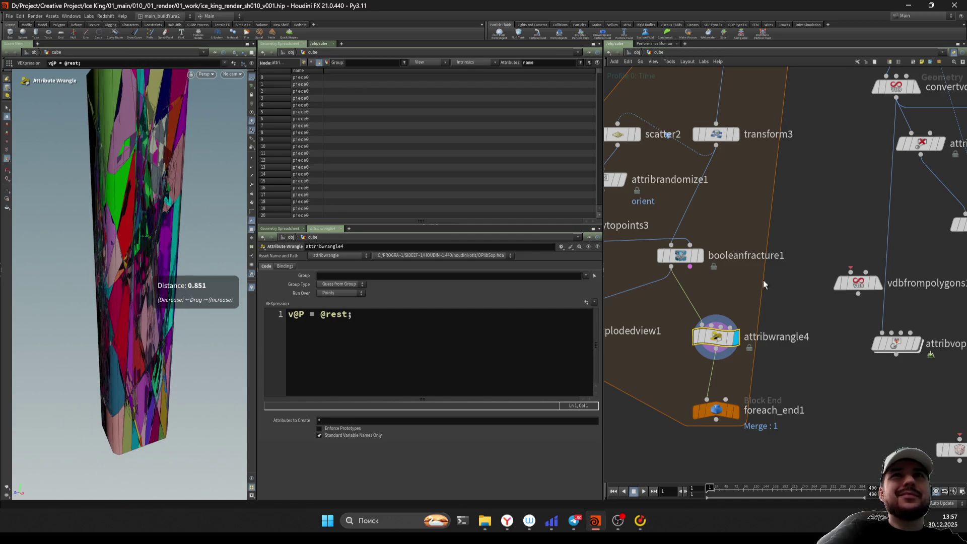
{"action": "left_click", "coordinate": [671, 262]}
{"action": "left_click", "coordinate": [703, 352]}
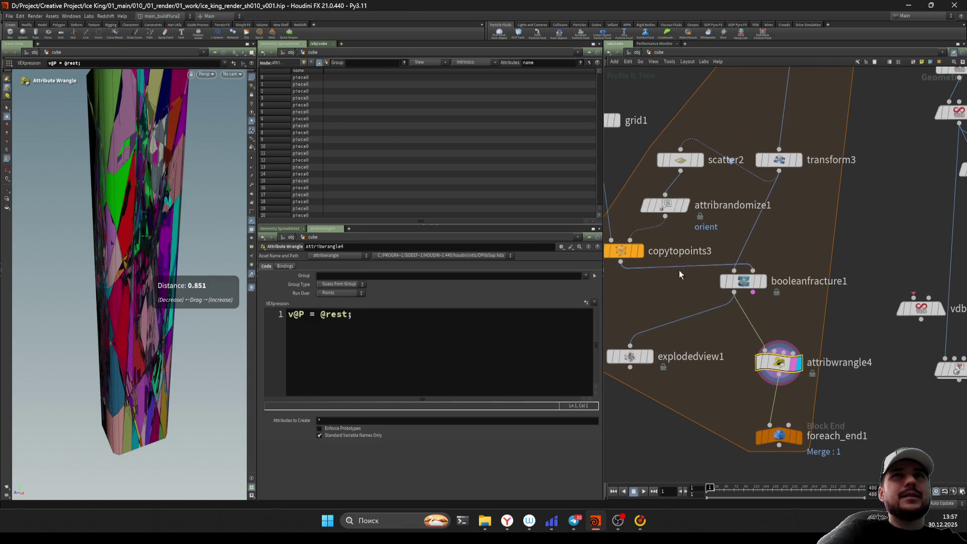
- Reduce scatter2's forced total count to 5 points
{"action": "left_click", "coordinate": [690, 160]}
{"action": "key", "text": "Return"}
{"action": "key", "text": "Escape"}
{"action": "scroll", "coordinate": [102, 262], "scroll_direction": "up", "scroll_amount": 5}
{"action": "scroll", "coordinate": [111, 230], "scroll_direction": "down", "scroll_amount": 10}
- Wire attribwrangle4 into explodedview1, set Uniform Scale to 3.41, and save
{"action": "mouse_move", "coordinate": [704, 356]}
{"action": "left_mouse_down"}
{"action": "mouse_move", "coordinate": [679, 357]}
{"action": "mouse_move", "coordinate": [680, 369]}
{"action": "left_mouse_up"}
{"action": "left_click", "coordinate": [779, 384]}
{"action": "left_click", "coordinate": [669, 352]}
{"action": "mouse_move", "coordinate": [353, 309]}
{"action": "left_mouse_down"}
{"action": "mouse_move", "coordinate": [669, 334]}
{"action": "mouse_move", "coordinate": [517, 309]}
{"action": "left_mouse_up"}
{"action": "key", "text": "Escape"}
{"action": "left_click_drag", "start_coordinate": [232, 317], "coordinate": [273, 353]}
{"action": "mouse_move", "coordinate": [671, 287]}
{"action": "middle_mouse_down"}
{"action": "mouse_move", "coordinate": [696, 327]}
{"action": "mouse_move", "coordinate": [650, 333]}
{"action": "middle_mouse_up"}
{"action": "left_click", "coordinate": [664, 272]}
{"action": "key", "text": "ctrl+s"}
{"action": "scroll", "coordinate": [789, 183], "scroll_direction": "up", "scroll_amount": 2}
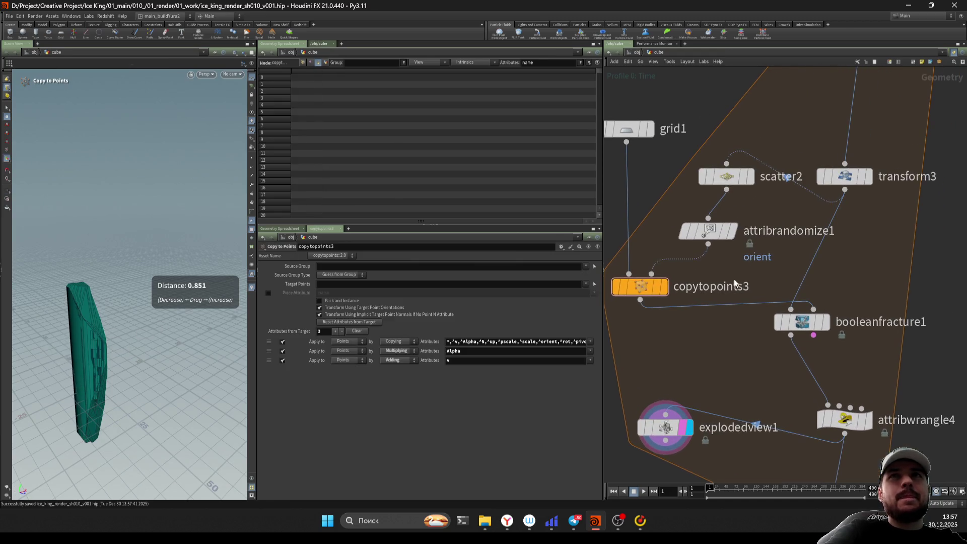
- Review the attribrandomize1, booleanfracture1 and copytopoints3 outputs in the viewport
{"action": "left_click", "coordinate": [712, 231]}
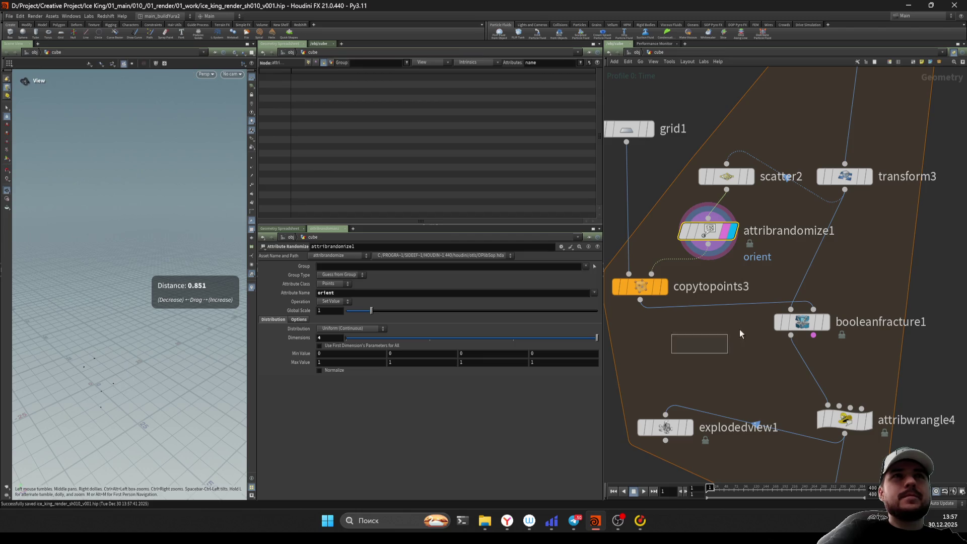
{"action": "left_click", "coordinate": [801, 321]}
{"action": "middle_click_drag", "start_coordinate": [714, 339], "coordinate": [729, 319]}
{"action": "left_click", "coordinate": [657, 266]}
{"action": "mouse_move", "coordinate": [125, 380]}
{"action": "left_mouse_down"}
{"action": "mouse_move", "coordinate": [136, 421]}
{"action": "mouse_move", "coordinate": [184, 375]}
{"action": "left_mouse_up"}
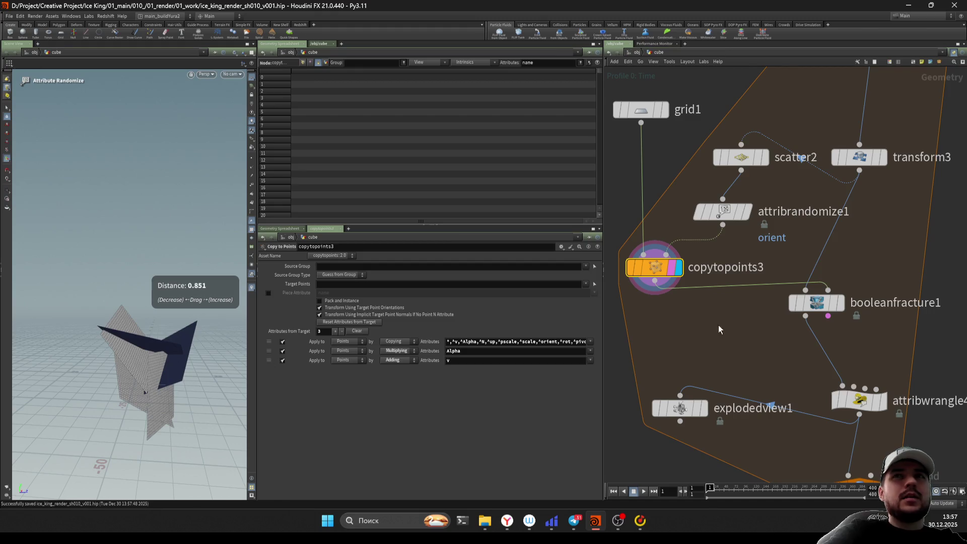
{"action": "scroll", "coordinate": [745, 321], "scroll_direction": "down", "scroll_amount": 2}
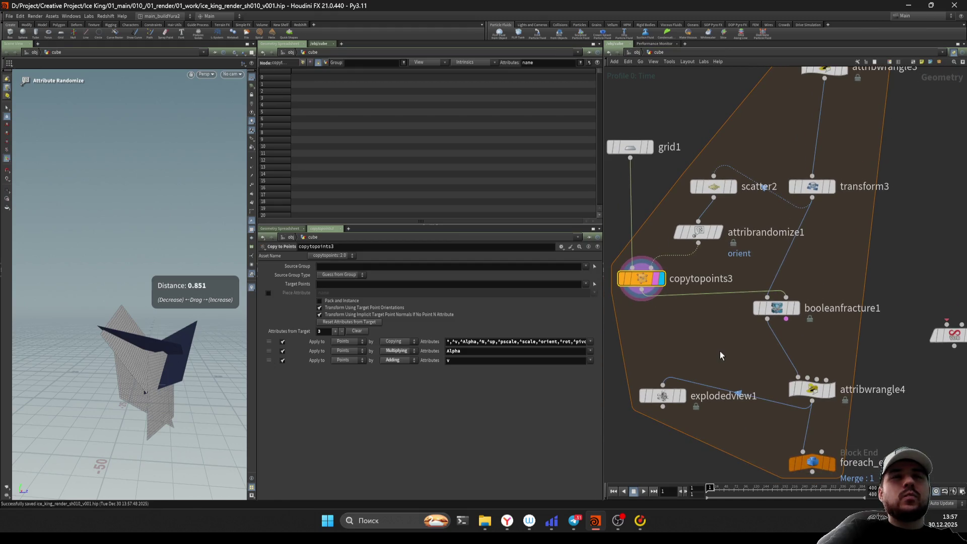
{"action": "scroll", "coordinate": [712, 342], "scroll_direction": "up", "scroll_amount": 2}
- Inspect grid1 and the booleanfracture1 result, orbiting around the fractured geometry
{"action": "left_click_drag", "start_coordinate": [859, 277], "coordinate": [747, 334]}
{"action": "left_click_drag", "start_coordinate": [792, 295], "coordinate": [807, 300]}
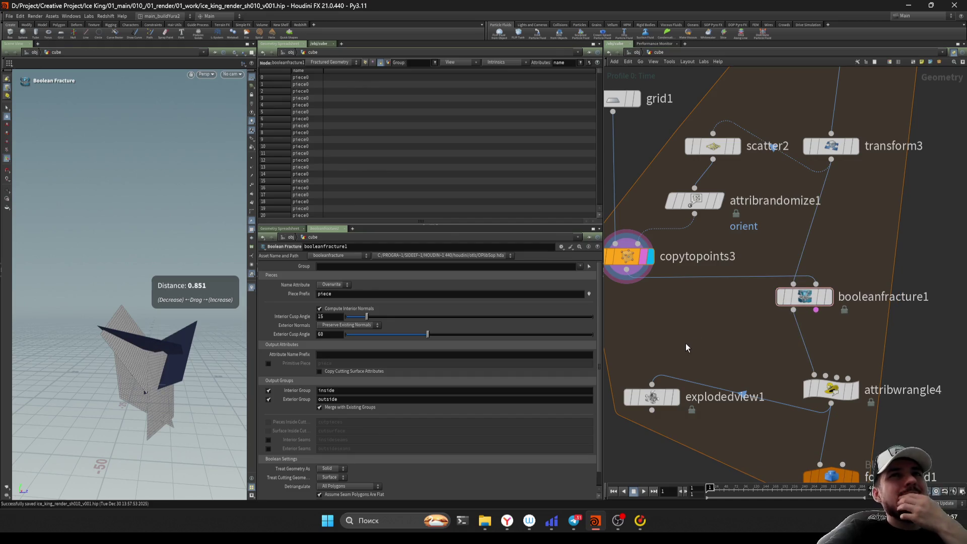
{"action": "left_click", "coordinate": [622, 99]}
{"action": "middle_click_drag", "start_coordinate": [628, 303], "coordinate": [640, 311]}
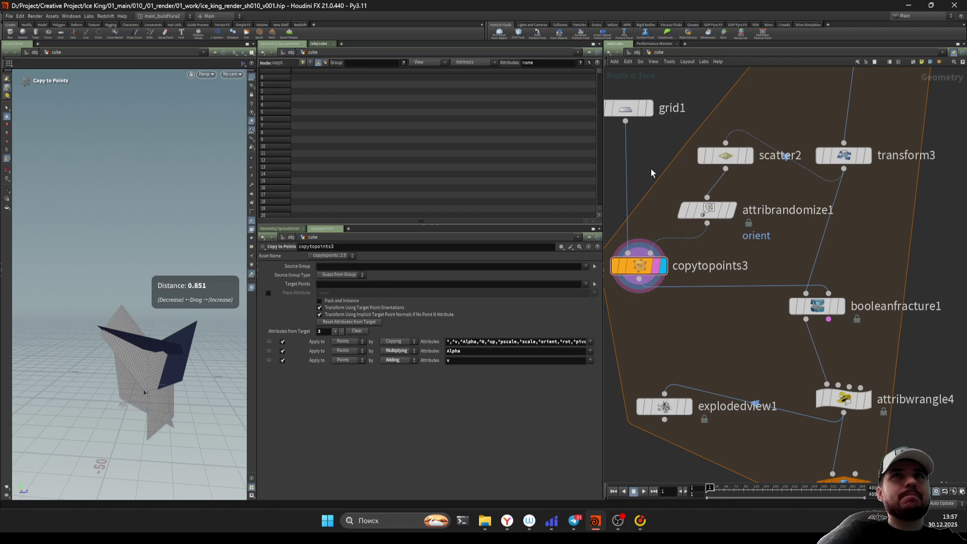
{"action": "left_click", "coordinate": [809, 306]}
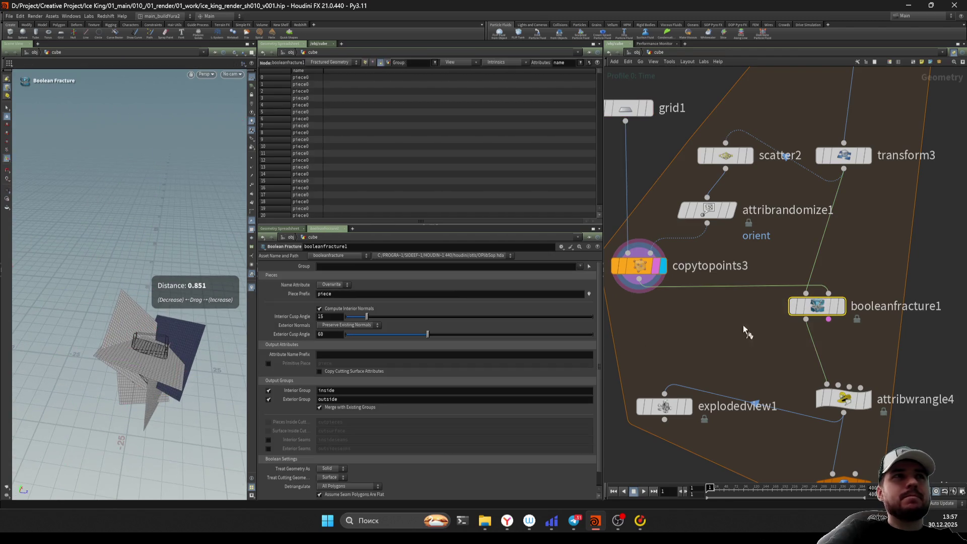
{"action": "key", "text": "Escape"}
{"action": "mouse_move", "coordinate": [202, 352]}
{"action": "left_mouse_down"}
{"action": "mouse_move", "coordinate": [75, 345]}
{"action": "mouse_move", "coordinate": [149, 335]}
{"action": "mouse_move", "coordinate": [96, 362]}
{"action": "mouse_move", "coordinate": [203, 344]}
{"action": "mouse_move", "coordinate": [123, 362]}
{"action": "mouse_move", "coordinate": [166, 347]}
{"action": "left_mouse_up"}
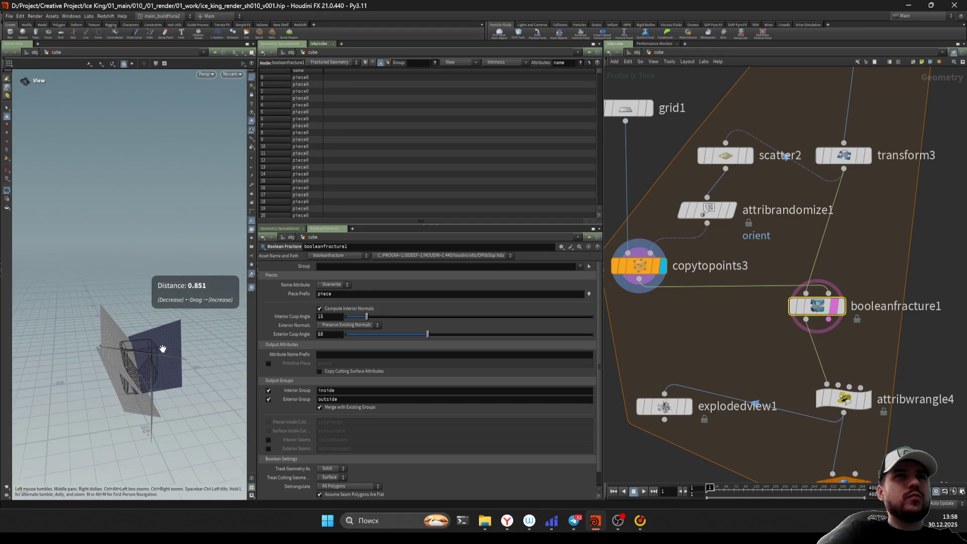
{"action": "middle_click_drag", "start_coordinate": [715, 342], "coordinate": [735, 349]}
- Insert attribnoise1 between grid1 and copytopoints3, adding noise to P at amplitude 2.32
{"action": "key", "text": "Tab"}
{"action": "type", "text": "attribnoise"}
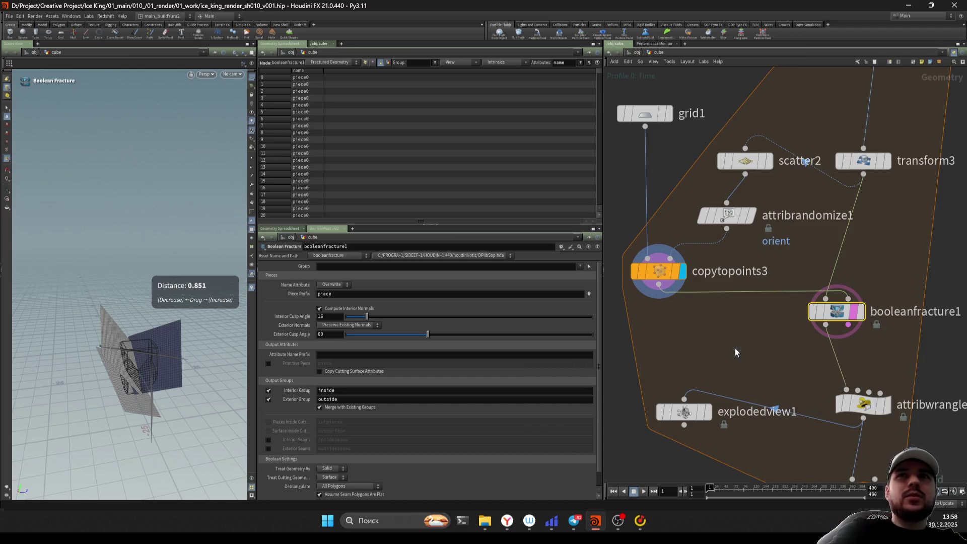
{"action": "key", "text": "Return"}
{"action": "left_click", "coordinate": [644, 190]}
{"action": "key", "text": "BackSpace"}
{"action": "key", "text": "BackSpace"}
{"action": "type", "text": "P"}
{"action": "key", "text": "Return"}
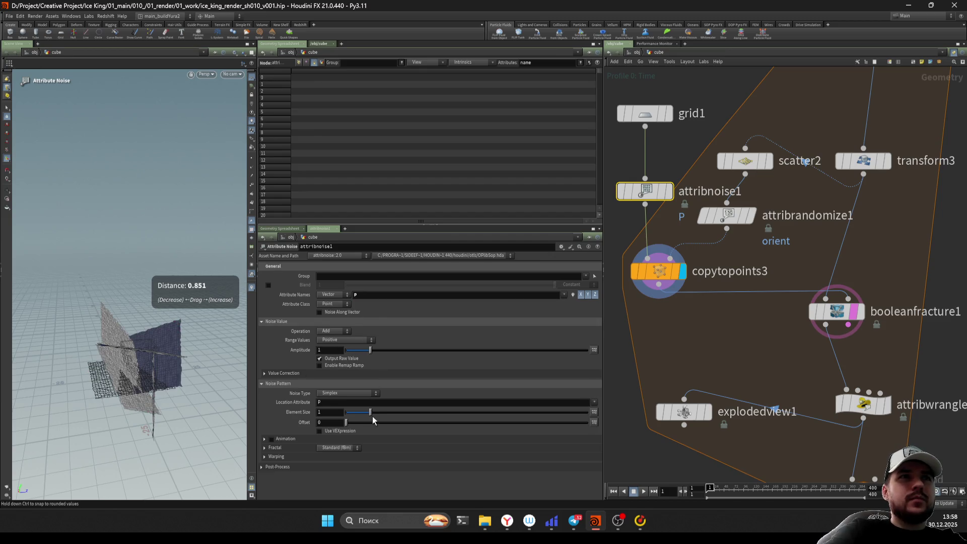
{"action": "left_click_drag", "start_coordinate": [378, 352], "coordinate": [515, 358]}
- Enlarge the noise element size to 8.74 and review the fracture and wrangle results
{"action": "left_click_drag", "start_coordinate": [587, 412], "coordinate": [669, 423]}
{"action": "middle_click_drag", "start_coordinate": [335, 401], "coordinate": [356, 420]}
{"action": "middle_click_drag", "start_coordinate": [851, 294], "coordinate": [819, 283]}
{"action": "left_click", "coordinate": [821, 301]}
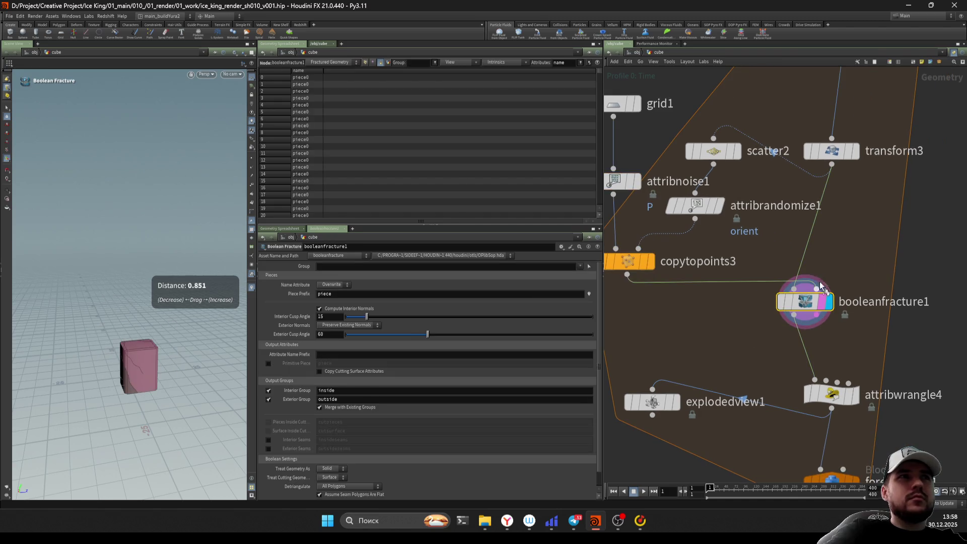
{"action": "mouse_move", "coordinate": [736, 350]}
{"action": "middle_mouse_down"}
{"action": "mouse_move", "coordinate": [736, 328]}
{"action": "mouse_move", "coordinate": [732, 375]}
{"action": "middle_mouse_up"}
{"action": "left_click", "coordinate": [849, 373]}
- Line up scatter2 and attribrandomize1, and move transform3 higher in the network
{"action": "left_click", "coordinate": [787, 305]}
{"action": "middle_click_drag", "start_coordinate": [787, 306], "coordinate": [812, 380]}
{"action": "mouse_move", "coordinate": [785, 194]}
{"action": "middle_mouse_down"}
{"action": "mouse_move", "coordinate": [770, 265]}
{"action": "mouse_move", "coordinate": [753, 186]}
{"action": "mouse_move", "coordinate": [787, 210]}
{"action": "mouse_move", "coordinate": [790, 238]}
{"action": "mouse_move", "coordinate": [784, 214]}
{"action": "middle_mouse_up"}
{"action": "left_click_drag", "start_coordinate": [783, 214], "coordinate": [702, 325]}
{"action": "left_click_drag", "start_coordinate": [750, 250], "coordinate": [751, 258]}
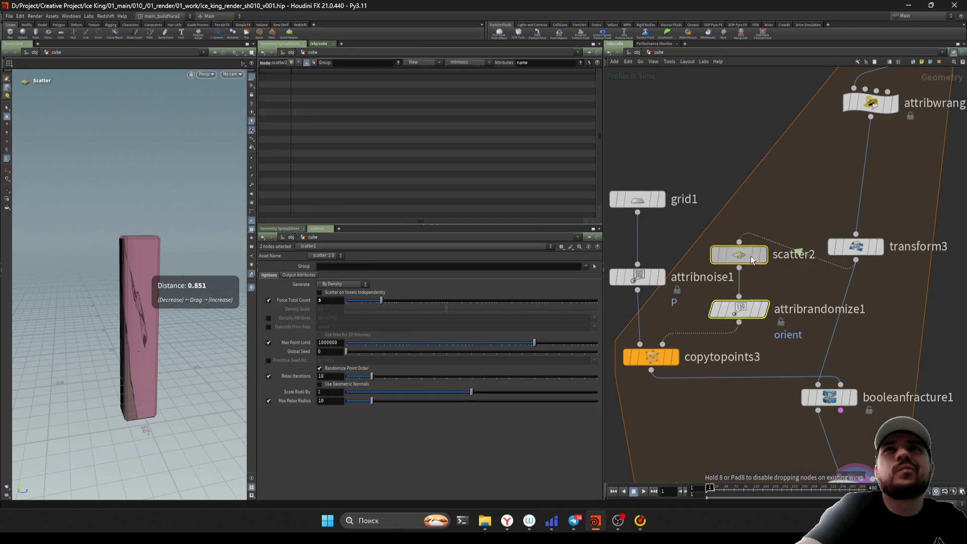
{"action": "left_click", "coordinate": [752, 257]}
{"action": "middle_click_drag", "start_coordinate": [813, 212], "coordinate": [747, 214]}
{"action": "left_click_drag", "start_coordinate": [807, 235], "coordinate": [808, 213]}
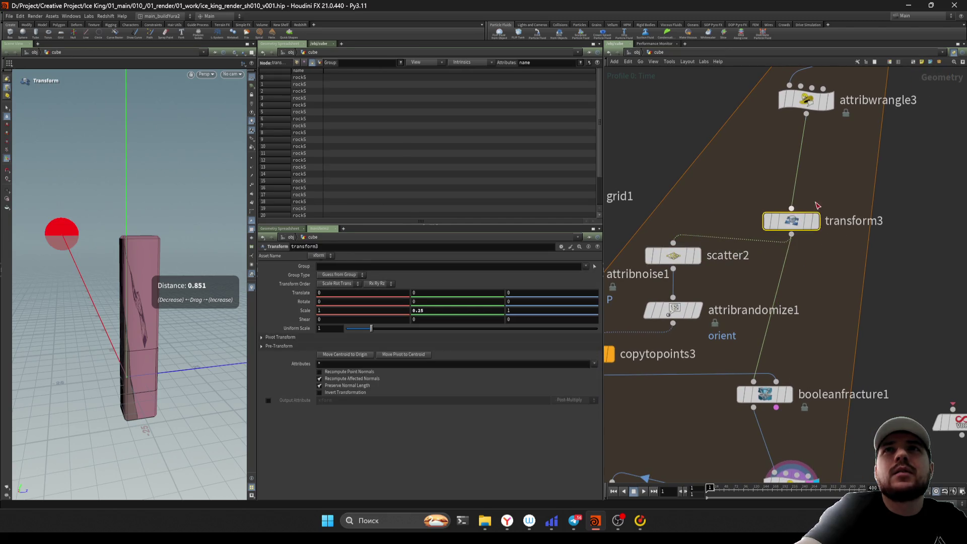
{"action": "middle_click_drag", "start_coordinate": [828, 307], "coordinate": [833, 244]}
- Bypass transform3 and view the unscaled fracture and attribwrangle4 output
{"action": "key", "text": "q"}
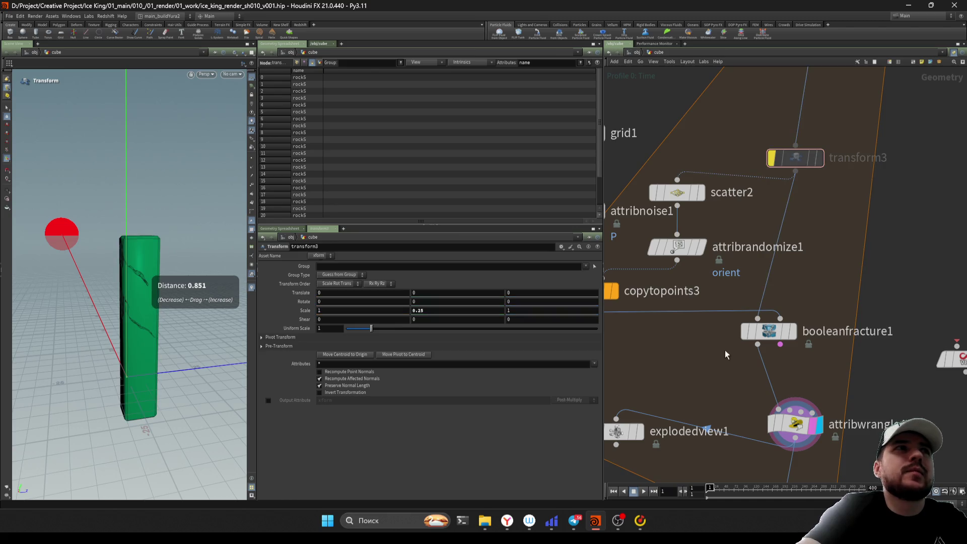
{"action": "left_click", "coordinate": [805, 282]}
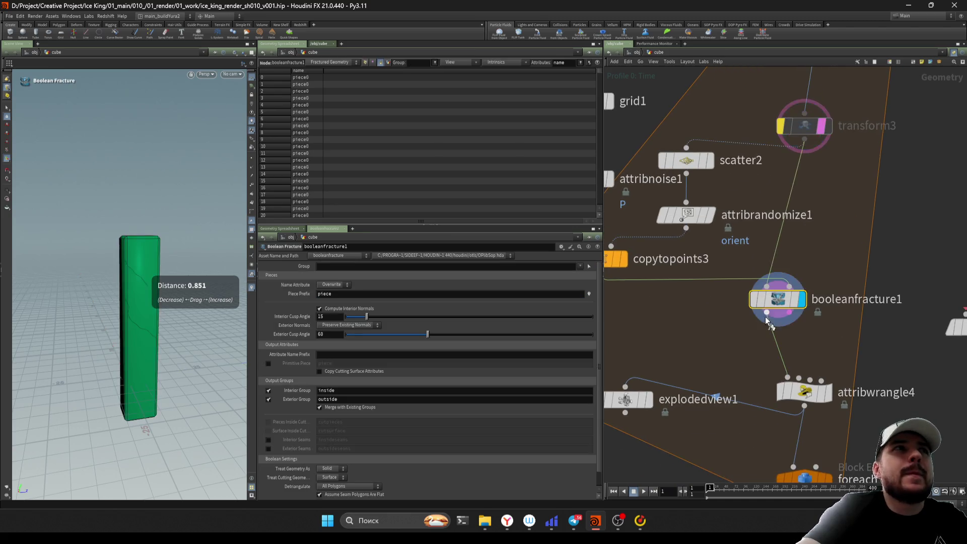
{"action": "middle_click_drag", "start_coordinate": [759, 345], "coordinate": [761, 307]}
{"action": "left_click", "coordinate": [830, 349]}
- Template copytopoints3 as a reference overlay and inspect the noise, randomize and scatter settings
{"action": "mouse_move", "coordinate": [646, 265]}
{"action": "middle_mouse_down"}
{"action": "mouse_move", "coordinate": [718, 296]}
{"action": "mouse_move", "coordinate": [713, 361]}
{"action": "middle_mouse_up"}
{"action": "left_click", "coordinate": [682, 243]}
{"action": "left_click", "coordinate": [654, 222]}
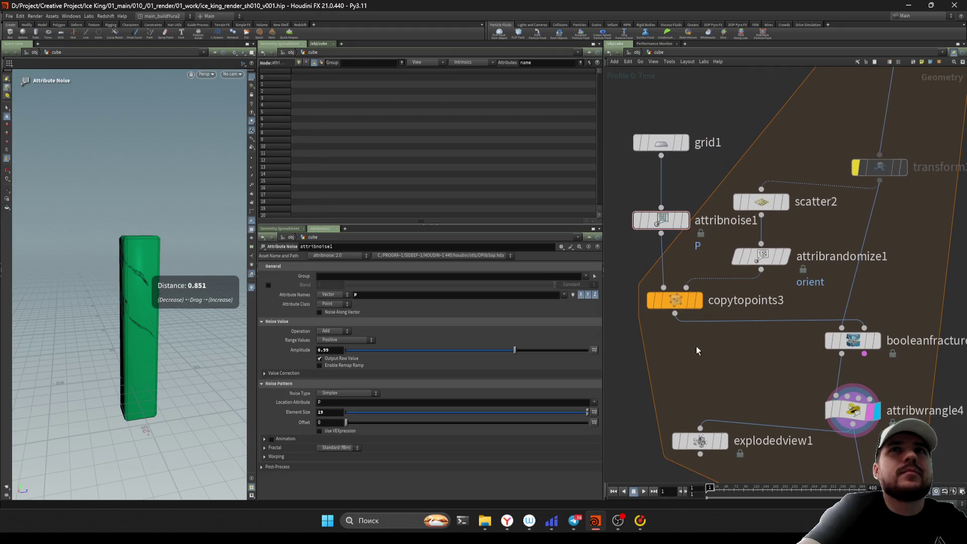
{"action": "left_click", "coordinate": [675, 300]}
{"action": "left_click", "coordinate": [695, 300]}
{"action": "middle_click_drag", "start_coordinate": [694, 300], "coordinate": [701, 290]}
{"action": "left_click", "coordinate": [775, 241]}
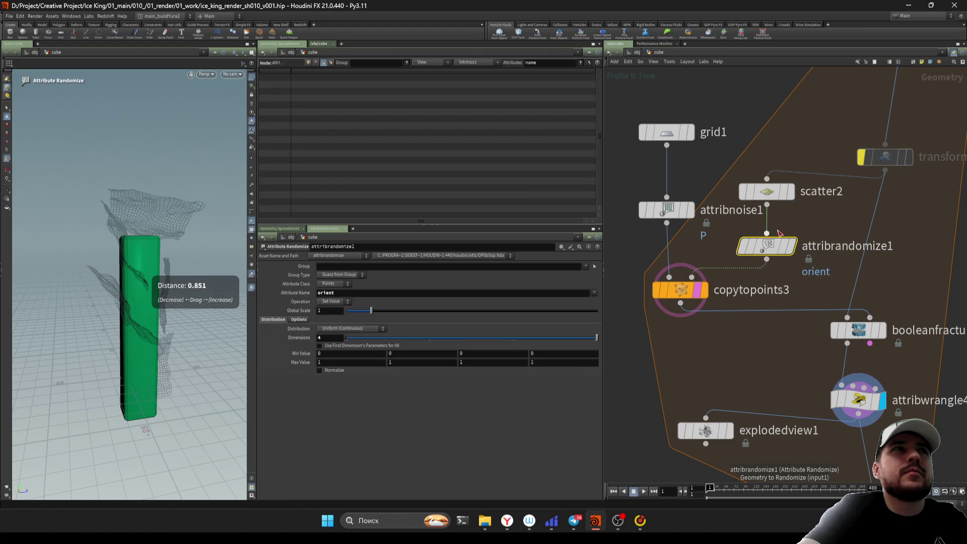
{"action": "left_click", "coordinate": [766, 191]}
{"action": "middle_click_drag", "start_coordinate": [723, 374], "coordinate": [713, 385]}
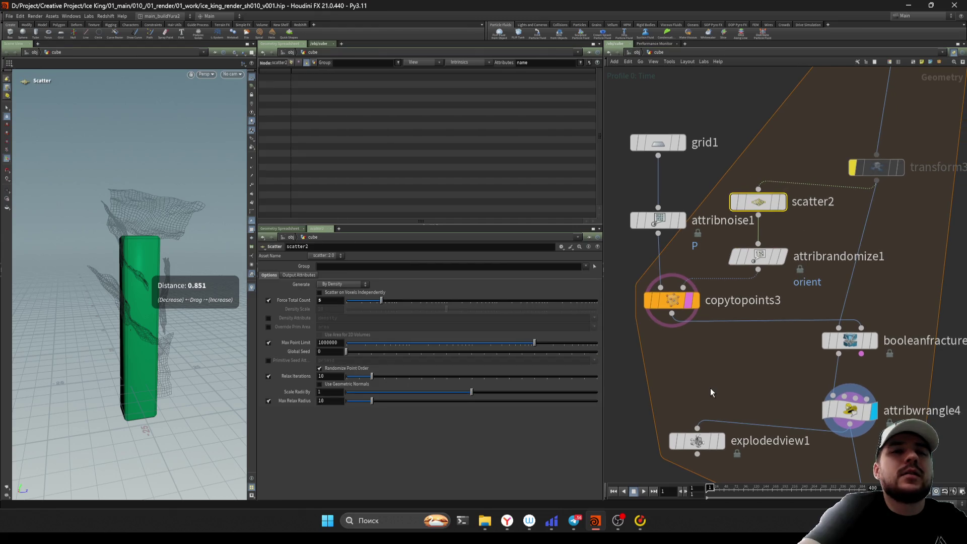
- Create an IsoOffset node
{"action": "key", "text": "Tab"}
{"action": "type", "text": "iso"}
{"action": "key", "text": "Return"}
- Wire isooffset2 between transform3 and scatter2 and raise its Uniform Sampling Divs from 10 to 50
{"action": "middle_click_drag", "start_coordinate": [632, 354], "coordinate": [631, 355]}
{"action": "mouse_move", "coordinate": [720, 377]}
{"action": "left_mouse_down"}
{"action": "mouse_move", "coordinate": [745, 242]}
{"action": "mouse_move", "coordinate": [831, 189]}
{"action": "mouse_move", "coordinate": [763, 218]}
{"action": "left_mouse_up"}
{"action": "middle_click_drag", "start_coordinate": [893, 306], "coordinate": [874, 274]}
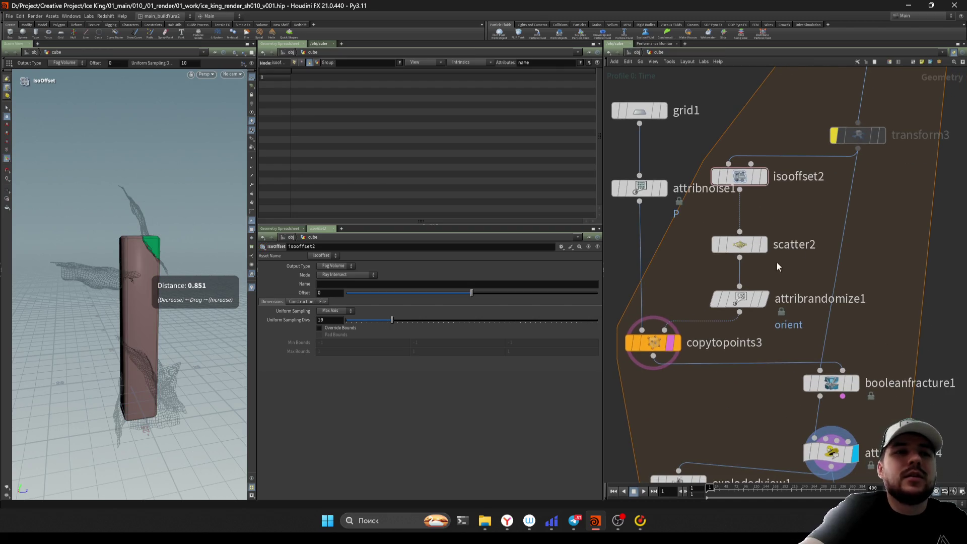
{"action": "middle_click_drag", "start_coordinate": [775, 255], "coordinate": [778, 222]}
{"action": "mouse_move", "coordinate": [392, 320]}
{"action": "left_mouse_down"}
{"action": "mouse_move", "coordinate": [554, 321]}
{"action": "mouse_move", "coordinate": [604, 333]}
{"action": "left_mouse_up"}
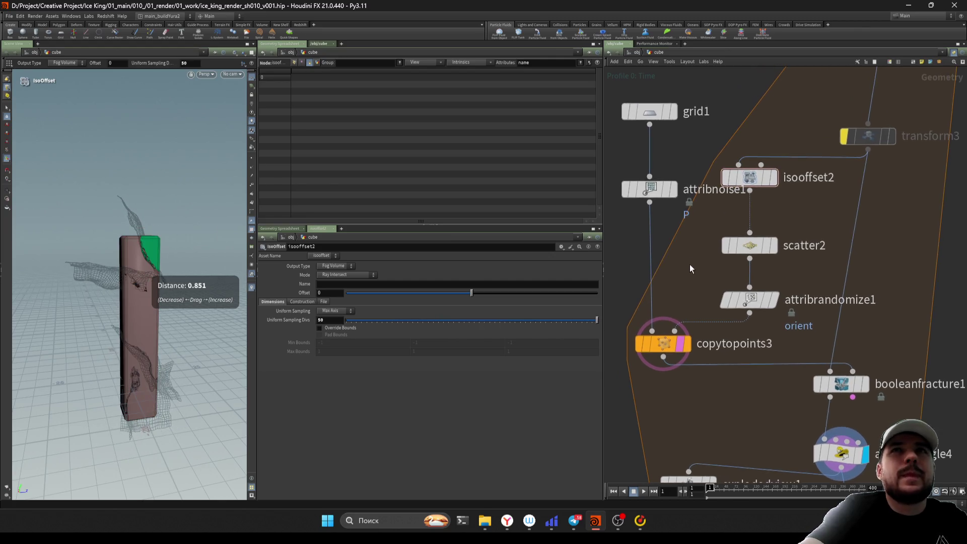
- Display grid1 alone with Hide Other Objects enabled
{"action": "middle_click_drag", "start_coordinate": [654, 120], "coordinate": [689, 189]}
{"action": "left_click", "coordinate": [695, 159]}
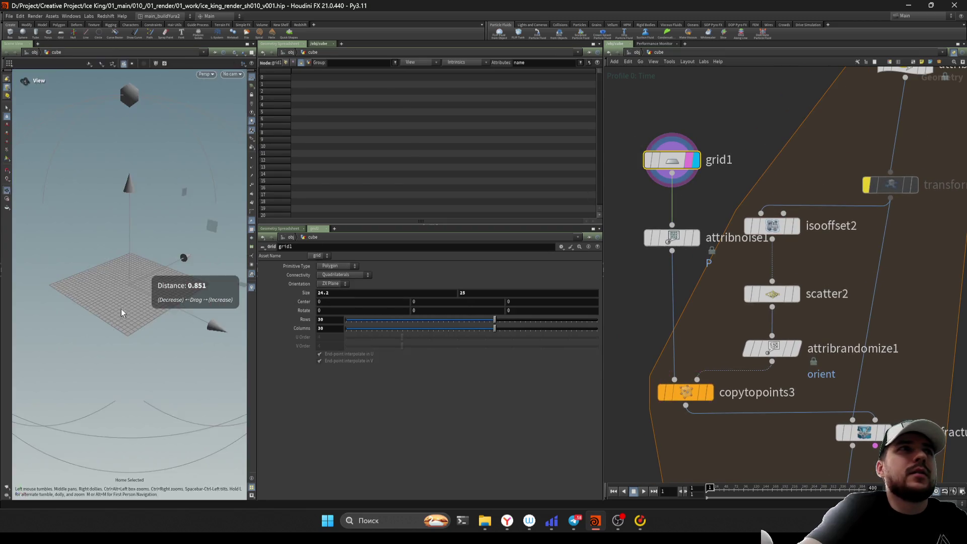
{"action": "left_click", "coordinate": [243, 53]}
{"action": "left_click", "coordinate": [246, 77]}
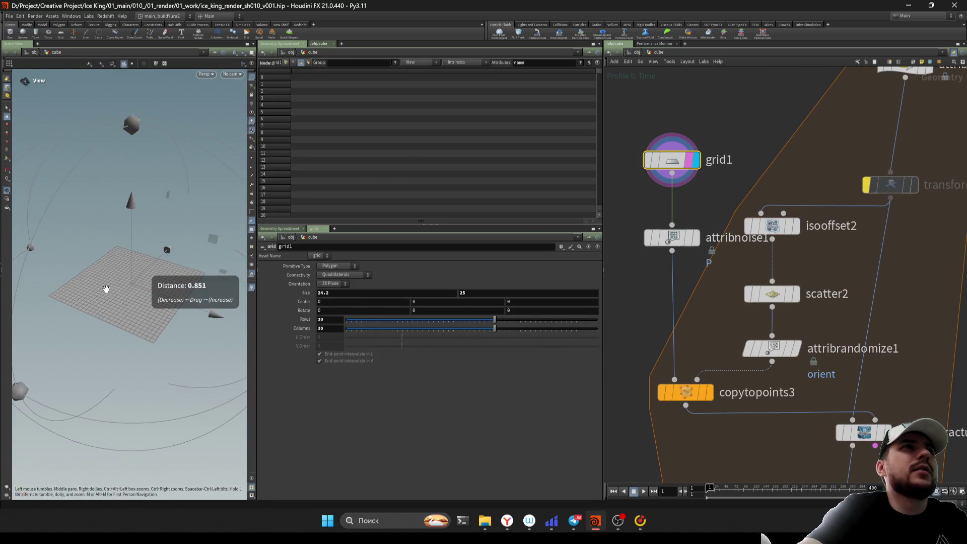
{"action": "left_click_drag", "start_coordinate": [121, 274], "coordinate": [129, 270], "text": "alt"}
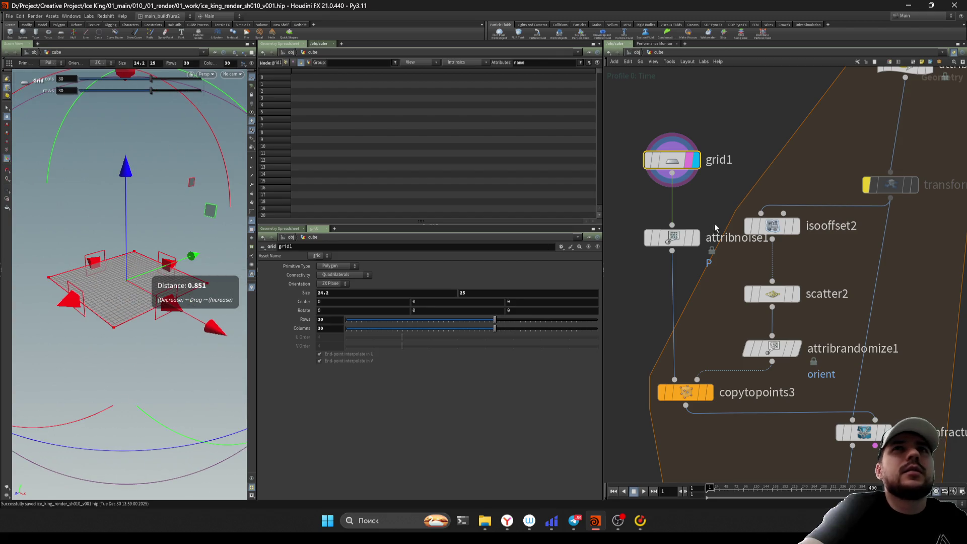
- View the attribnoise1 grid and resize grid1 from 24.2 × 25 to 43.6 × 56
{"action": "left_click", "coordinate": [696, 225]}
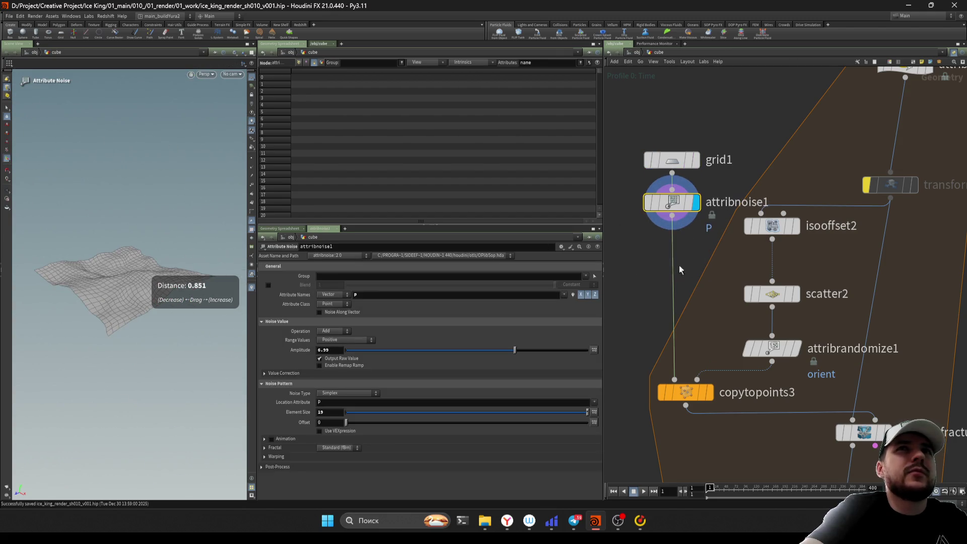
{"action": "scroll", "coordinate": [688, 275], "scroll_direction": "down", "scroll_amount": 3}
{"action": "scroll", "coordinate": [681, 280], "scroll_direction": "up", "scroll_amount": 4}
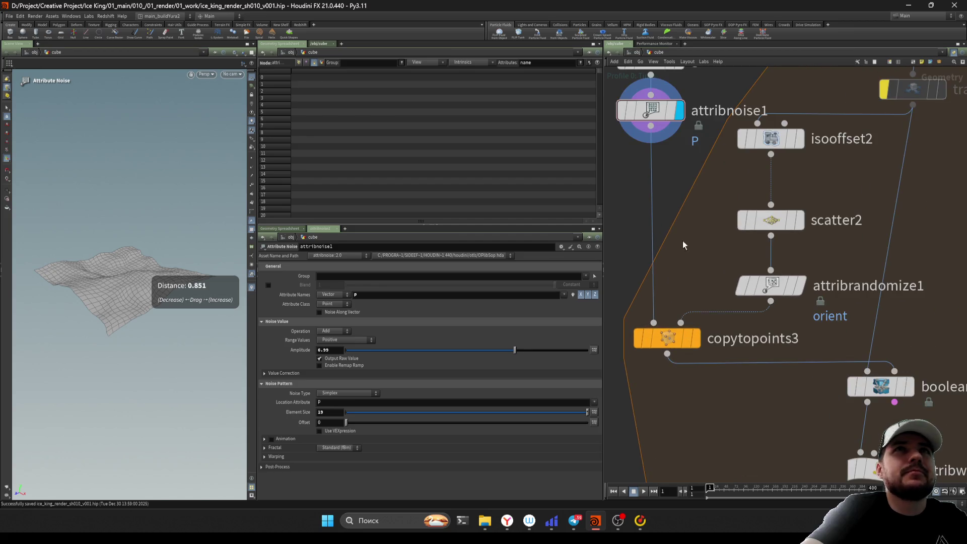
{"action": "key", "text": "Up"}
{"action": "middle_click_drag", "start_coordinate": [341, 294], "coordinate": [344, 291]}
{"action": "middle_click_drag", "start_coordinate": [479, 292], "coordinate": [588, 285]}
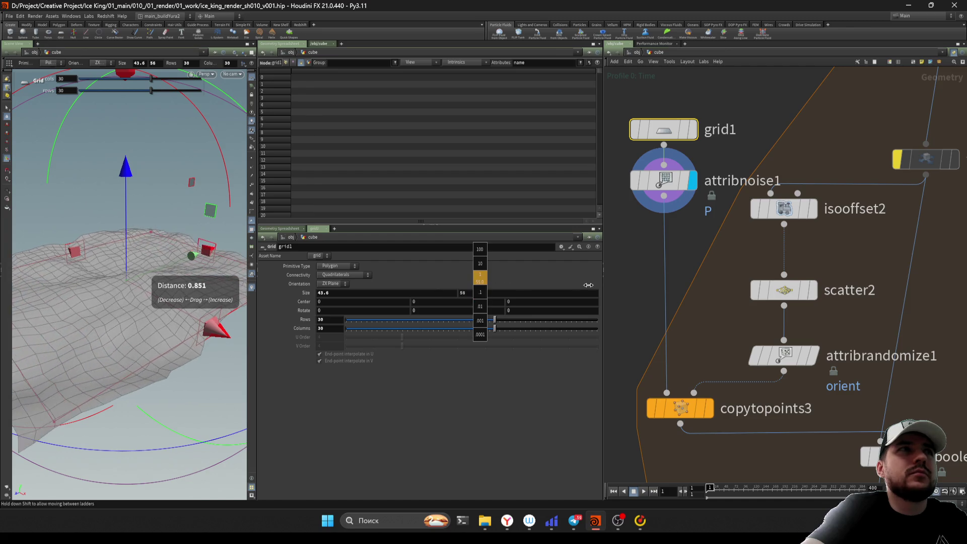
- Display the booleanfracture1 result, zoomed out to show the whole column
{"action": "scroll", "coordinate": [763, 407], "scroll_direction": "down", "scroll_amount": 3}
{"action": "left_click", "coordinate": [874, 375]}
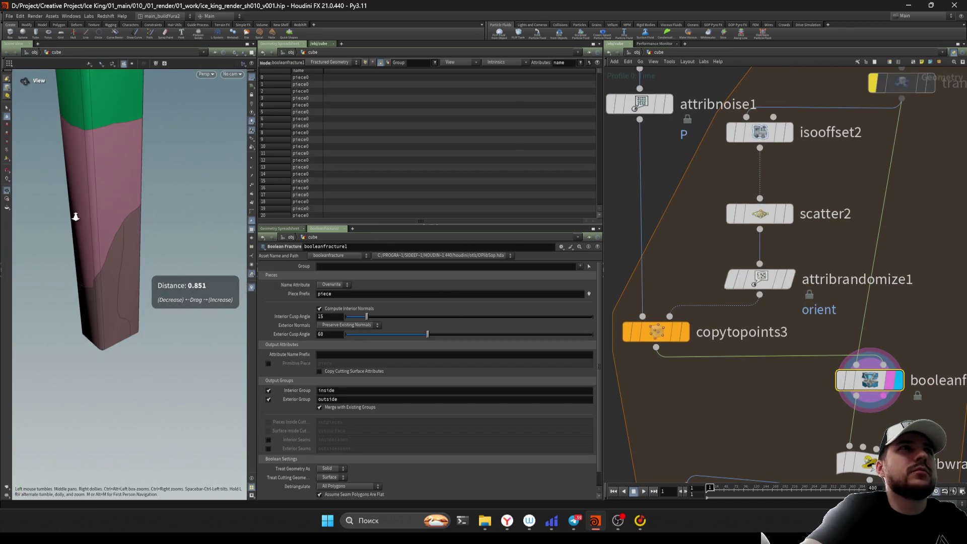
{"action": "scroll", "coordinate": [83, 210], "scroll_direction": "down", "scroll_amount": 5}
{"action": "mouse_move", "coordinate": [86, 263]}
{"action": "left_mouse_down"}
{"action": "mouse_move", "coordinate": [228, 216]}
{"action": "mouse_move", "coordinate": [202, 229]}
{"action": "left_mouse_up"}
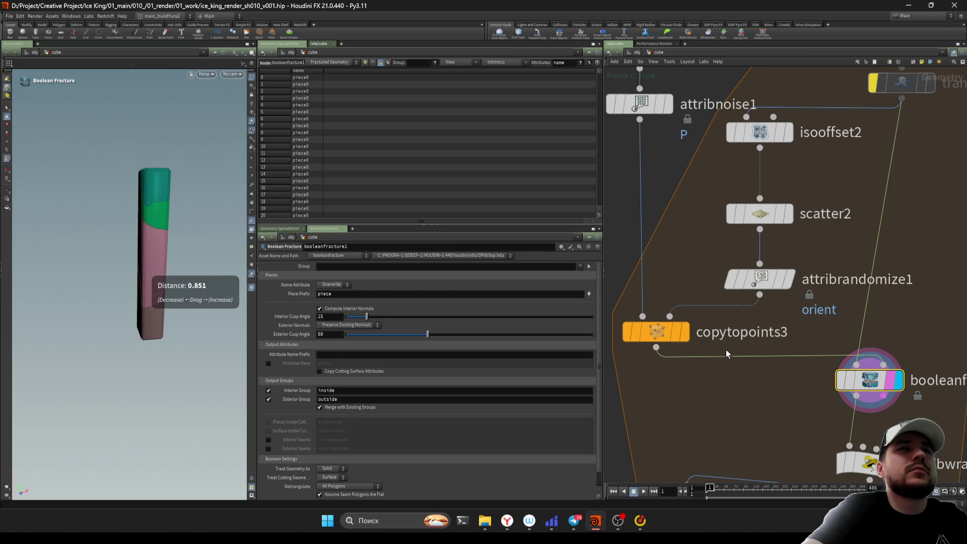
{"action": "scroll", "coordinate": [723, 351], "scroll_direction": "down", "scroll_amount": 3}
{"action": "left_click", "coordinate": [686, 372]}
- Reduce explodedview1's Uniform Scale to about 0.64 and save the scene
{"action": "mouse_move", "coordinate": [378, 309]}
{"action": "left_mouse_down"}
{"action": "mouse_move", "coordinate": [323, 308]}
{"action": "mouse_move", "coordinate": [378, 309]}
{"action": "left_mouse_up"}
{"action": "key", "text": "Escape"}
{"action": "key", "text": "Return"}
{"action": "scroll", "coordinate": [206, 213], "scroll_direction": "up", "scroll_amount": 3}
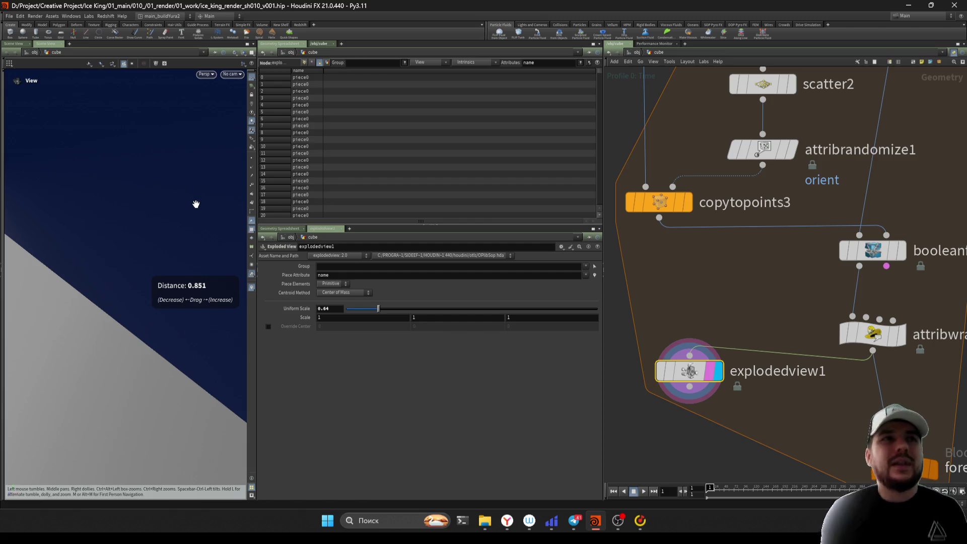
{"action": "mouse_move", "coordinate": [162, 156]}
{"action": "left_mouse_down"}
{"action": "mouse_move", "coordinate": [151, 161]}
{"action": "mouse_move", "coordinate": [172, 166]}
{"action": "left_mouse_up"}
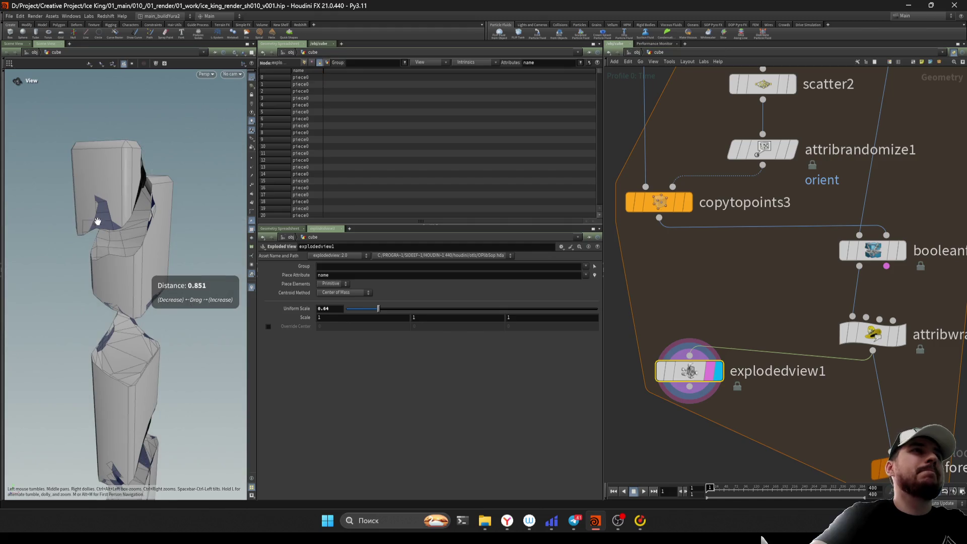
{"action": "scroll", "coordinate": [143, 214], "scroll_direction": "up", "scroll_amount": 5}
{"action": "key", "text": "ctrl+s"}
{"action": "scroll", "coordinate": [116, 228], "scroll_direction": "down", "scroll_amount": 5}
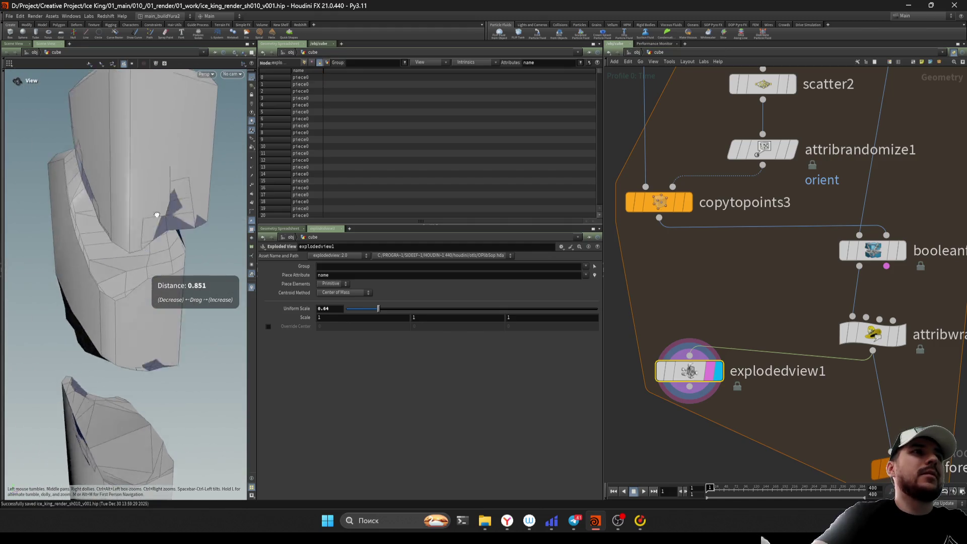
{"action": "mouse_move", "coordinate": [383, 316]}
{"action": "left_mouse_down"}
{"action": "mouse_move", "coordinate": [396, 313]}
{"action": "mouse_move", "coordinate": [345, 314]}
{"action": "mouse_move", "coordinate": [367, 316]}
{"action": "mouse_move", "coordinate": [365, 325]}
{"action": "mouse_move", "coordinate": [384, 338]}
{"action": "mouse_move", "coordinate": [410, 342]}
{"action": "mouse_move", "coordinate": [395, 342]}
{"action": "mouse_move", "coordinate": [421, 343]}
{"action": "left_mouse_up"}
- Lower booleanfracture1's Exterior Cusp Angle to 45.8 and save
{"action": "left_click", "coordinate": [856, 251]}
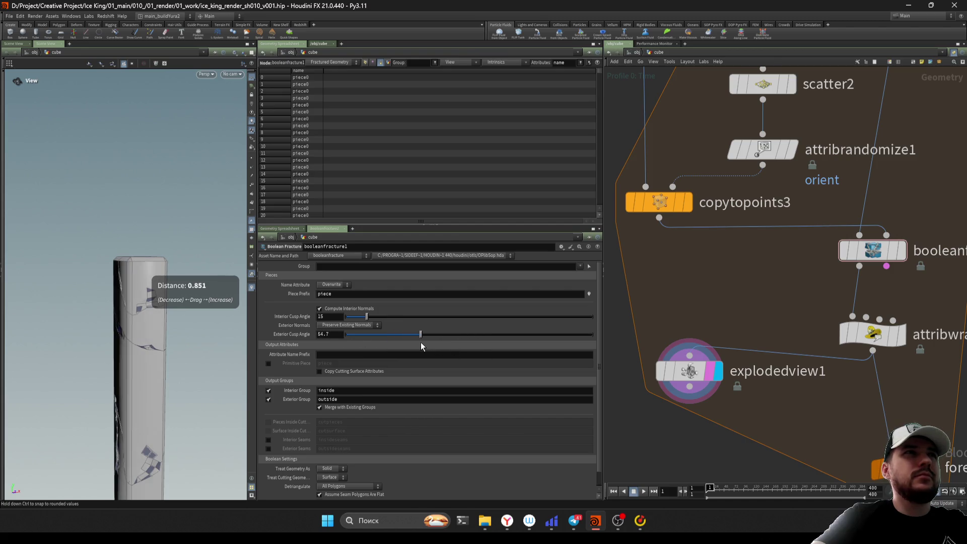
{"action": "left_click_drag", "start_coordinate": [151, 342], "coordinate": [151, 341]}
{"action": "key", "text": "ctrl+s"}
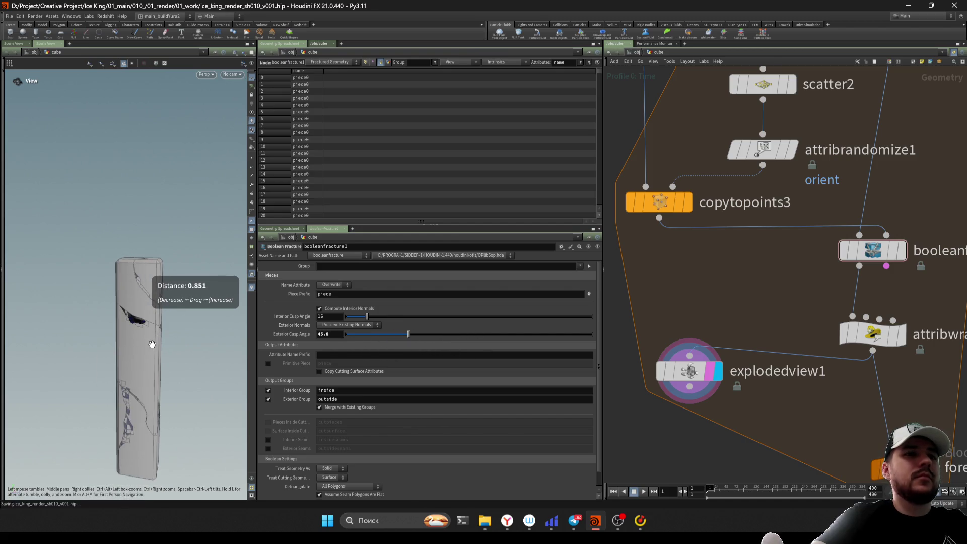
- Delete the column's top primitives, creating blast1 with group 629-695
{"action": "middle_click_drag", "start_coordinate": [802, 310], "coordinate": [719, 277]}
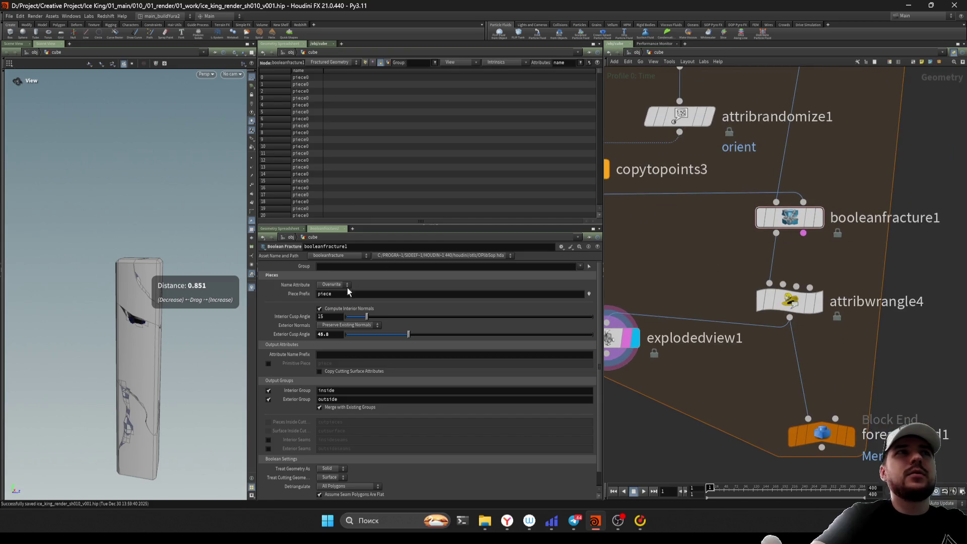
{"action": "left_click", "coordinate": [4, 117]}
{"action": "key", "text": "Escape"}
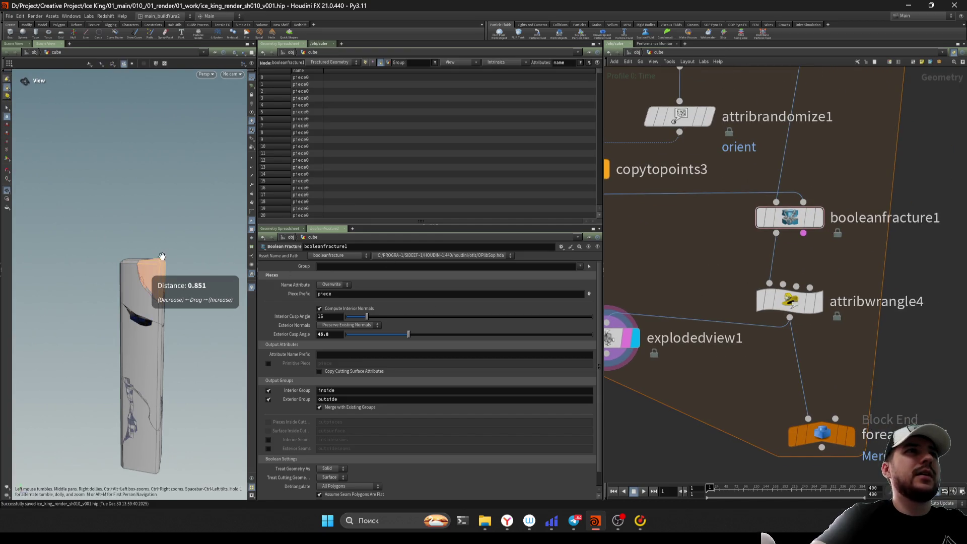
{"action": "key", "text": "Delete"}
{"action": "mouse_move", "coordinate": [169, 267]}
{"action": "left_mouse_down"}
{"action": "mouse_move", "coordinate": [78, 267]}
{"action": "mouse_move", "coordinate": [76, 237]}
{"action": "mouse_move", "coordinate": [147, 229]}
{"action": "mouse_move", "coordinate": [86, 227]}
{"action": "mouse_move", "coordinate": [112, 336]}
{"action": "mouse_move", "coordinate": [188, 290]}
{"action": "left_mouse_up"}
{"action": "key", "text": "Return"}
- Try other scatter2 total counts, leaving Force Total Count at 10
{"action": "scroll", "coordinate": [692, 340], "scroll_direction": "up", "scroll_amount": 2}
{"action": "mouse_move", "coordinate": [712, 236]}
{"action": "middle_mouse_down"}
{"action": "mouse_move", "coordinate": [692, 340]}
{"action": "mouse_move", "coordinate": [676, 346]}
{"action": "mouse_move", "coordinate": [715, 429]}
{"action": "middle_mouse_up"}
{"action": "left_click", "coordinate": [655, 372]}
{"action": "scroll", "coordinate": [744, 361], "scroll_direction": "up", "scroll_amount": 2}
{"action": "scroll", "coordinate": [744, 361], "scroll_direction": "up", "scroll_amount": 1}
{"action": "left_click", "coordinate": [723, 285]}
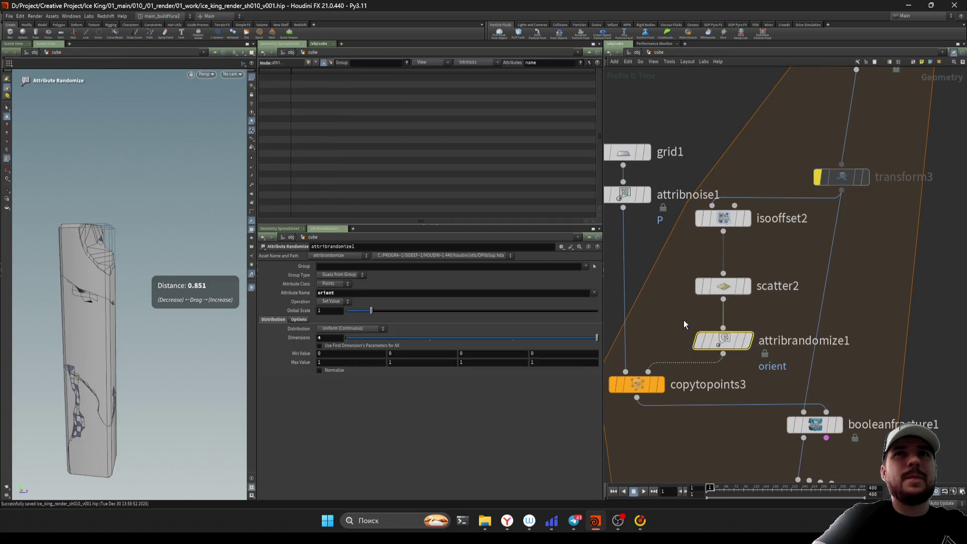
{"action": "left_click_drag", "start_coordinate": [384, 302], "coordinate": [395, 302]}
{"action": "middle_click_drag", "start_coordinate": [700, 442], "coordinate": [699, 323]}
- Select grid1 and enter 60 for both Size values
{"action": "scroll", "coordinate": [700, 323], "scroll_direction": "down", "scroll_amount": 1}
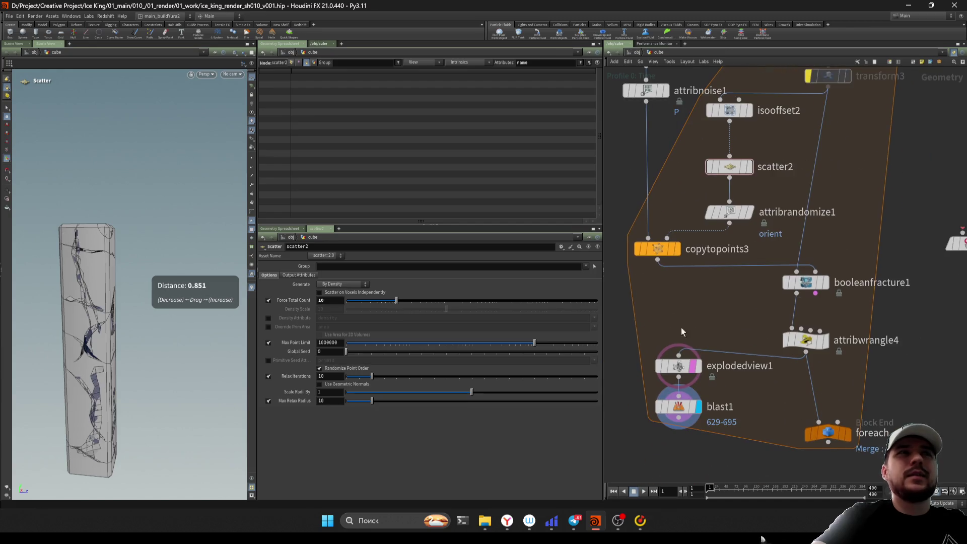
{"action": "left_click_drag", "start_coordinate": [108, 348], "coordinate": [152, 346]}
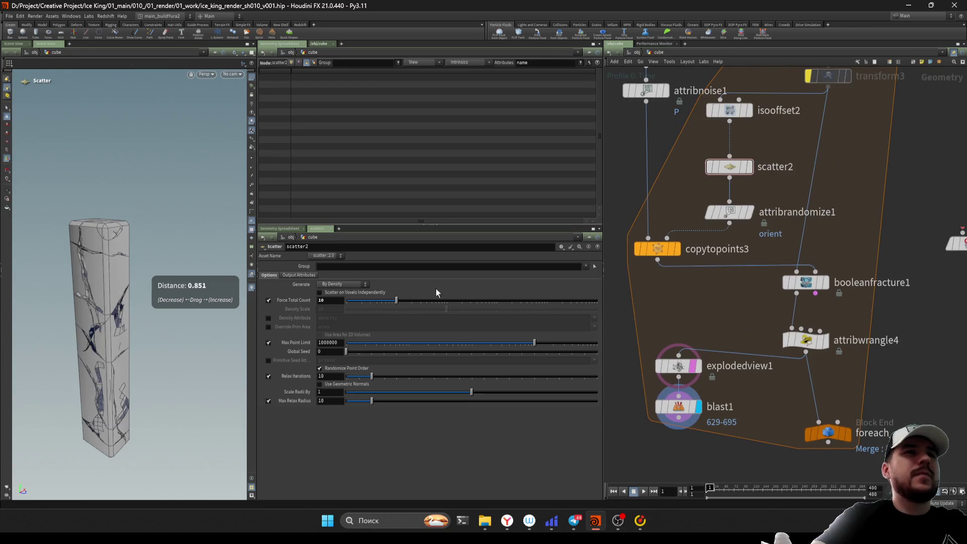
{"action": "middle_click_drag", "start_coordinate": [666, 132], "coordinate": [679, 207]}
{"action": "left_click", "coordinate": [660, 130]}
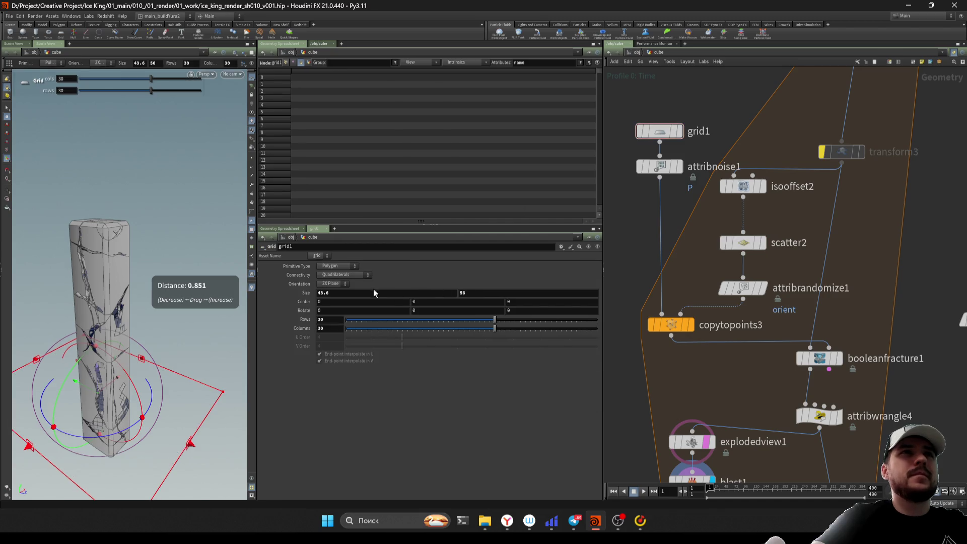
{"action": "type", "text": "60"}
{"action": "key", "text": "Tab"}
{"action": "type", "text": "60"}
{"action": "key", "text": "Return"}
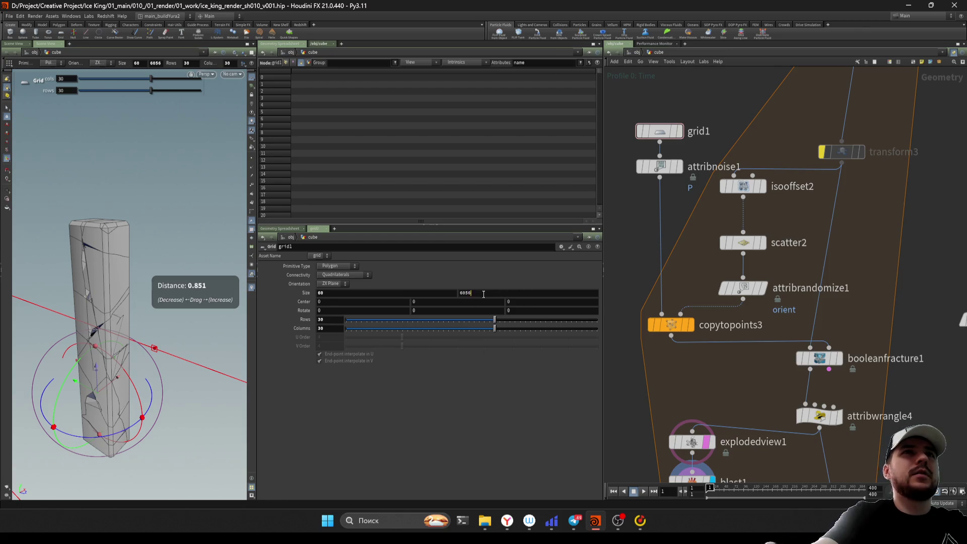
- Change grid1's Size to 80 by 80
{"action": "key", "text": "BackSpace"}
{"action": "type", "text": "80"}
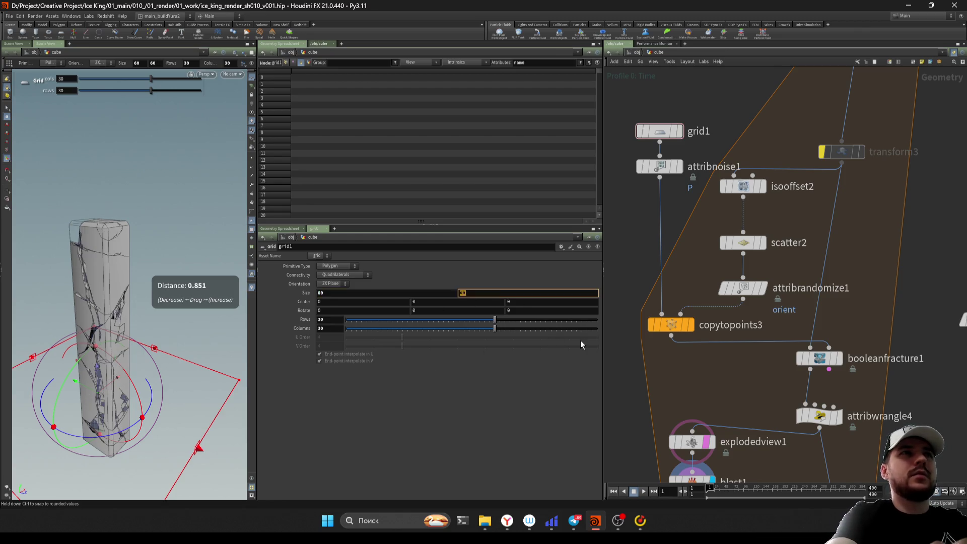
{"action": "key", "text": "Return"}
{"action": "key", "text": "Escape"}
{"action": "left_click_drag", "start_coordinate": [60, 352], "coordinate": [105, 352]}
{"action": "key", "text": "Return"}
{"action": "scroll", "coordinate": [730, 353], "scroll_direction": "down", "scroll_amount": 3}
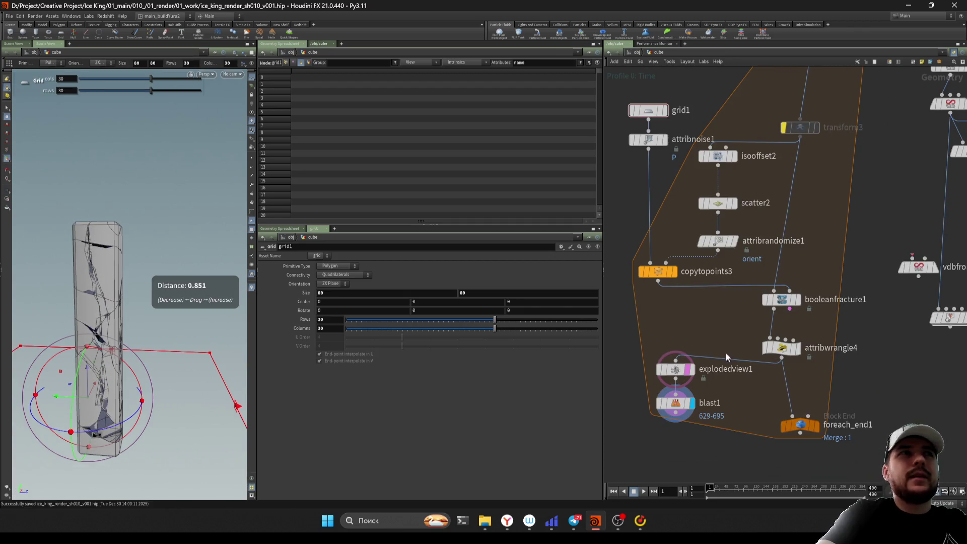
- Delete the rest-position wrangle attribwrangle4 so booleanfracture1 feeds foreach_end1 directly
{"action": "key", "text": "Escape"}
{"action": "scroll", "coordinate": [174, 338], "scroll_direction": "up", "scroll_amount": 10}
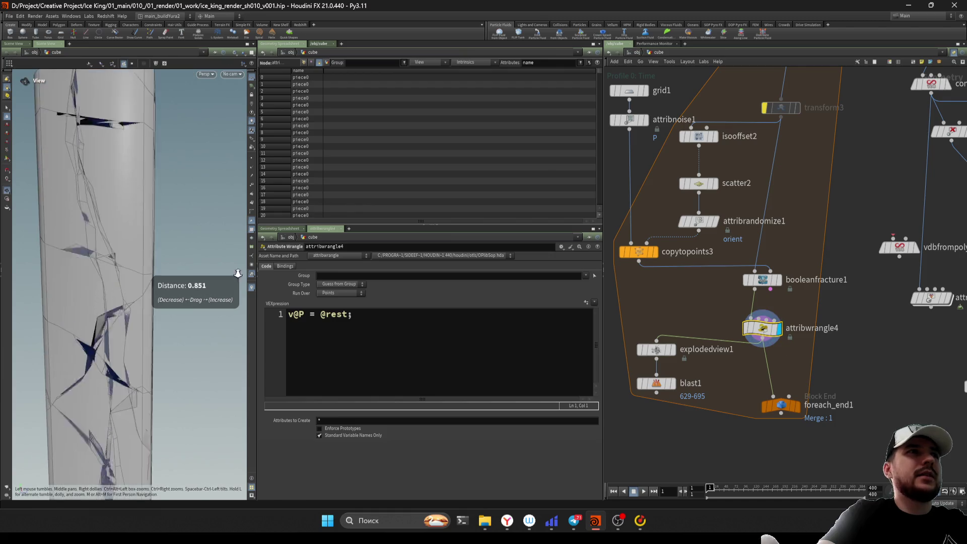
{"action": "scroll", "coordinate": [175, 338], "scroll_direction": "down", "scroll_amount": 5}
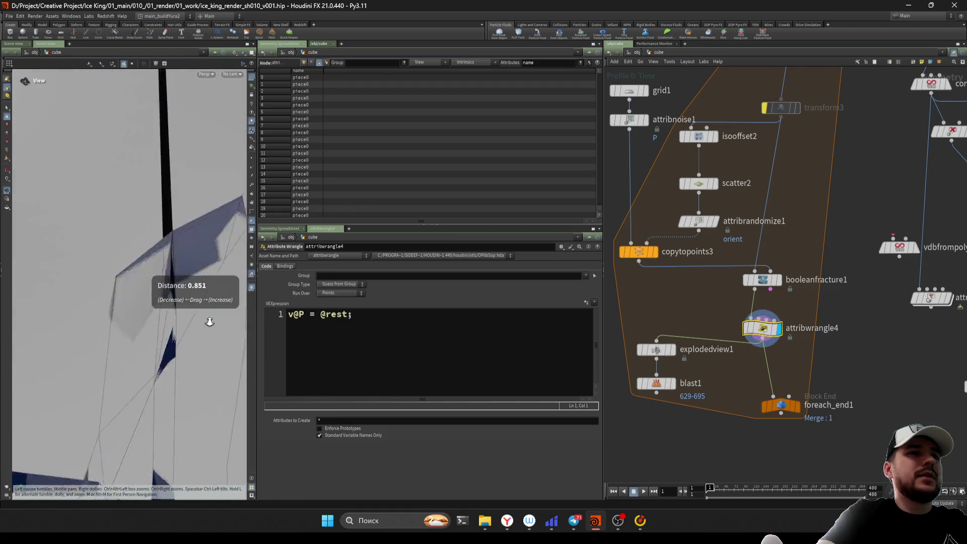
{"action": "left_click", "coordinate": [784, 280]}
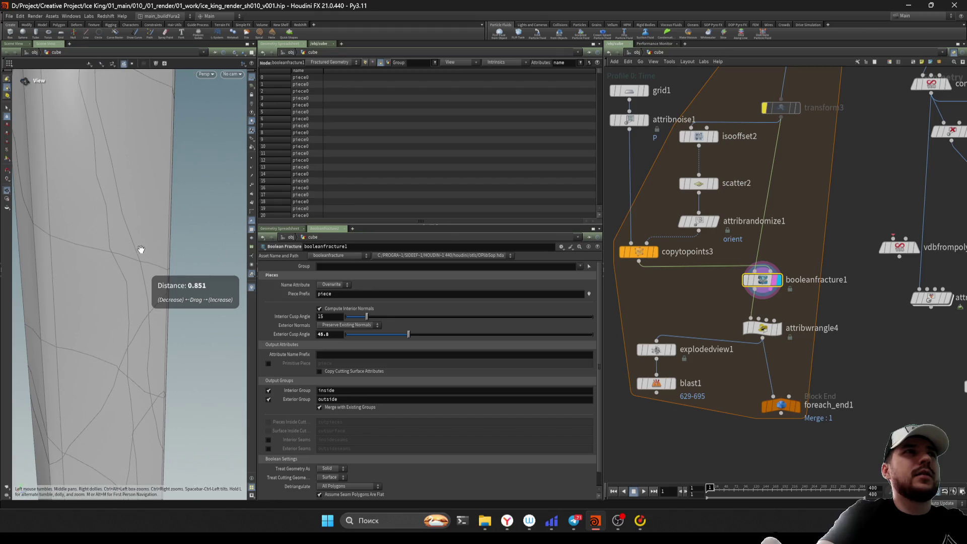
{"action": "left_click_drag", "start_coordinate": [763, 328], "coordinate": [771, 334]}
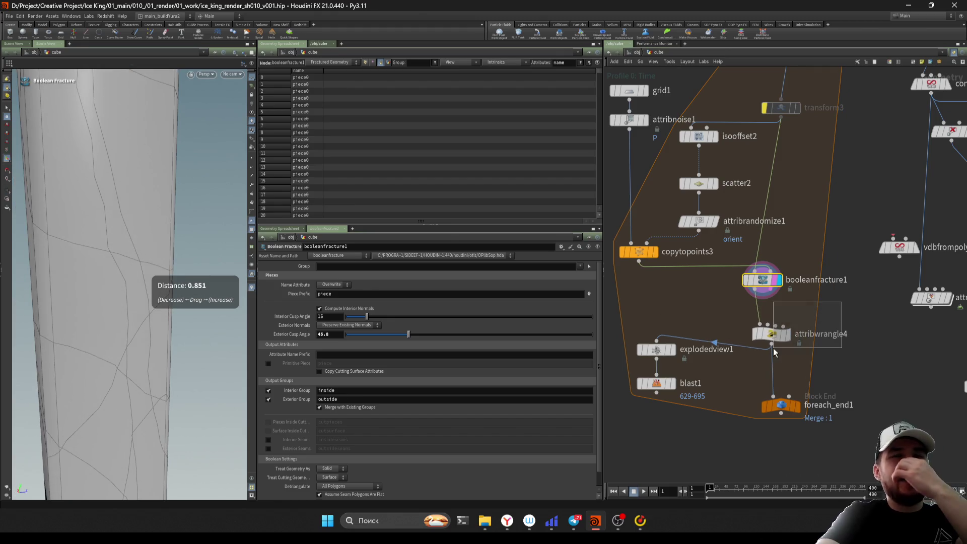
{"action": "left_click", "coordinate": [772, 335]}
{"action": "key", "text": "r"}
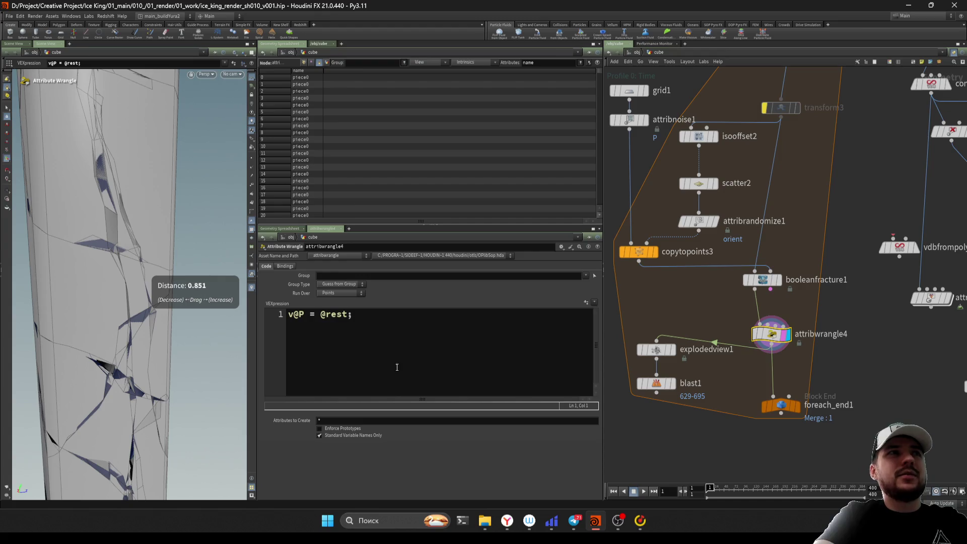
{"action": "key", "text": "Delete"}
{"action": "left_click", "coordinate": [763, 352]}
- Display explodedview1, set its Uniform Scale to 0.3, and save
{"action": "key", "text": "Escape"}
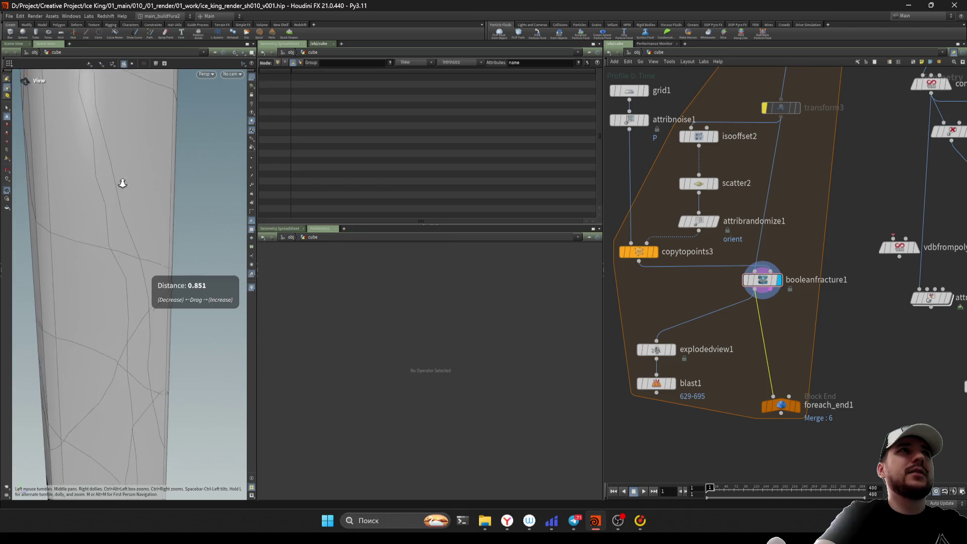
{"action": "key", "text": "h"}
{"action": "left_click", "coordinate": [656, 350]}
{"action": "key", "text": "r"}
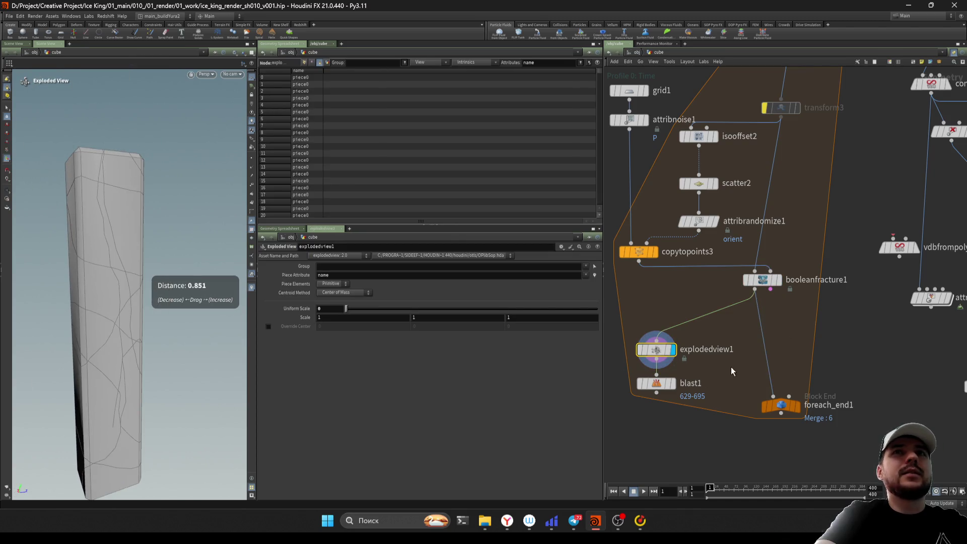
{"action": "left_click_drag", "start_coordinate": [346, 308], "coordinate": [361, 308]}
{"action": "key", "text": "Escape"}
{"action": "key", "text": "ctrl+s"}
- Delete the blast1 node
{"action": "mouse_move", "coordinate": [193, 182]}
{"action": "left_mouse_down"}
{"action": "mouse_move", "coordinate": [141, 211]}
{"action": "mouse_move", "coordinate": [171, 252]}
{"action": "left_mouse_up"}
{"action": "key", "text": "Return"}
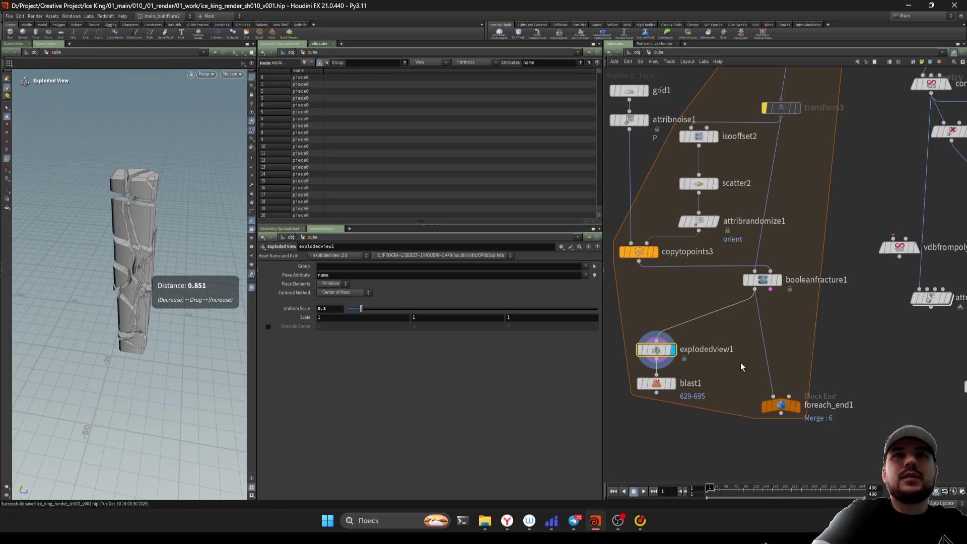
{"action": "left_click", "coordinate": [657, 385]}
{"action": "key", "text": "Delete"}
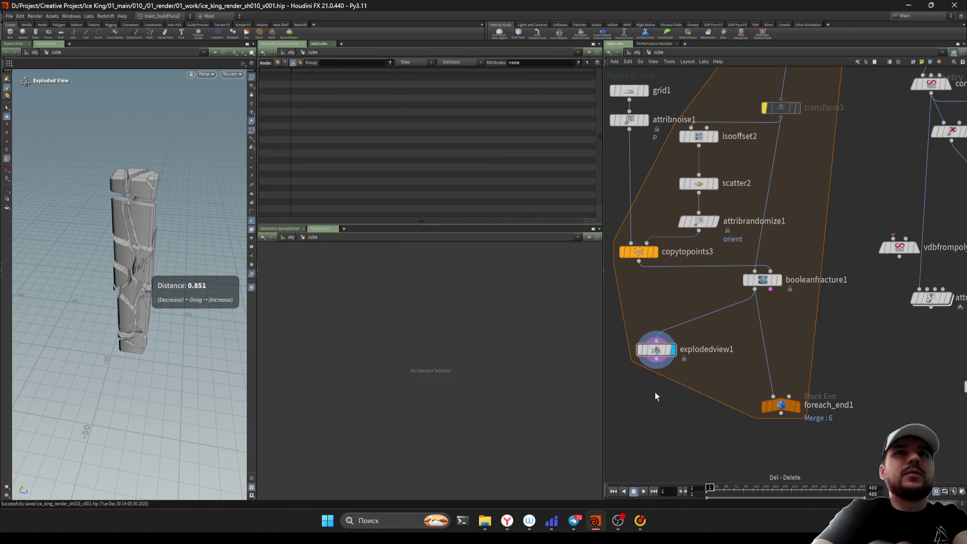
- Try a Group by Range node, then delete it
{"action": "key", "text": "Tab"}
{"action": "type", "text": "grou"}
{"action": "key", "text": "Down"}
{"action": "key", "text": "Down"}
{"action": "key", "text": "Down"}
{"action": "key", "text": "Return"}
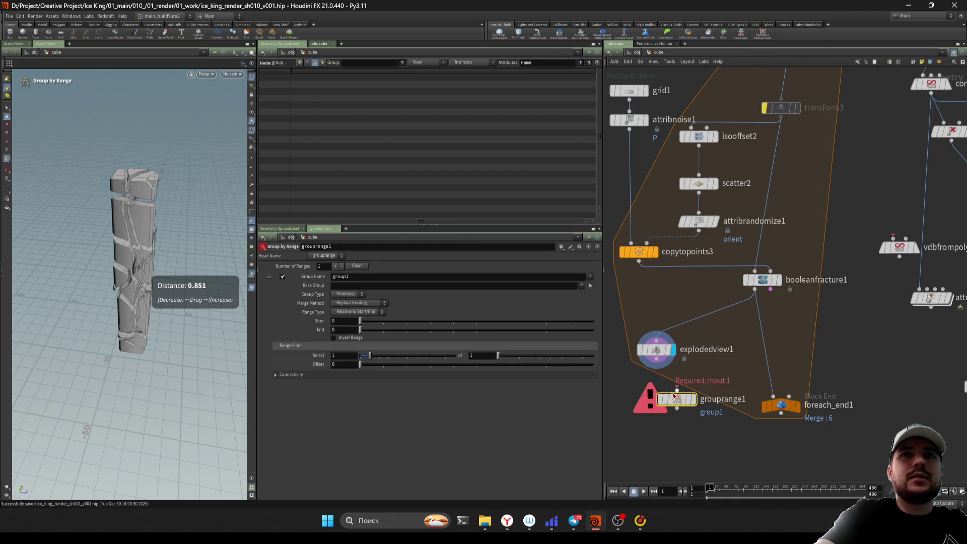
{"action": "key", "text": "r"}
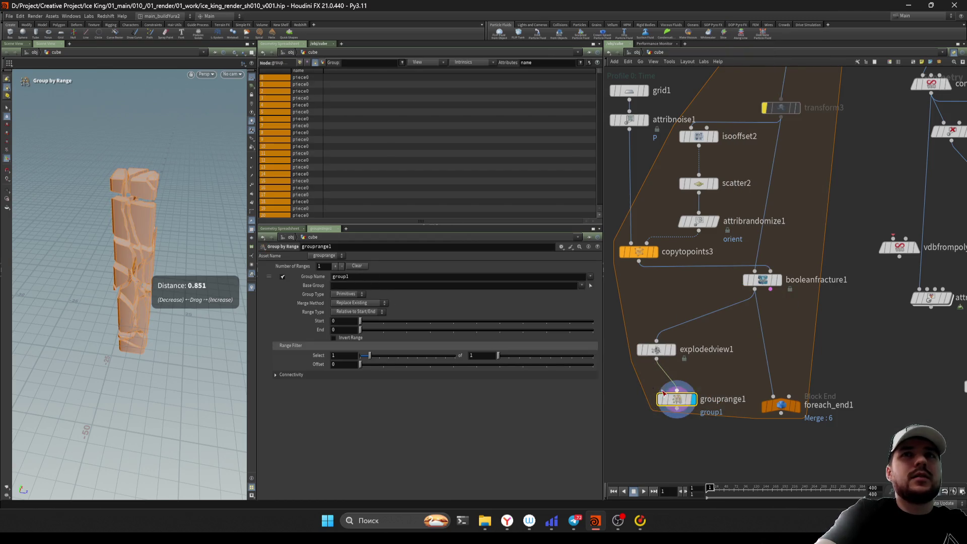
{"action": "key", "text": "Delete"}
- Add an Attribute Wrangle below explodedview1 and connect explodedview1's output into it
{"action": "key", "text": "Tab"}
{"action": "type", "text": "wran"}
{"action": "key", "text": "Return"}
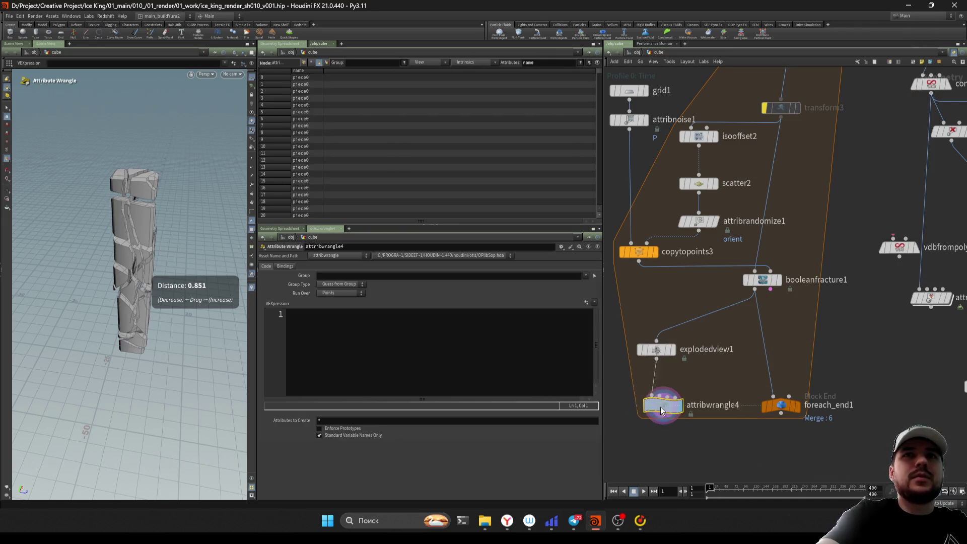
{"action": "left_click", "coordinate": [702, 443]}
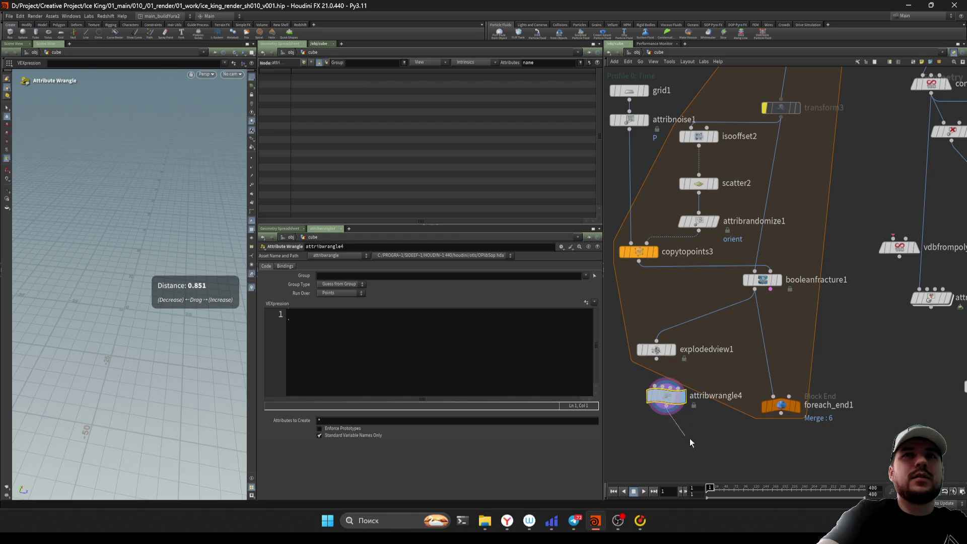
{"action": "left_click", "coordinate": [655, 384]}
{"action": "left_click", "coordinate": [655, 362]}
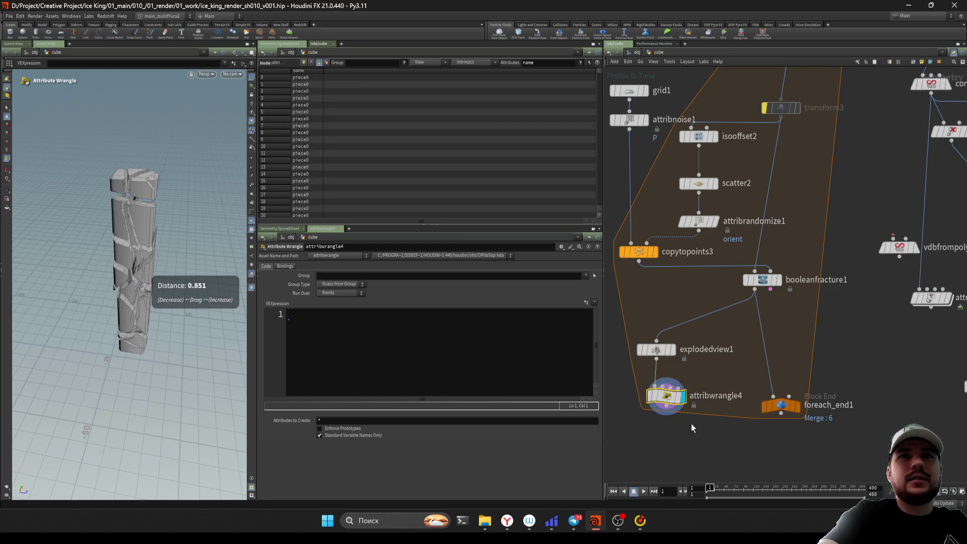
{"action": "left_click", "coordinate": [460, 382]}
{"action": "type", "text": "if( @"}
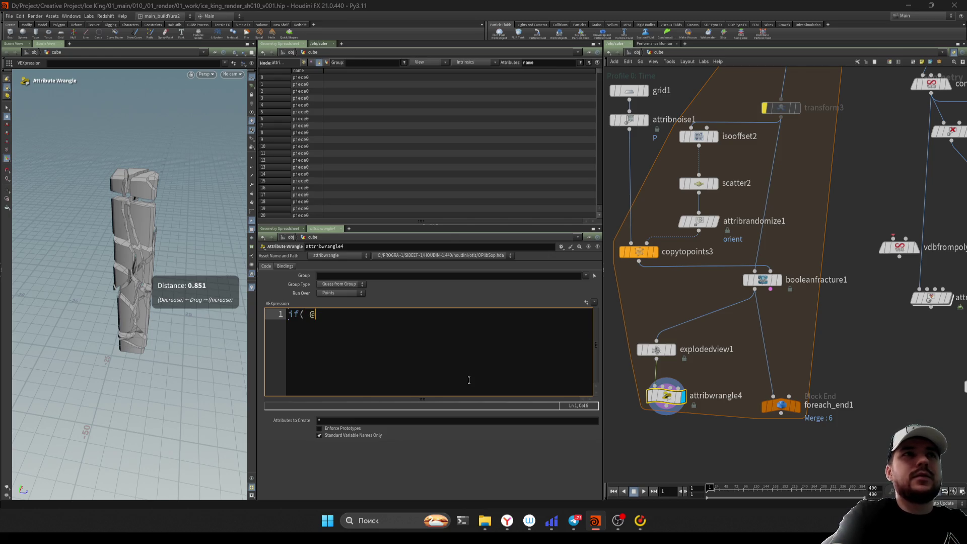
{"action": "type", "text": "( "}
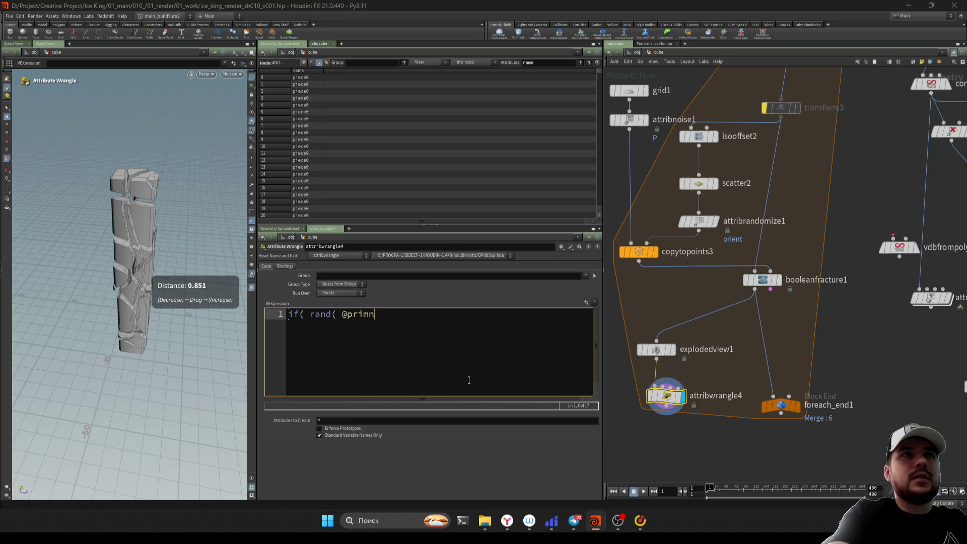
{"action": "type", "text": ") >= chf( 'rand"}
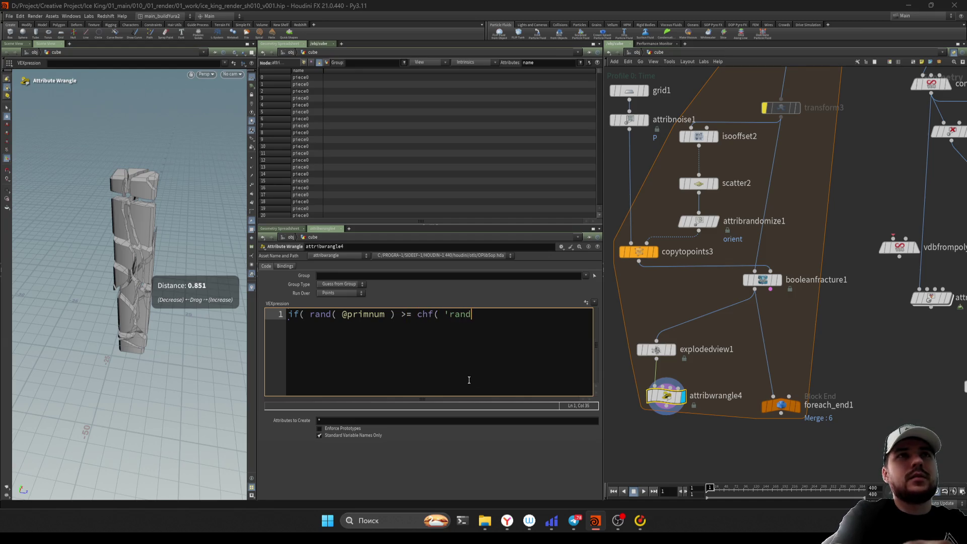
{"action": "type", "text": " ))"}
{"action": "key", "text": "Return"}
{"action": "type", "text": "remove"}
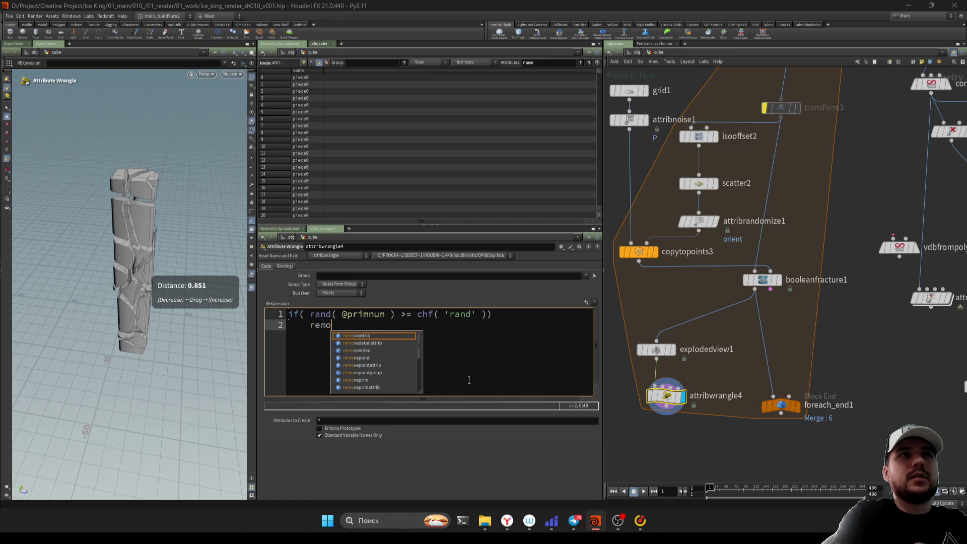
{"action": "type", "text": "prim( 0, @primnum, 1 )"}
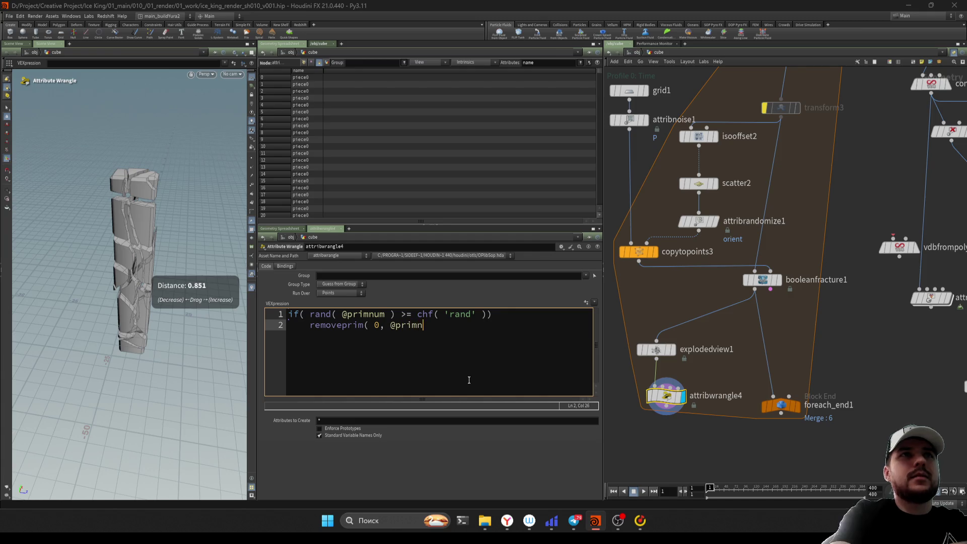
{"action": "type", "text": ";"}
- Create the Rand slider, run the wrangle over Primitives, and set Rand to 0.532
{"action": "left_click", "coordinate": [586, 302]}
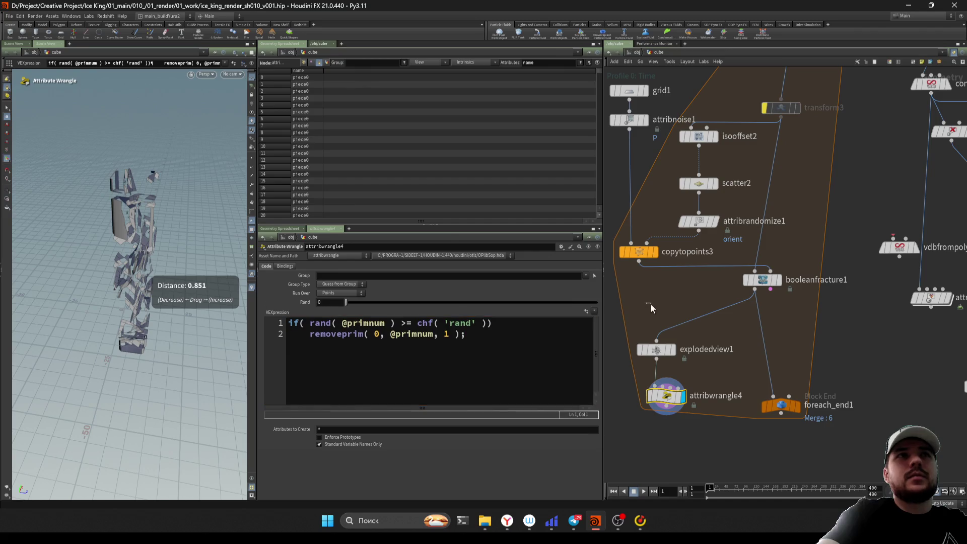
{"action": "left_click", "coordinate": [339, 308]}
{"action": "mouse_move", "coordinate": [346, 302]}
{"action": "left_mouse_down"}
{"action": "mouse_move", "coordinate": [494, 310]}
{"action": "mouse_move", "coordinate": [479, 305]}
{"action": "left_mouse_up"}
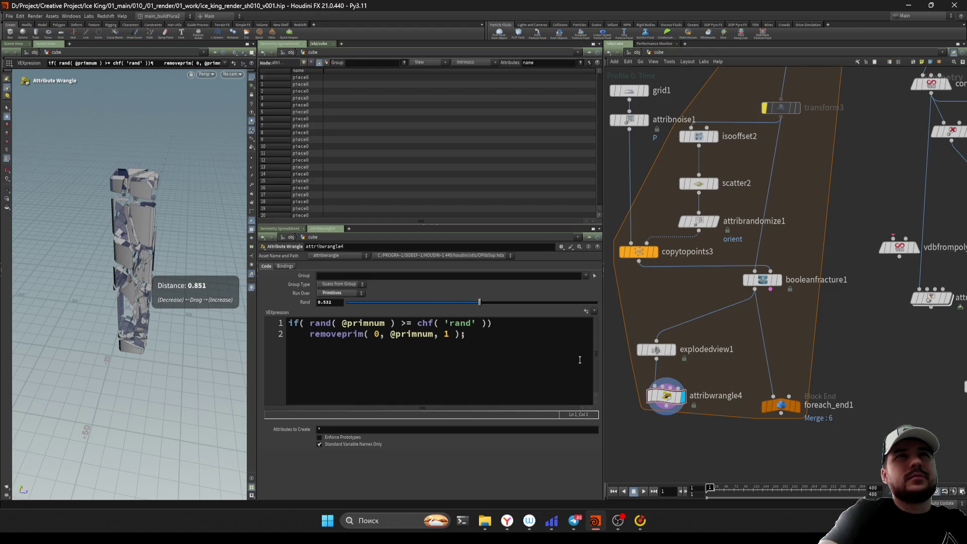
{"action": "scroll", "coordinate": [655, 360], "scroll_direction": "up", "scroll_amount": 2}
{"action": "scroll", "coordinate": [655, 360], "scroll_direction": "down", "scroll_amount": 2}
{"action": "middle_click", "coordinate": [657, 360]}
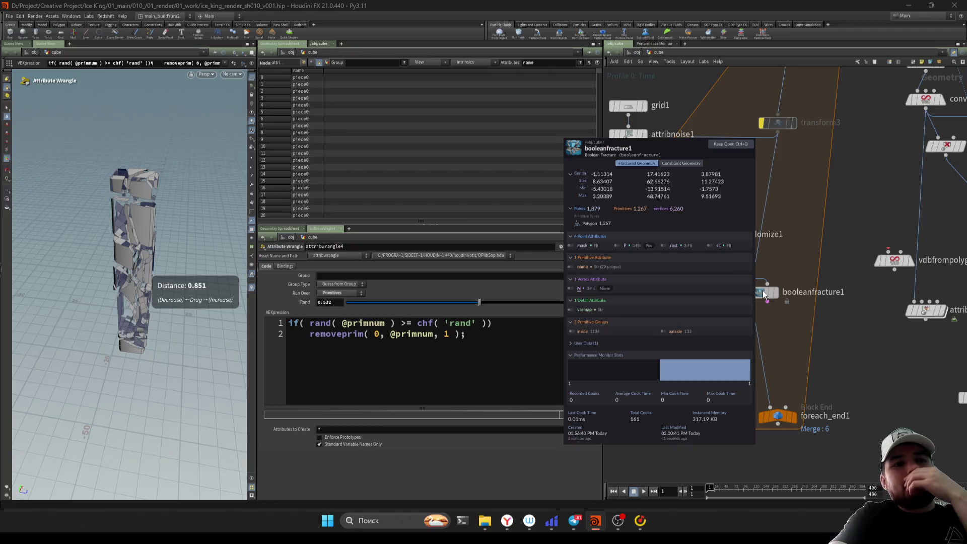
- Frame the fracture loop in the network and display booleanfracture1
{"action": "left_click", "coordinate": [764, 289]}
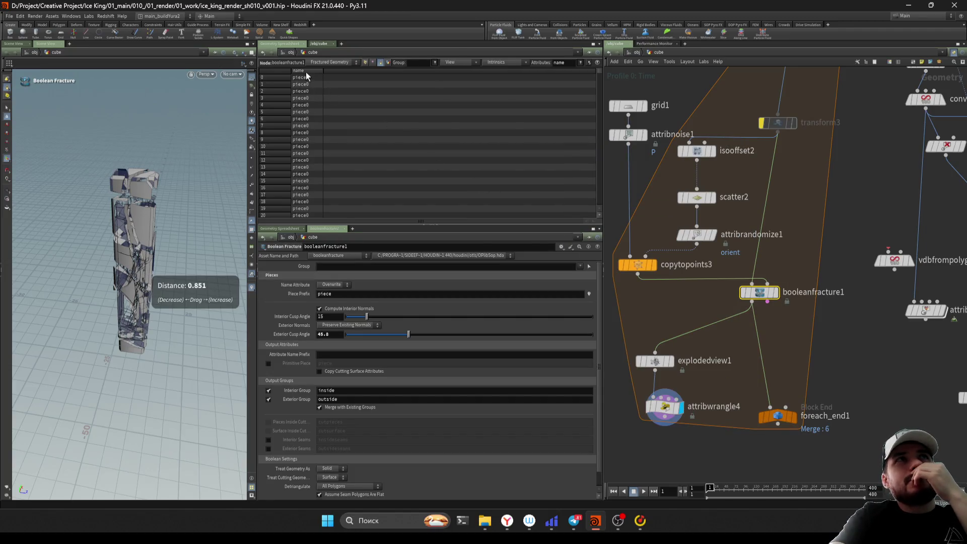
{"action": "middle_click_drag", "start_coordinate": [778, 188], "coordinate": [764, 269]}
{"action": "left_click", "coordinate": [772, 123]}
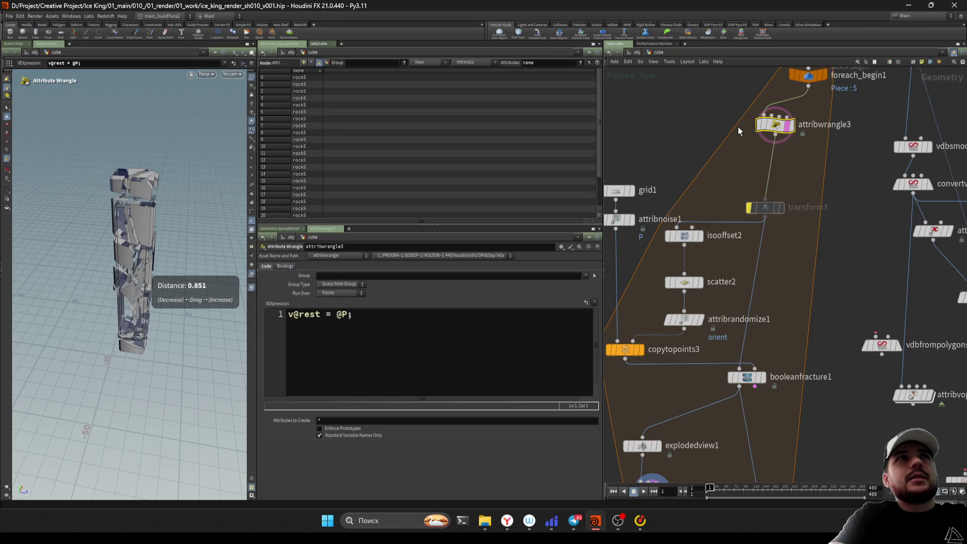
{"action": "mouse_move", "coordinate": [812, 124]}
{"action": "middle_mouse_down"}
{"action": "mouse_move", "coordinate": [788, 232]}
{"action": "mouse_move", "coordinate": [660, 237]}
{"action": "mouse_move", "coordinate": [666, 205]}
{"action": "mouse_move", "coordinate": [727, 228]}
{"action": "mouse_move", "coordinate": [722, 240]}
{"action": "mouse_move", "coordinate": [719, 211]}
{"action": "middle_mouse_up"}
{"action": "mouse_move", "coordinate": [690, 160]}
{"action": "middle_mouse_down"}
{"action": "mouse_move", "coordinate": [709, 156]}
{"action": "mouse_move", "coordinate": [654, 325]}
{"action": "middle_mouse_up"}
{"action": "scroll", "coordinate": [655, 325], "scroll_direction": "down", "scroll_amount": 2}
{"action": "mouse_move", "coordinate": [780, 318]}
{"action": "middle_mouse_down"}
{"action": "mouse_move", "coordinate": [790, 408]}
{"action": "mouse_move", "coordinate": [787, 343]}
{"action": "middle_mouse_up"}
{"action": "left_click", "coordinate": [734, 297]}
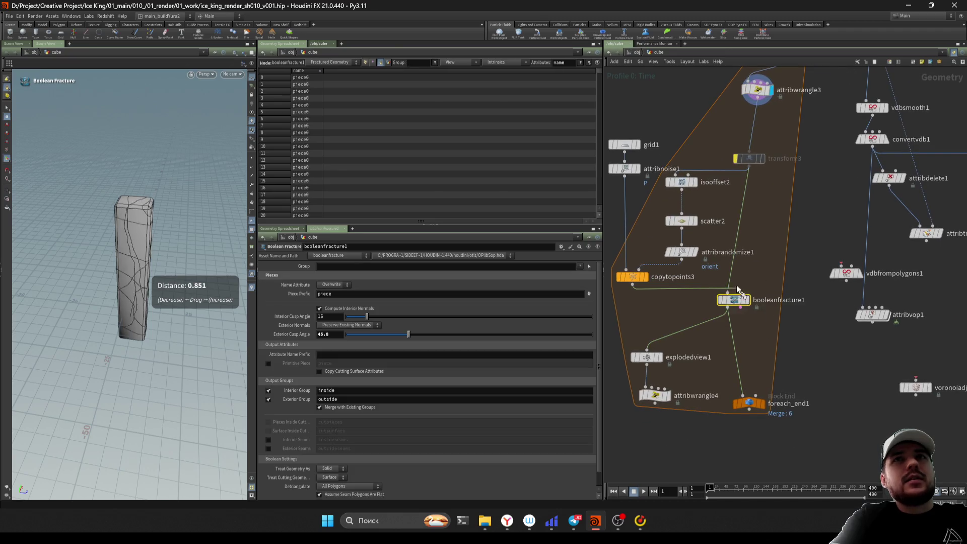
{"action": "key", "text": "r"}
{"action": "left_click_drag", "start_coordinate": [683, 396], "coordinate": [641, 422]}
{"action": "key", "text": "r"}
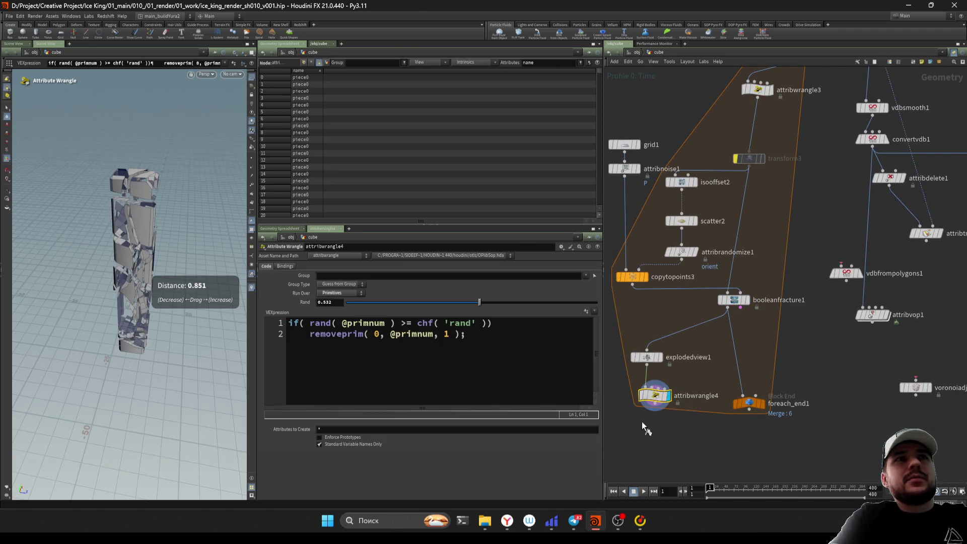
{"action": "double_click", "coordinate": [384, 324]}
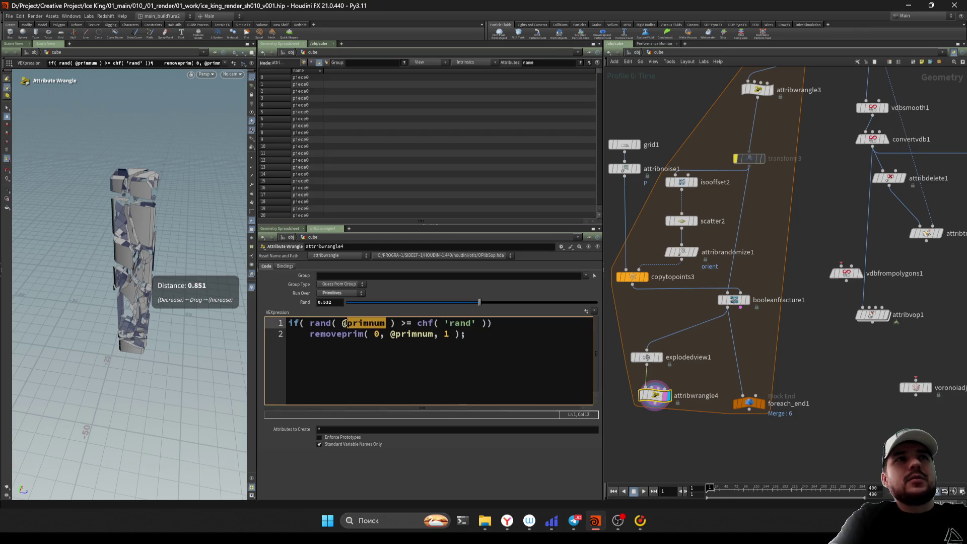
{"action": "type", "text": "name"}
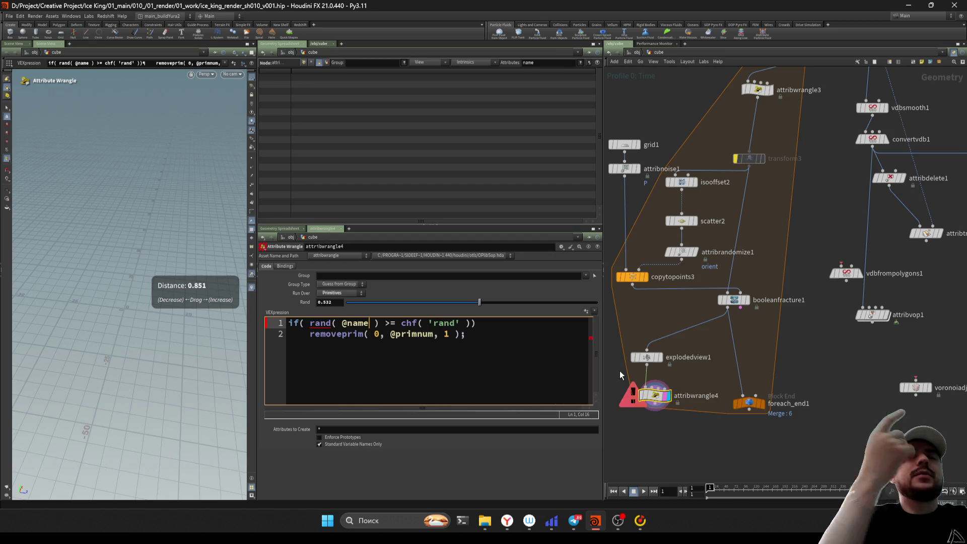
{"action": "left_click_drag", "start_coordinate": [655, 410], "coordinate": [670, 429]}
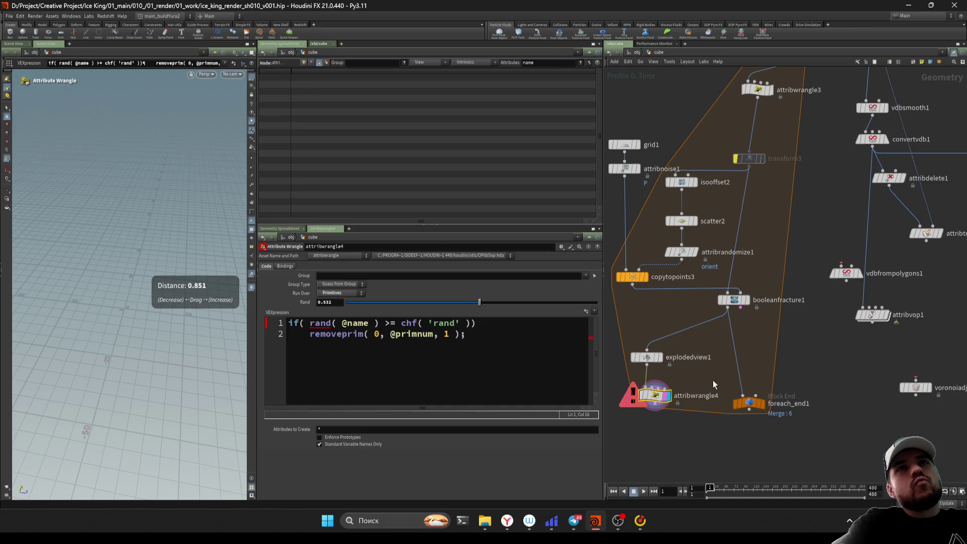
- Display explodedview1, sort the spreadsheet by piece name, and move the wrangle lower
{"action": "left_click", "coordinate": [660, 357]}
{"action": "left_click", "coordinate": [318, 71]}
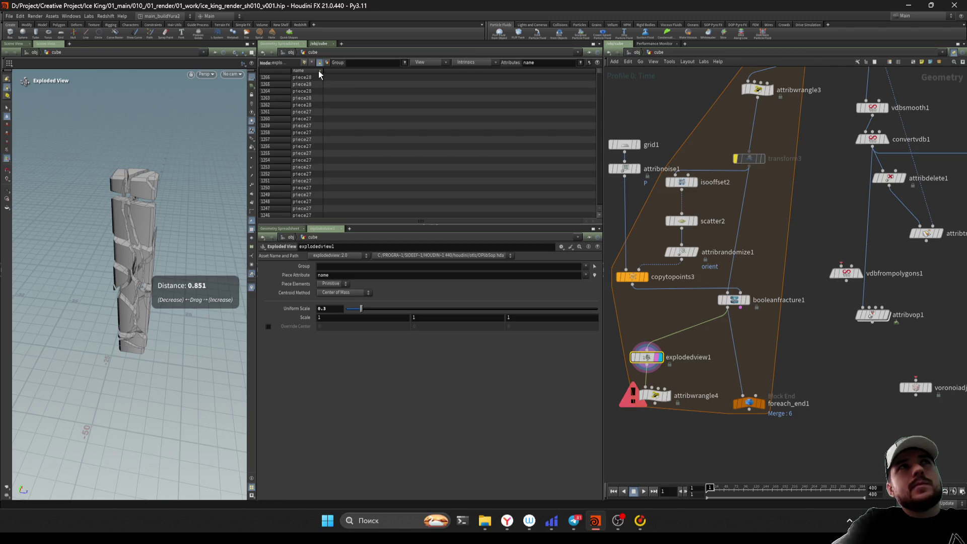
{"action": "left_click", "coordinate": [318, 71]}
{"action": "left_click_drag", "start_coordinate": [654, 395], "coordinate": [655, 452]}
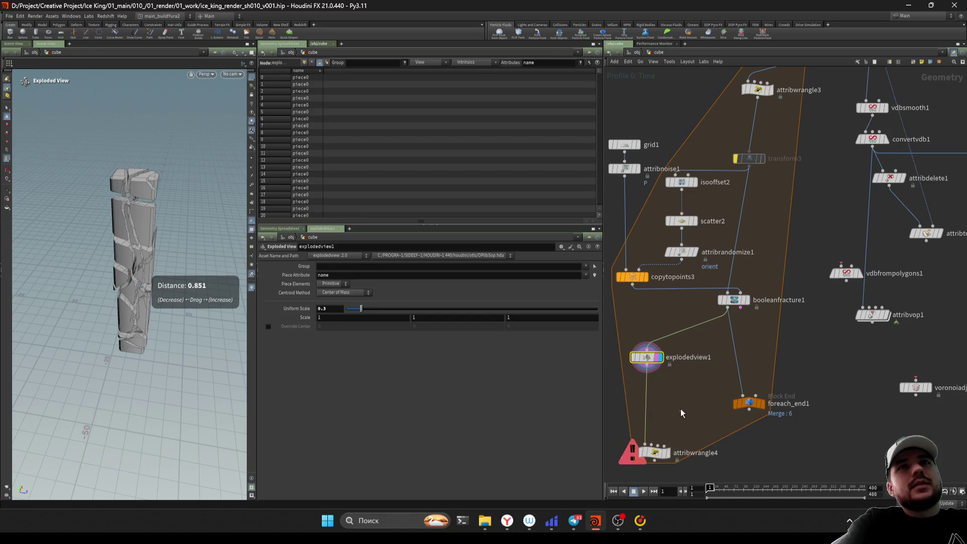
- Save the scene and insert an Attribute String Edit node on the wire, targeting the primitive name attribute
{"action": "key", "text": "ctrl+s"}
{"action": "key", "text": "Tab"}
{"action": "mouse_move", "coordinate": [680, 379]}
{"action": "type", "text": "attribstring"}
{"action": "key", "text": "Return"}
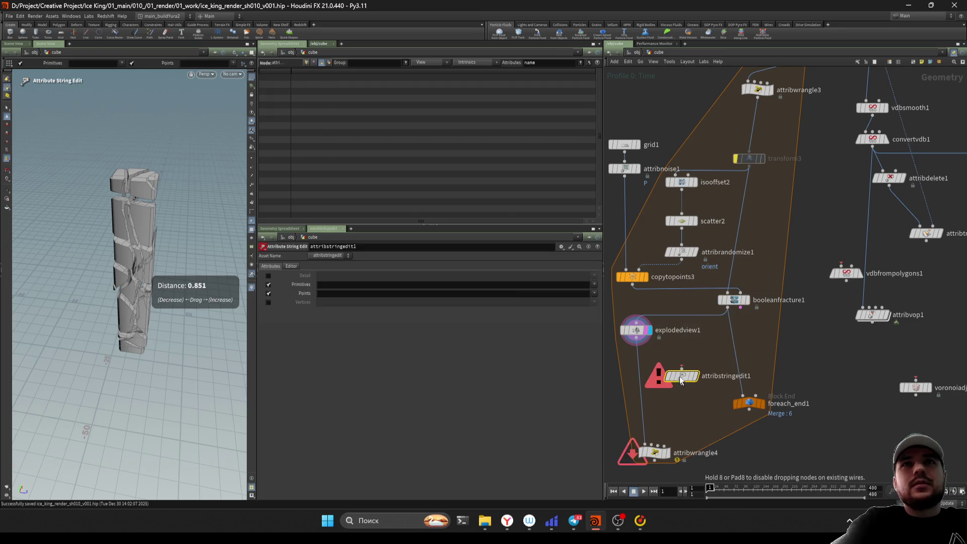
{"action": "left_click", "coordinate": [630, 362]}
{"action": "left_click", "coordinate": [651, 361]}
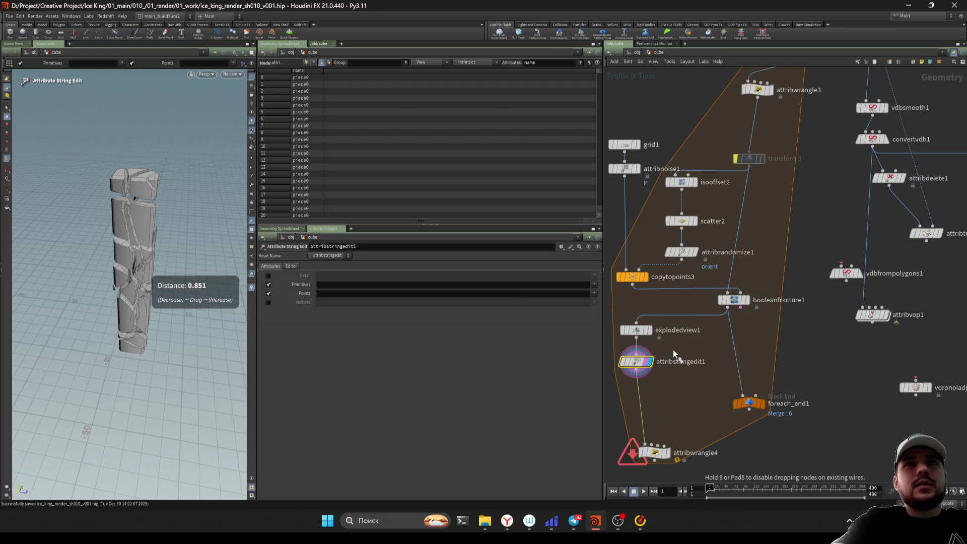
{"action": "left_click", "coordinate": [594, 285]}
{"action": "left_click", "coordinate": [595, 293]}
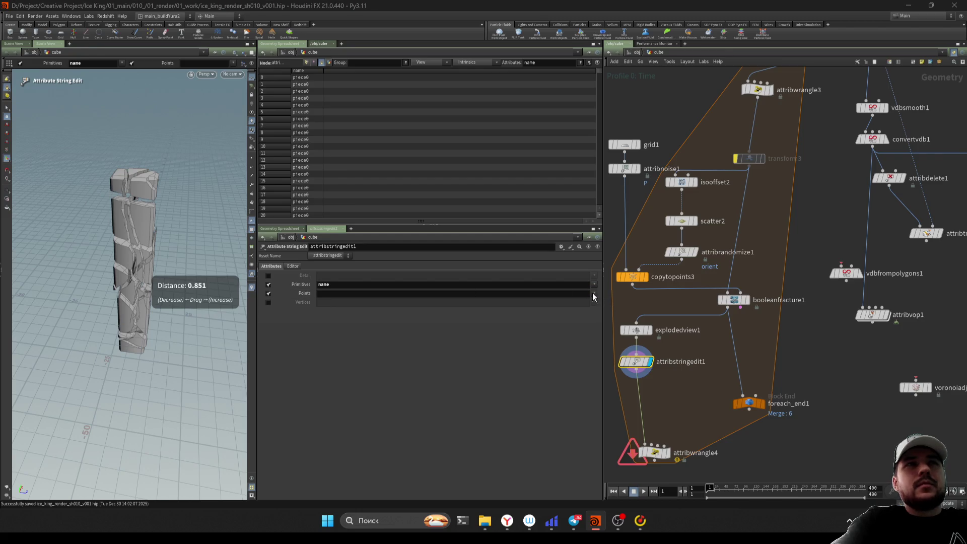
- Enable regex and Global find-and-replace so 'piece' is removed from every name
{"action": "left_click", "coordinate": [270, 294]}
{"action": "left_click", "coordinate": [292, 265]}
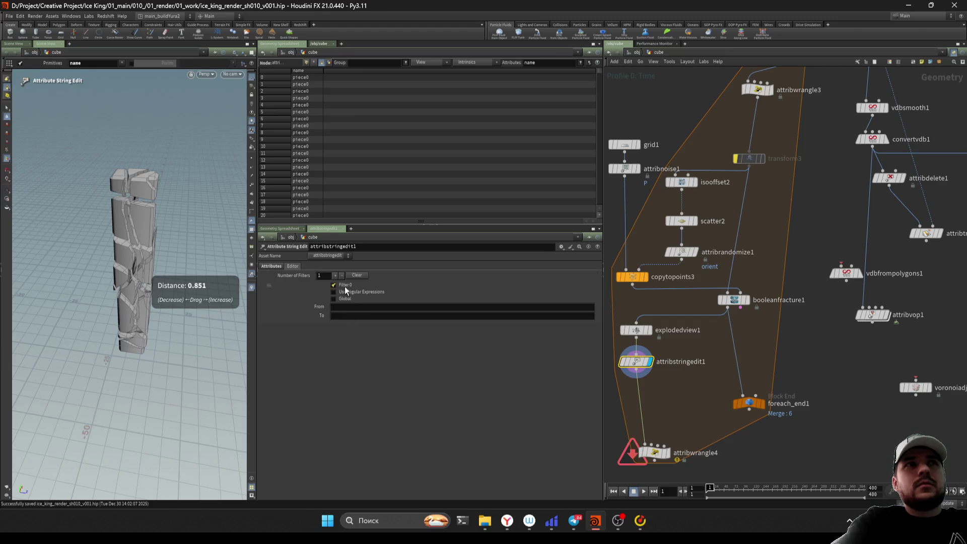
{"action": "left_click", "coordinate": [334, 292]}
{"action": "left_click", "coordinate": [473, 307]}
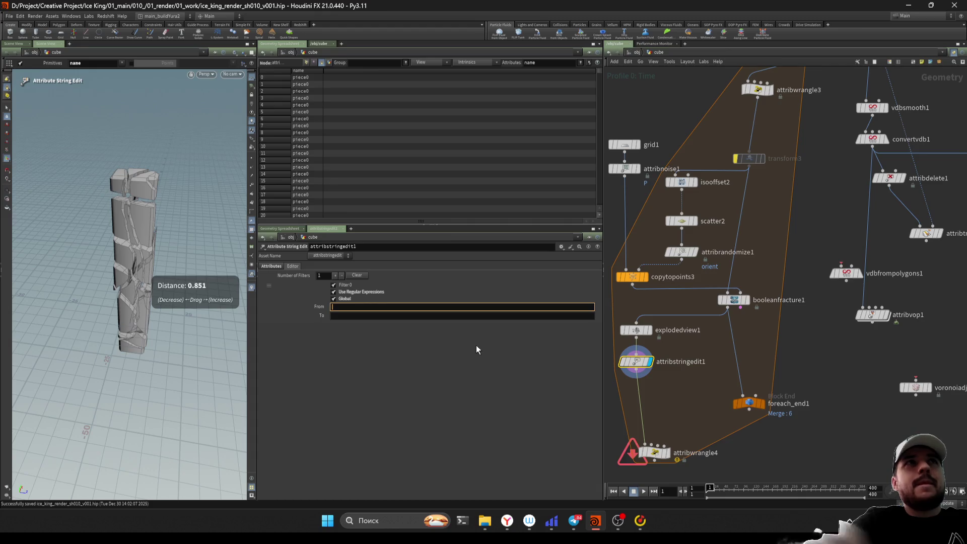
{"action": "type", "text": "piece"}
{"action": "key", "text": "Return"}
- Add an empty Attribute Wrangle below the string edit node
{"action": "key", "text": "Tab"}
{"action": "left_click", "coordinate": [735, 322]}
{"action": "left_click", "coordinate": [649, 396]}
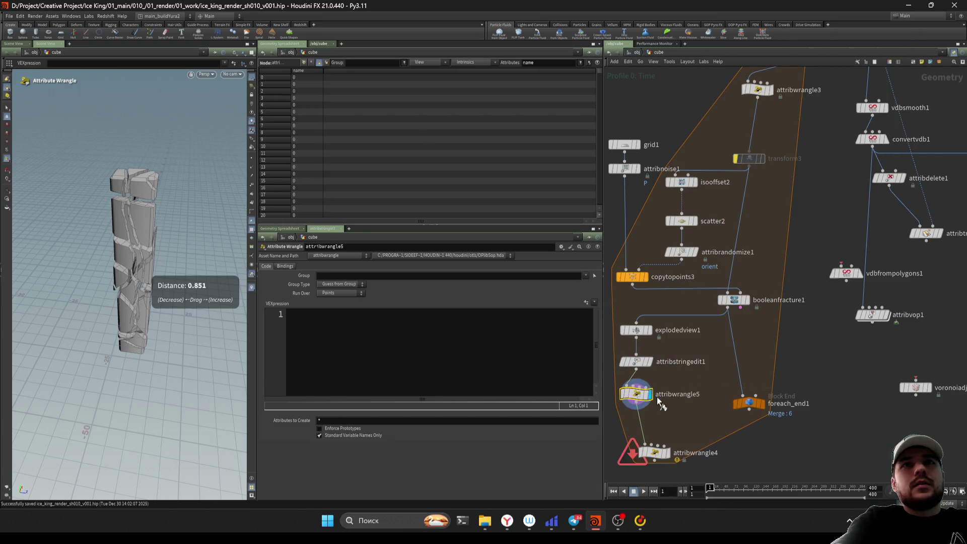
- Set attribwrangle5 to run over Primitives and start its name-conversion code
{"action": "left_click", "coordinate": [492, 385]}
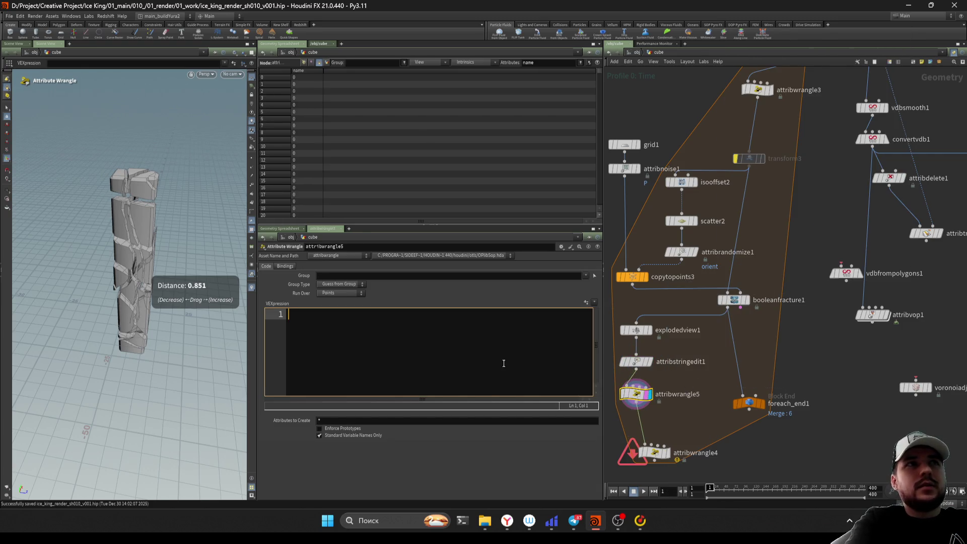
{"action": "type", "text": "i@name = i"}
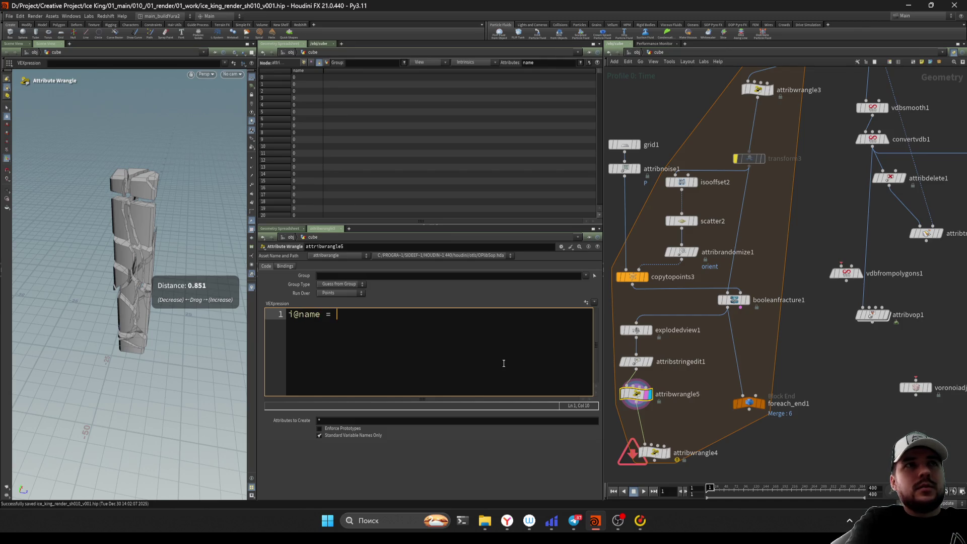
{"action": "type", "text": "toa( s@"}
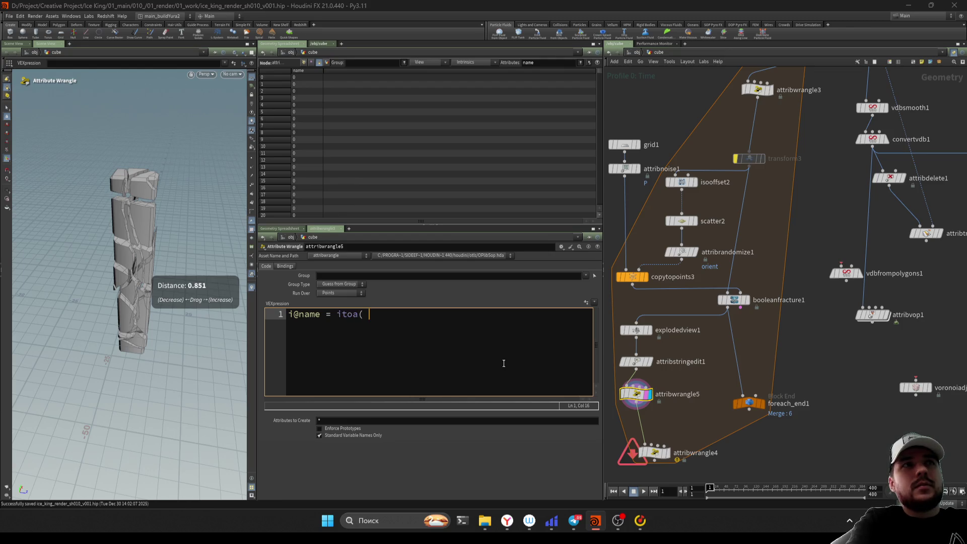
{"action": "type", "text": "name );"}
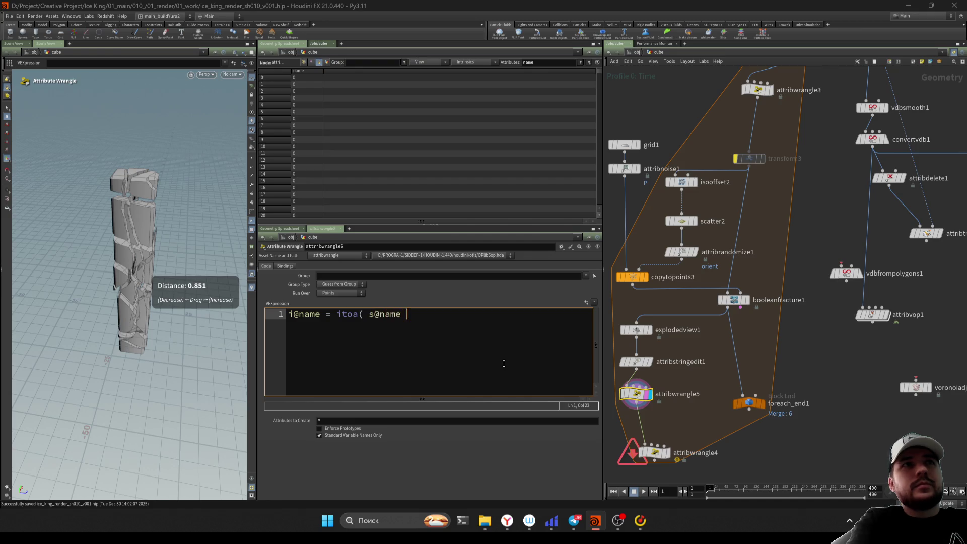
{"action": "left_click", "coordinate": [340, 293]}
{"action": "left_click", "coordinate": [344, 309]}
{"action": "left_click", "coordinate": [636, 361]}
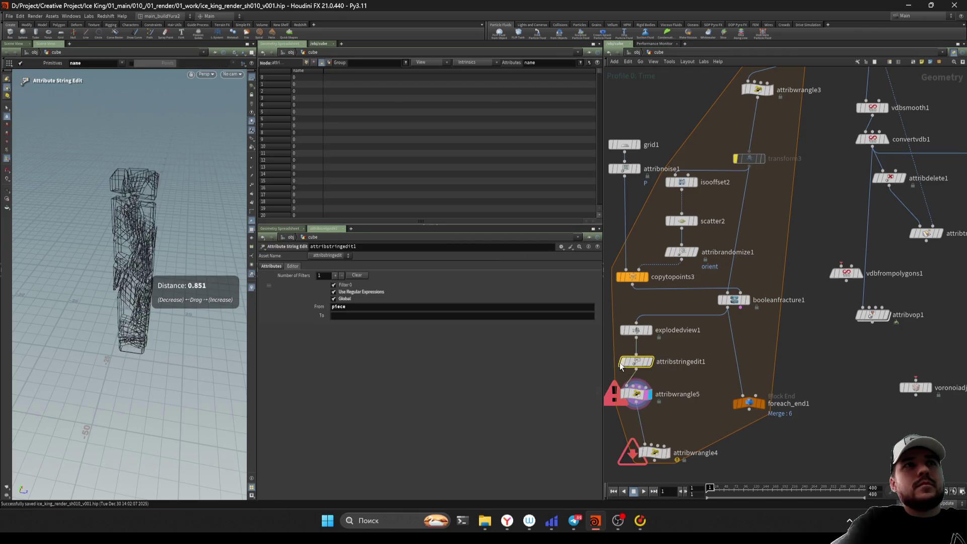
{"action": "left_click", "coordinate": [635, 393]}
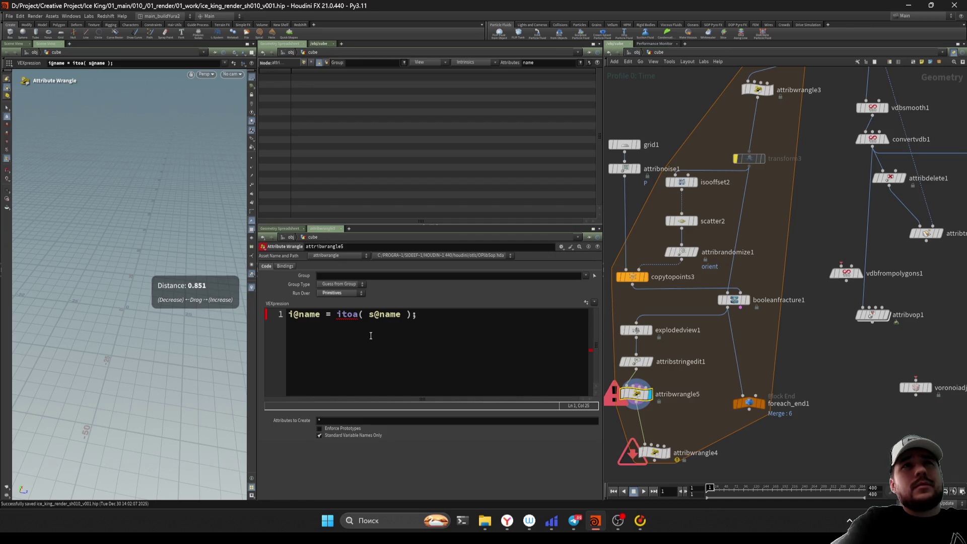
- Rework the code to convert the name string with atoi instead of itoa
{"action": "left_click", "coordinate": [370, 320]}
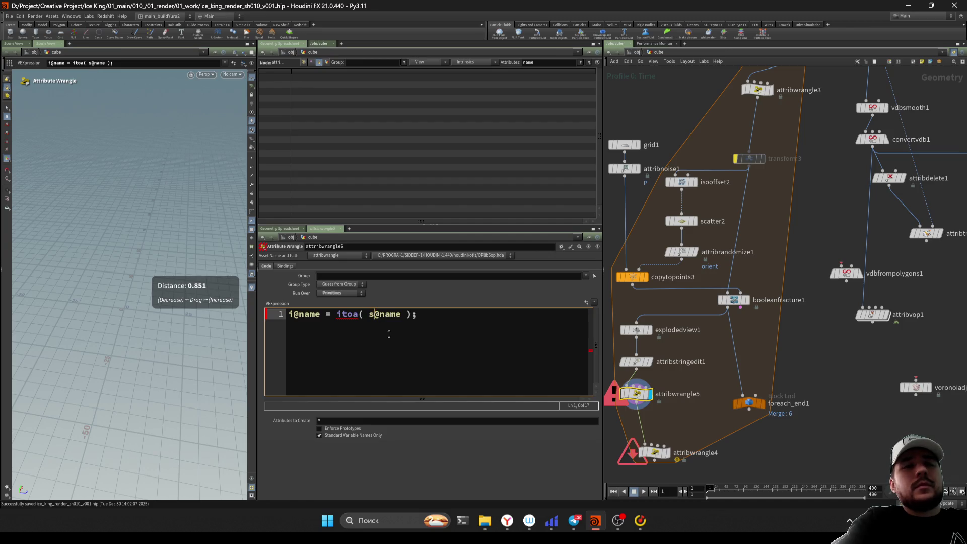
{"action": "key", "text": "BackSpace"}
{"action": "type", "text": "\""}
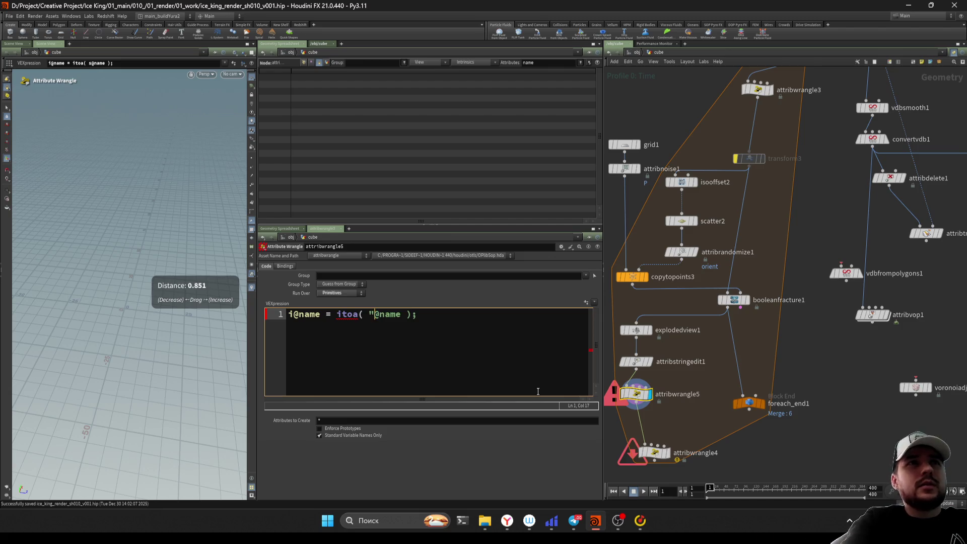
{"action": "type", "text": "\""}
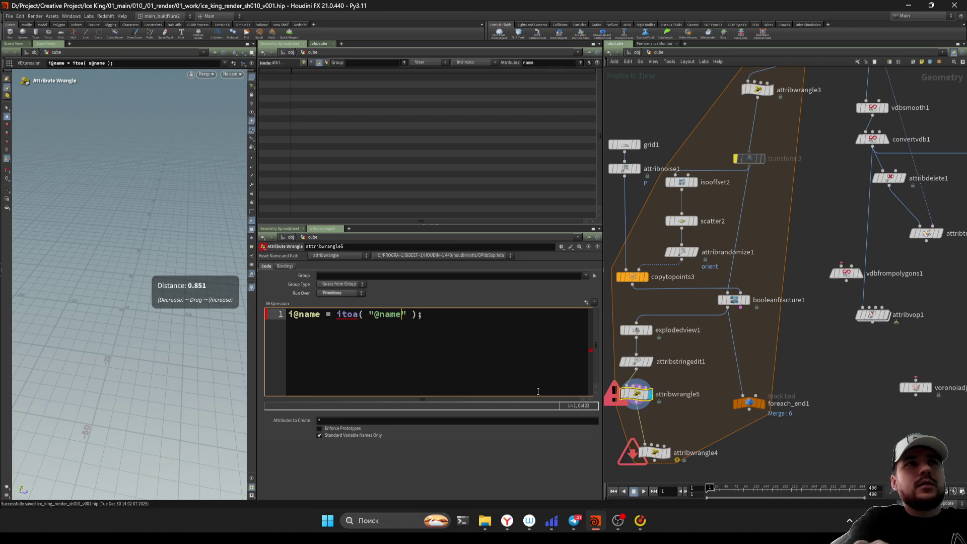
{"action": "key", "text": "Delete"}
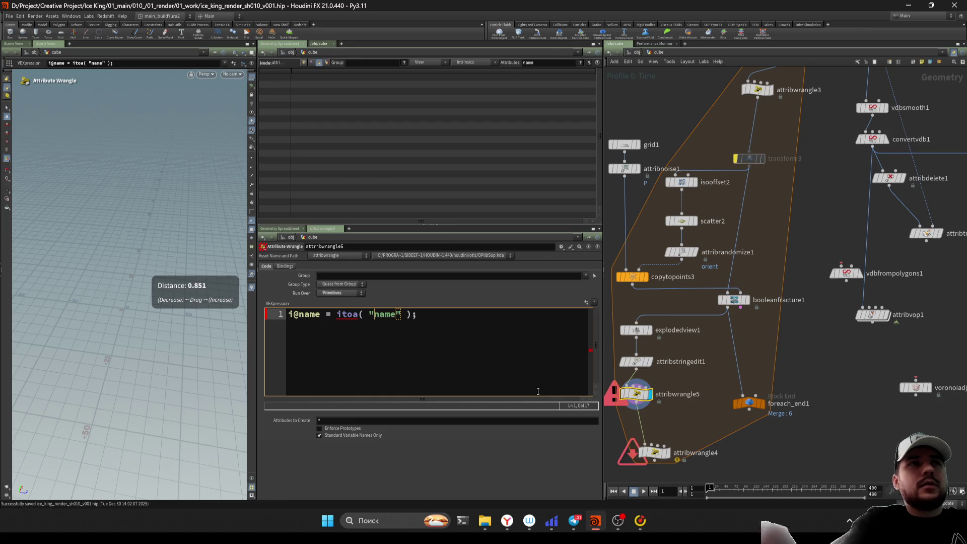
{"action": "left_click", "coordinate": [353, 316]}
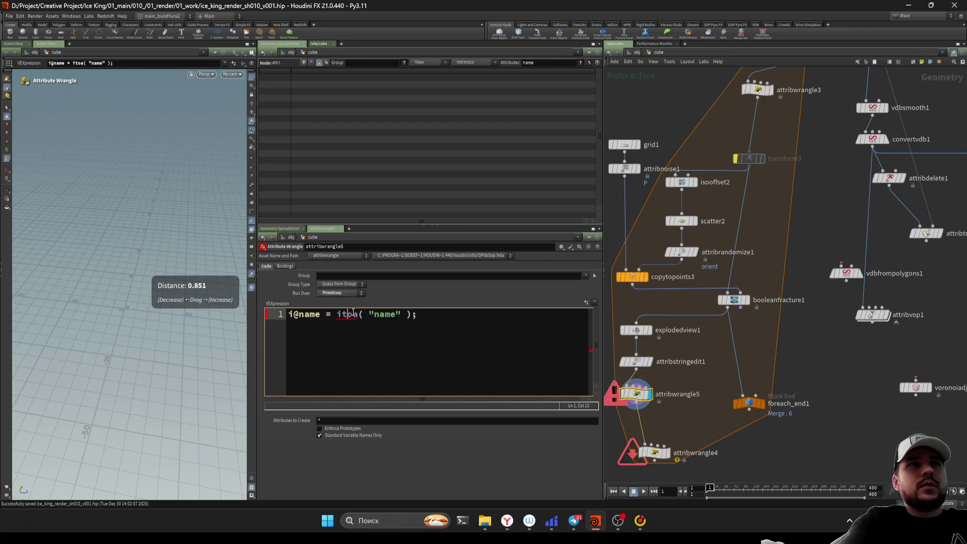
{"action": "key", "text": "F1"}
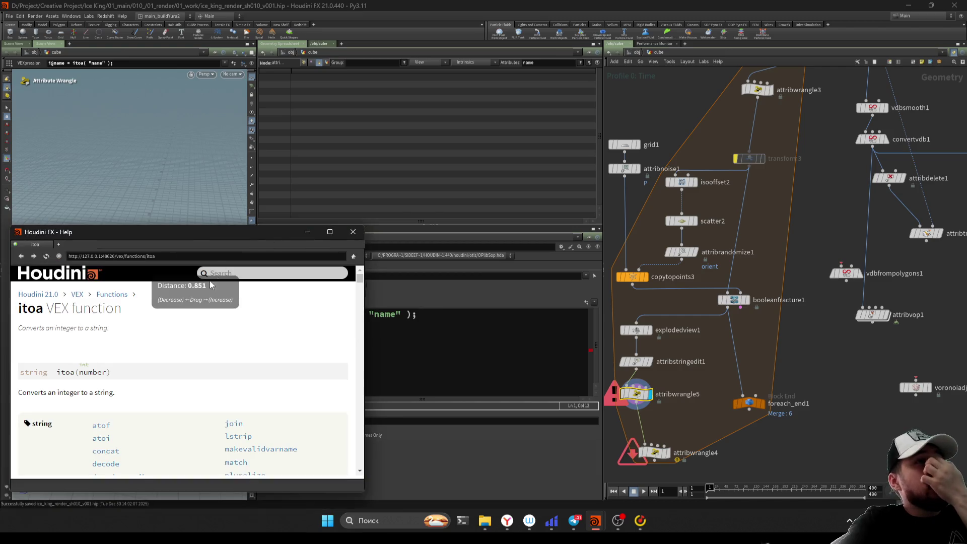
{"action": "left_click", "coordinate": [307, 232]}
{"action": "left_click", "coordinate": [356, 316]}
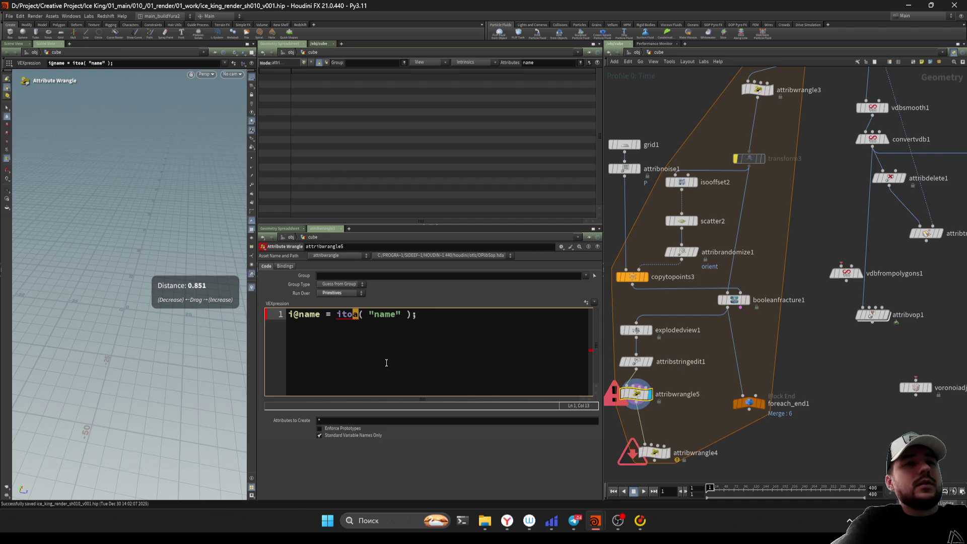
{"action": "key", "text": "Delete"}
{"action": "key", "text": "BackSpace"}
{"action": "key", "text": "BackSpace"}
{"action": "key", "text": "BackSpace"}
{"action": "type", "text": "atoi"}
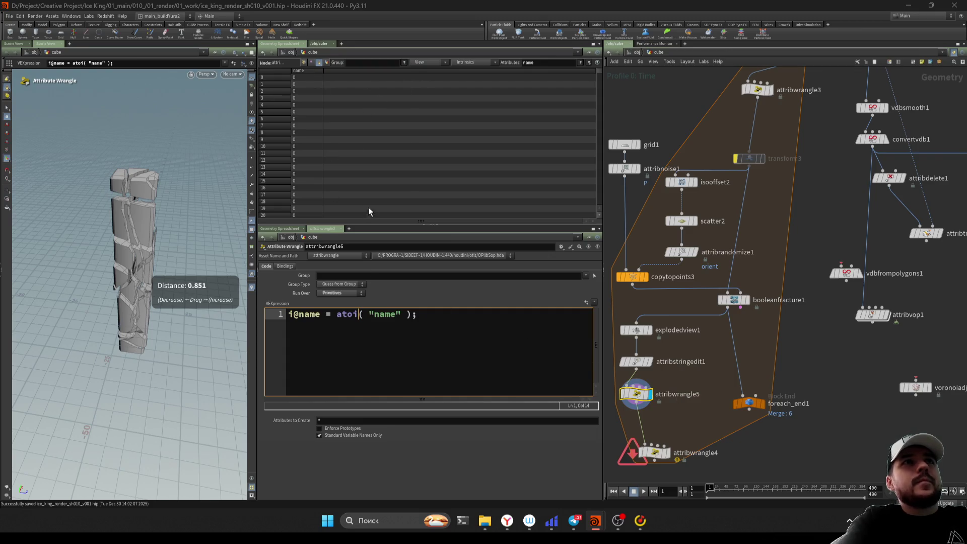
{"action": "double_click", "coordinate": [528, 63]}
{"action": "key", "text": "BackSpace"}
{"action": "key", "text": "Return"}
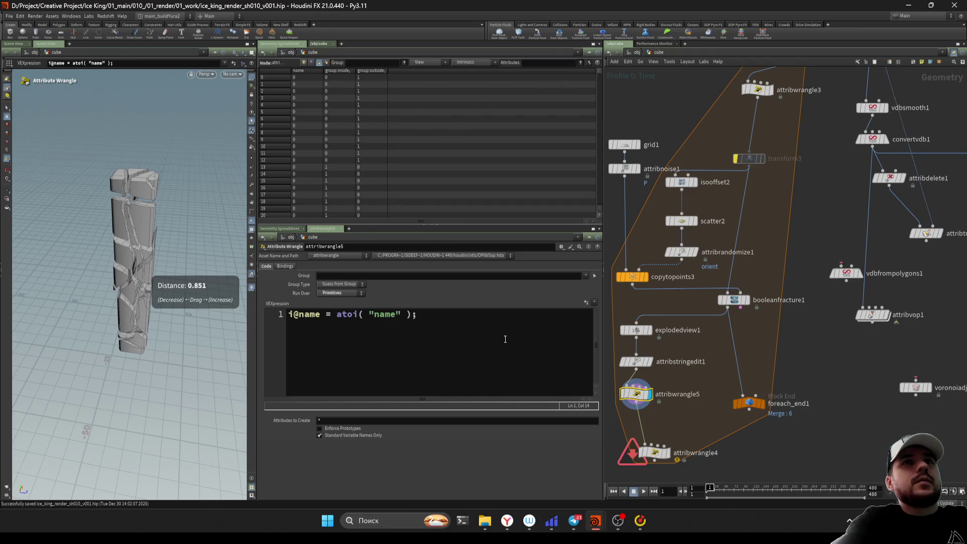
{"action": "double_click", "coordinate": [299, 316]}
{"action": "key", "text": "BackSpace"}
{"action": "type", "text": "blast"}
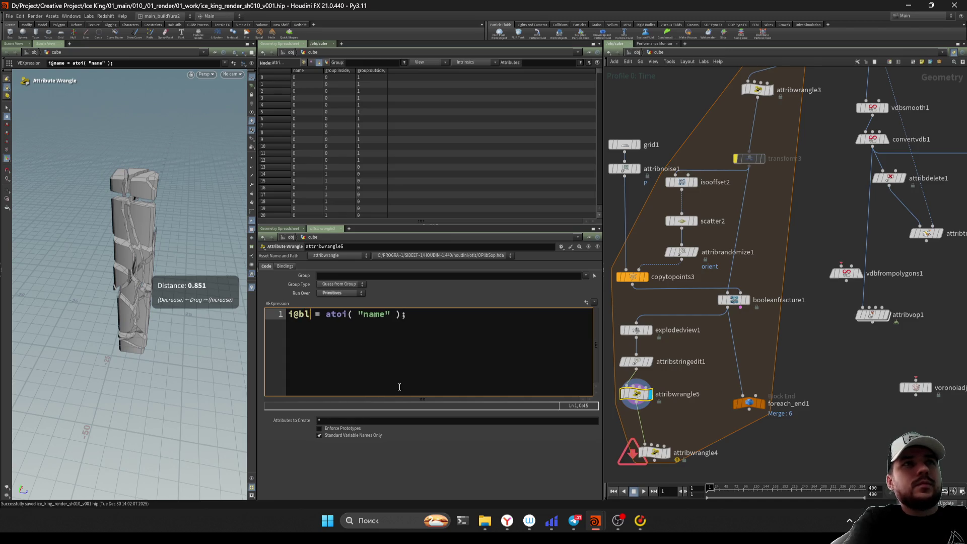
{"action": "left_click", "coordinate": [306, 71]}
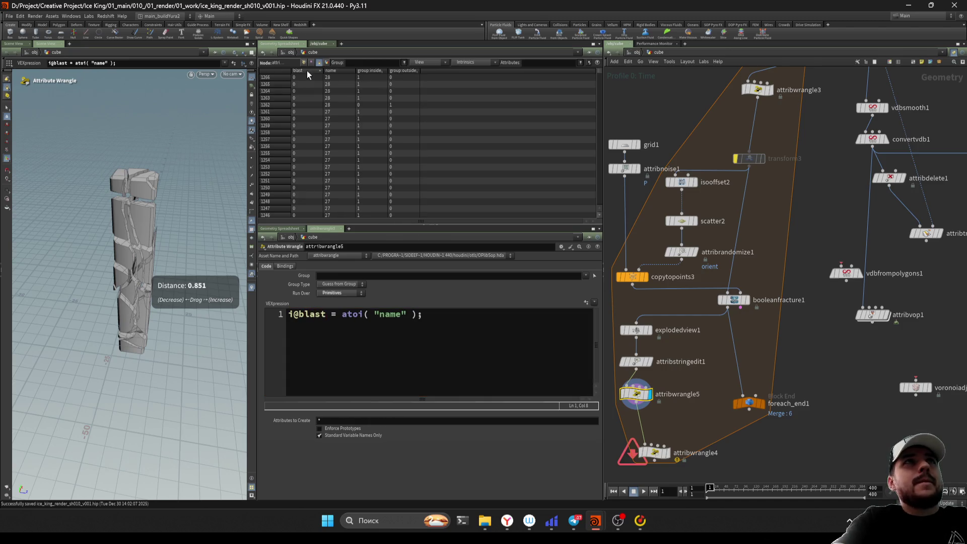
{"action": "left_click_drag", "start_coordinate": [406, 314], "coordinate": [376, 317]}
{"action": "type", "text": "name"}
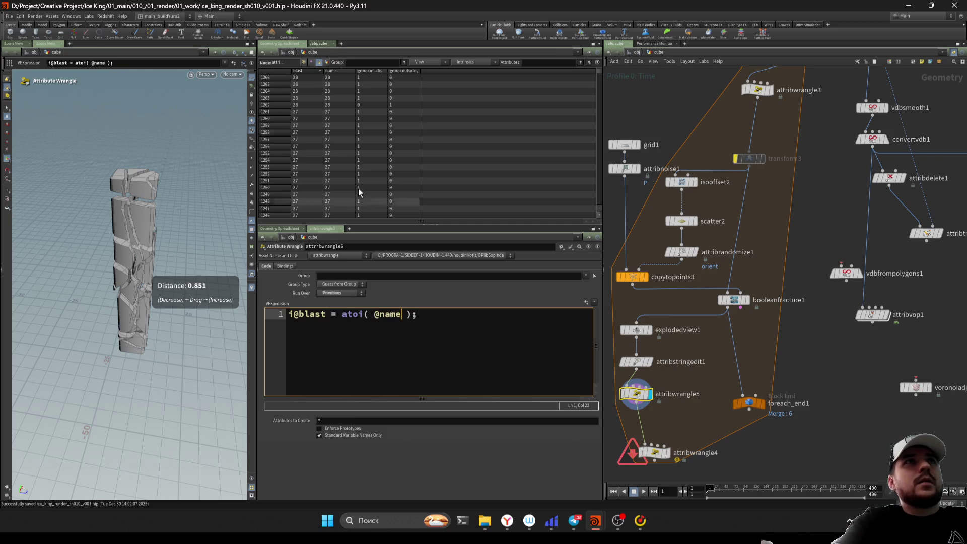
{"action": "left_click", "coordinate": [304, 71]}
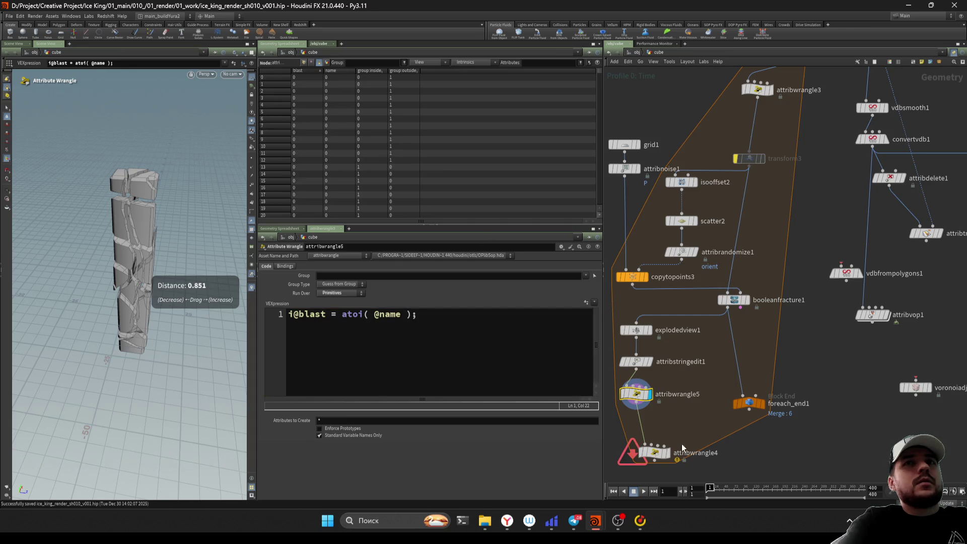
{"action": "middle_click_drag", "start_coordinate": [683, 452], "coordinate": [694, 400]}
{"action": "left_click", "coordinate": [669, 395]}
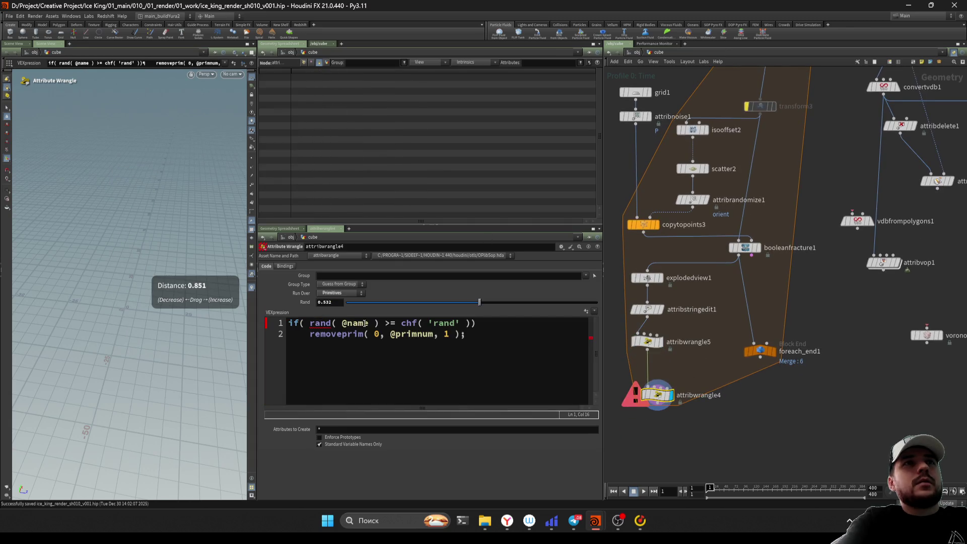
{"action": "left_click_drag", "start_coordinate": [366, 323], "coordinate": [343, 325]}
{"action": "left_click", "coordinate": [387, 373]}
{"action": "key", "text": "Up"}
{"action": "key", "text": "Down"}
{"action": "left_click", "coordinate": [370, 323]}
{"action": "key", "text": "BackSpace"}
{"action": "key", "text": "BackSpace"}
{"action": "key", "text": "BackSpace"}
{"action": "type", "text": "blast"}
{"action": "type", "text": "@"}
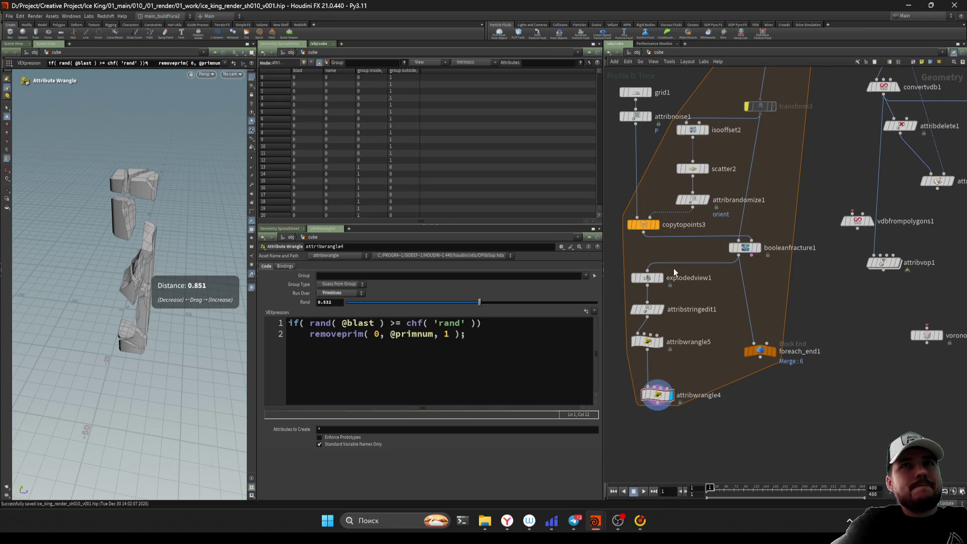
{"action": "left_click", "coordinate": [647, 277]}
{"action": "left_click_drag", "start_coordinate": [627, 342], "coordinate": [713, 403]}
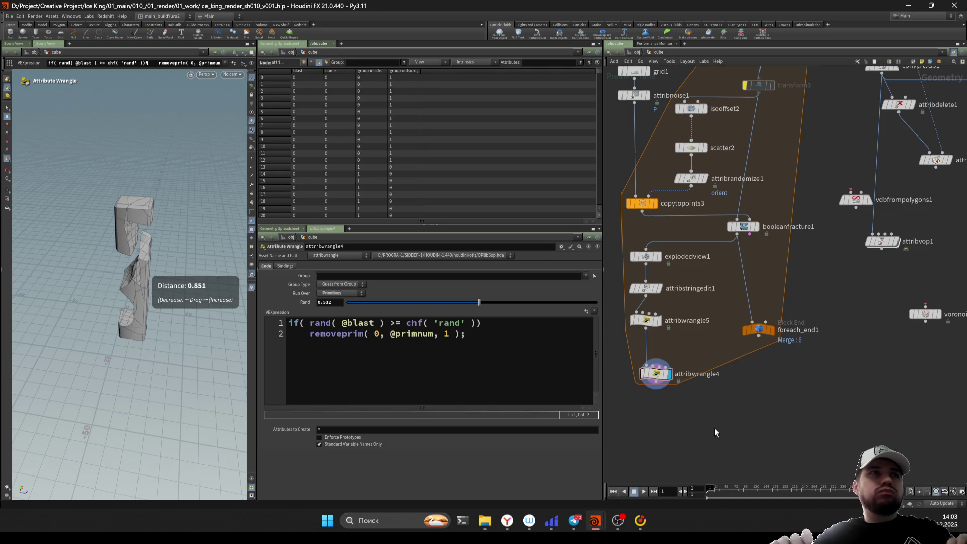
{"action": "mouse_move", "coordinate": [359, 298]}
{"action": "left_mouse_down"}
{"action": "mouse_move", "coordinate": [597, 319]}
{"action": "mouse_move", "coordinate": [477, 313]}
{"action": "mouse_move", "coordinate": [563, 315]}
{"action": "mouse_move", "coordinate": [543, 312]}
{"action": "left_mouse_up"}
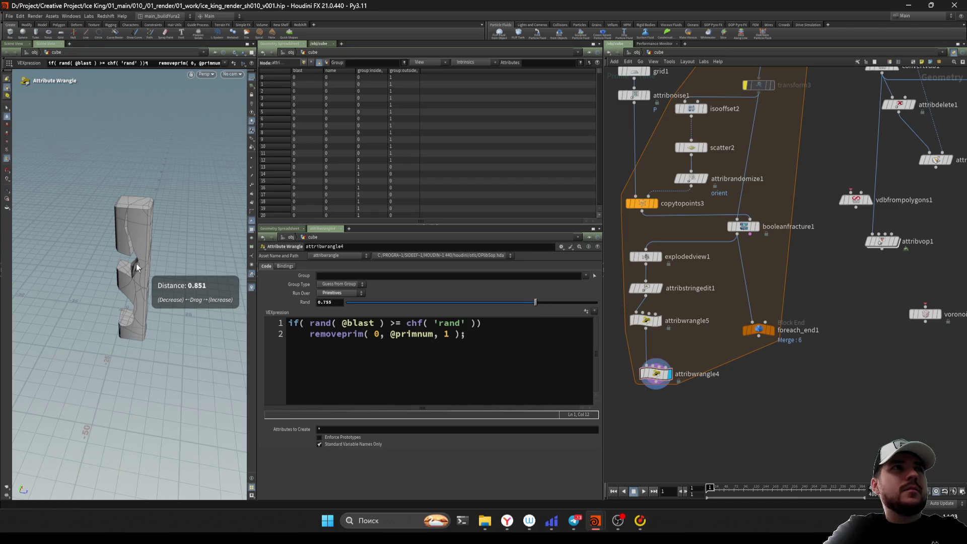
{"action": "left_click_drag", "start_coordinate": [136, 267], "coordinate": [226, 233], "text": "alt"}
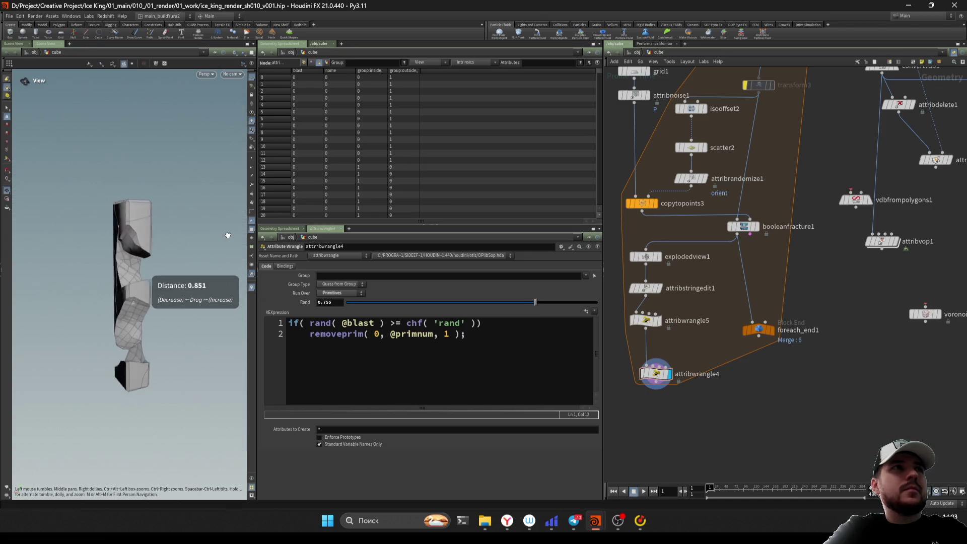
- Add chi('seed') to the random expression, create its Seed parameter, and set Seed to 21
{"action": "left_click", "coordinate": [375, 322]}
{"action": "type", "text": "+ "}
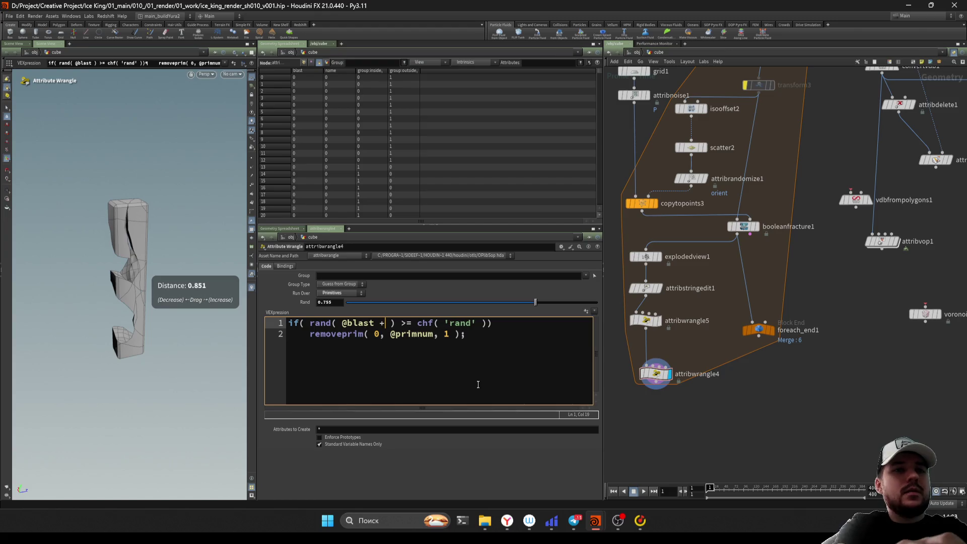
{"action": "type", "text": "chi()"}
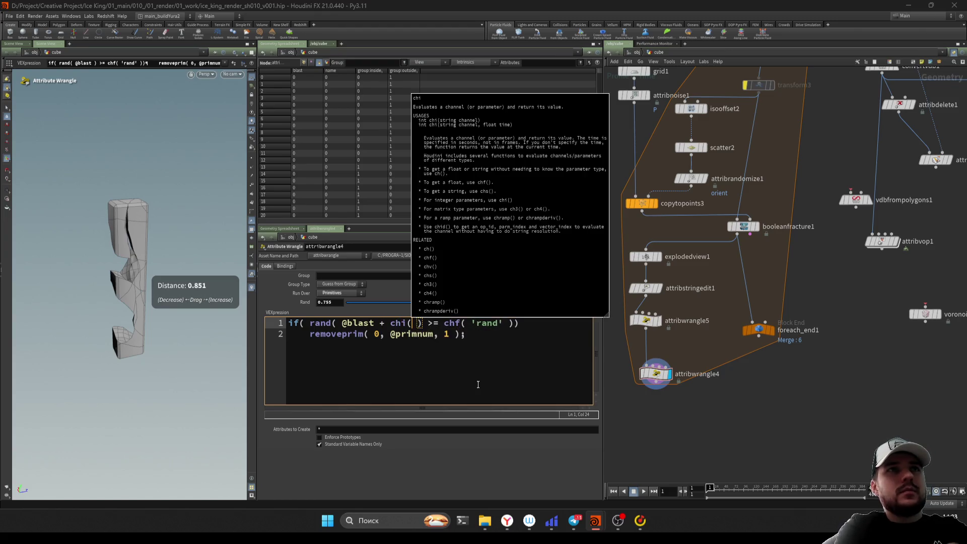
{"action": "type", "text": " ''"}
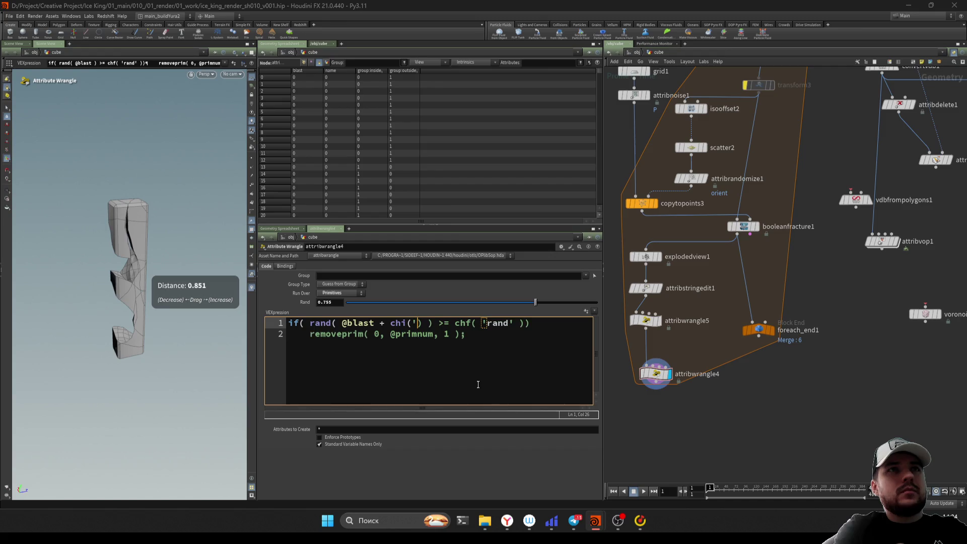
{"action": "type", "text": "seed"}
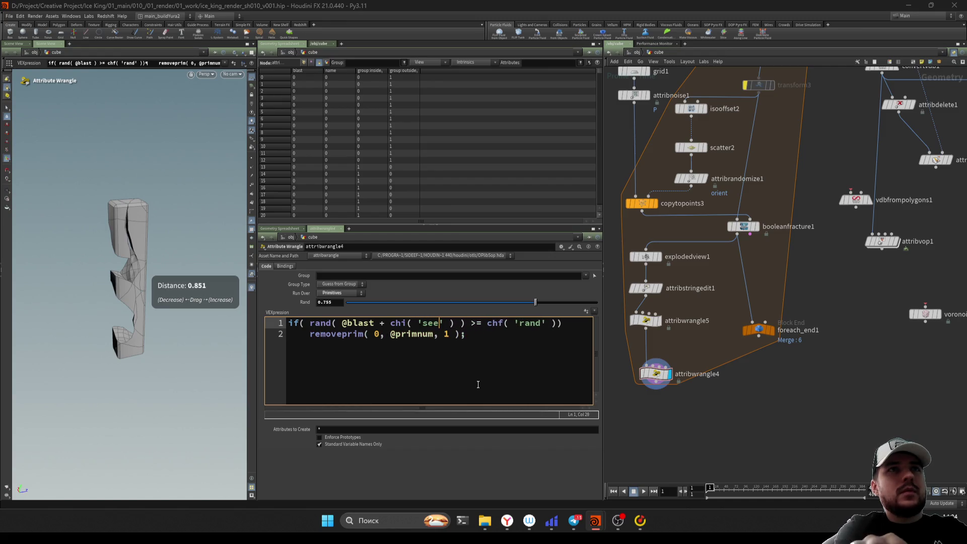
{"action": "key", "text": "ctrl+s"}
{"action": "left_click", "coordinate": [586, 312]}
{"action": "left_click_drag", "start_coordinate": [347, 311], "coordinate": [421, 318]}
{"action": "mouse_move", "coordinate": [326, 311]}
{"action": "middle_mouse_down"}
{"action": "mouse_move", "coordinate": [401, 322]}
{"action": "mouse_move", "coordinate": [375, 319]}
{"action": "middle_mouse_up"}
{"action": "key", "text": "ctrl+s"}
{"action": "key", "text": "Escape"}
{"action": "mouse_move", "coordinate": [151, 229]}
{"action": "left_mouse_down"}
{"action": "mouse_move", "coordinate": [168, 220]}
{"action": "mouse_move", "coordinate": [162, 237]}
{"action": "mouse_move", "coordinate": [167, 226]}
{"action": "mouse_move", "coordinate": [142, 235]}
{"action": "mouse_move", "coordinate": [145, 216]}
{"action": "left_mouse_up"}
{"action": "key", "text": "Return"}
{"action": "scroll", "coordinate": [757, 373], "scroll_direction": "down", "scroll_amount": 3}
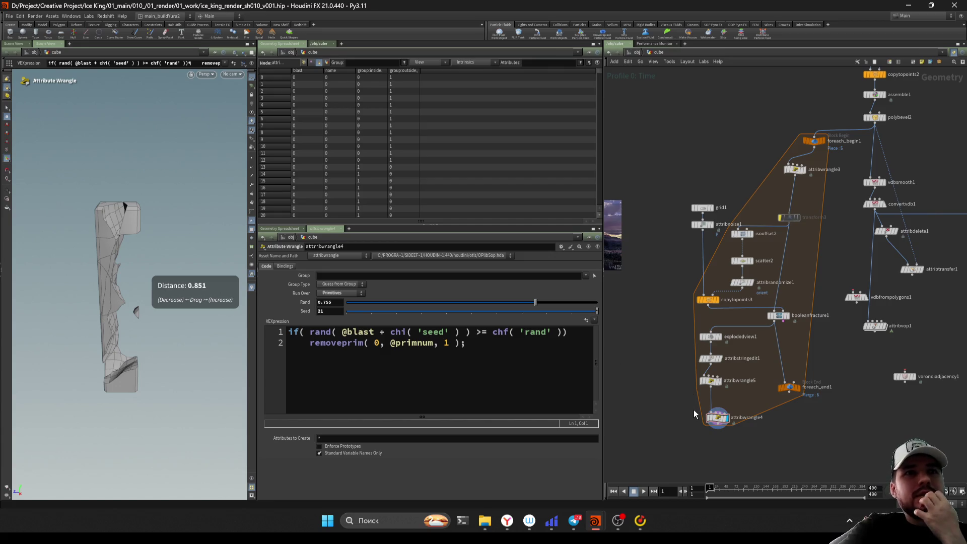
- Review transform3 and both wrangles, undo stray edits, and display attribwrangle4
{"action": "left_click", "coordinate": [789, 217]}
{"action": "middle_click_drag", "start_coordinate": [815, 293], "coordinate": [796, 264]}
{"action": "key", "text": "ctrl+s"}
{"action": "middle_click_drag", "start_coordinate": [656, 404], "coordinate": [645, 419]}
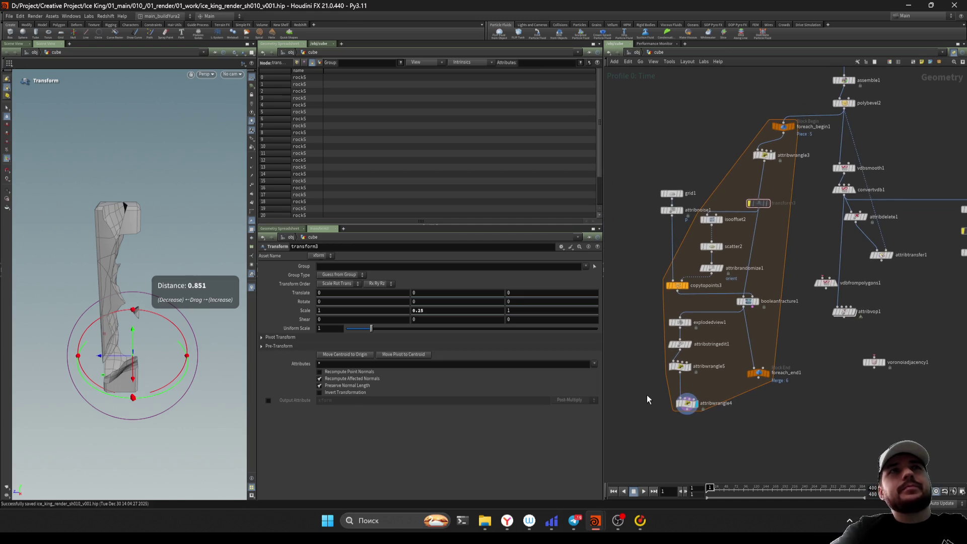
{"action": "left_click", "coordinate": [687, 406]}
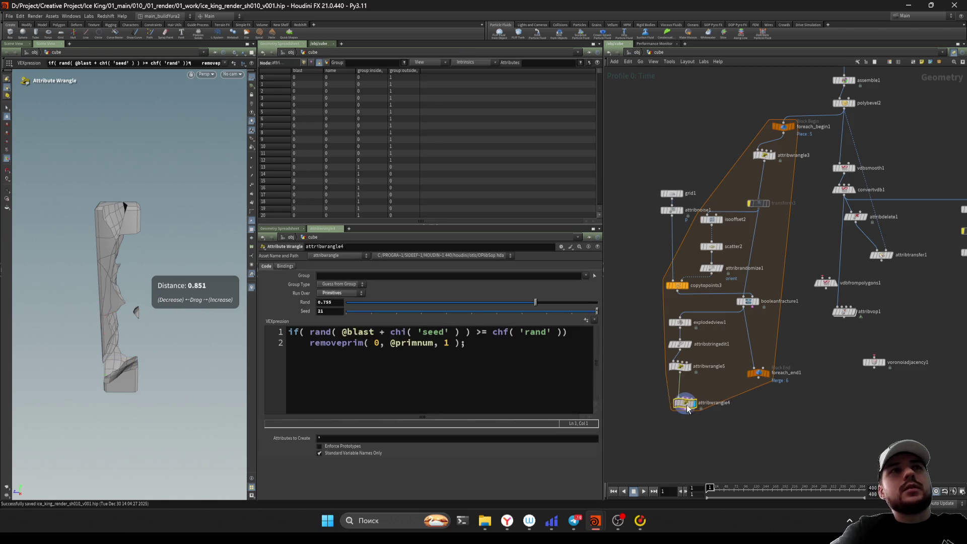
{"action": "left_click", "coordinate": [680, 367]}
{"action": "key", "text": "Escape"}
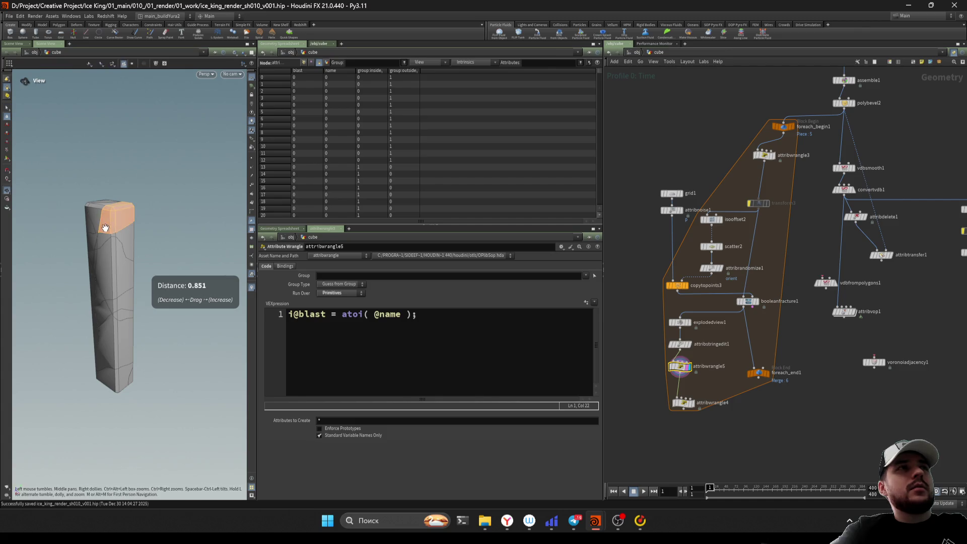
{"action": "left_click_drag", "start_coordinate": [134, 222], "coordinate": [176, 218]}
{"action": "key", "text": "s"}
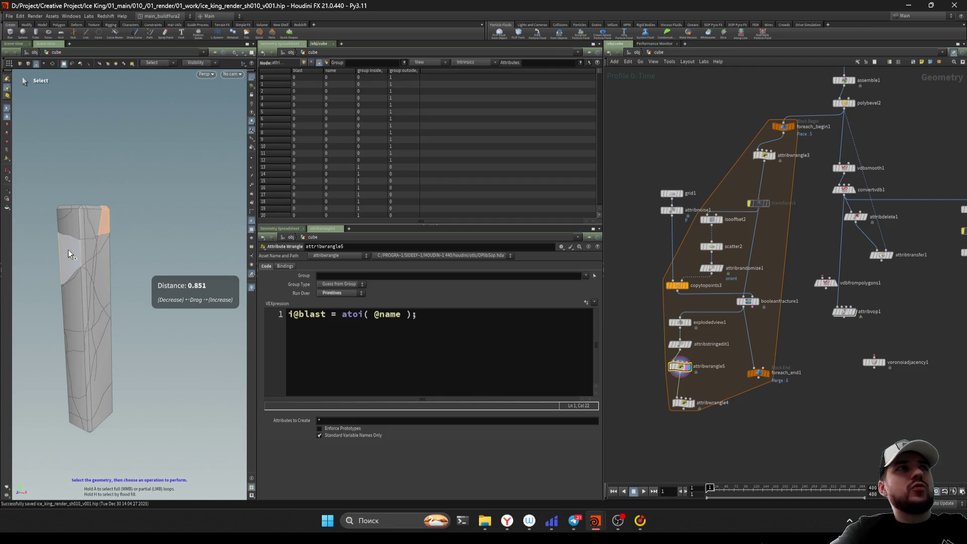
{"action": "key", "text": "ctrl+z"}
{"action": "key", "text": "ctrl+z"}
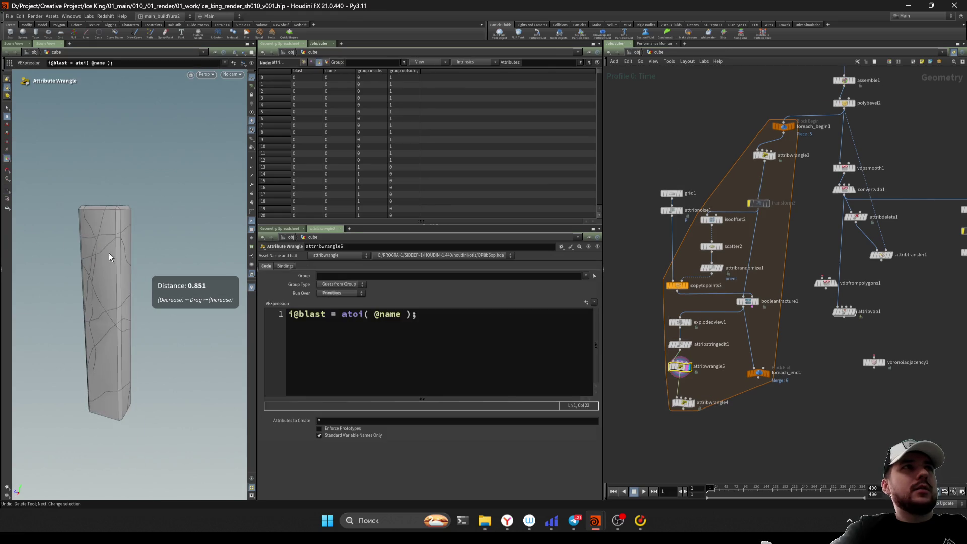
{"action": "middle_click_drag", "start_coordinate": [623, 400], "coordinate": [627, 373]}
{"action": "left_click", "coordinate": [687, 376]}
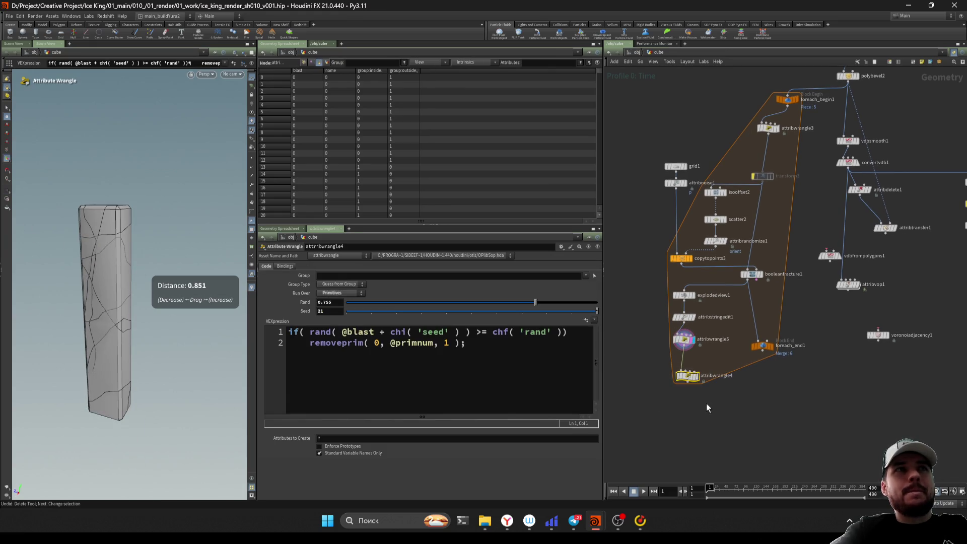
{"action": "key", "text": "r"}
{"action": "left_click_drag", "start_coordinate": [686, 378], "coordinate": [661, 400]}
- Add a Sort node below attribwrangle5
{"action": "key", "text": "Tab"}
{"action": "mouse_move", "coordinate": [721, 380]}
{"action": "type", "text": "sort"}
{"action": "key", "text": "Return"}
{"action": "left_click", "coordinate": [720, 379]}
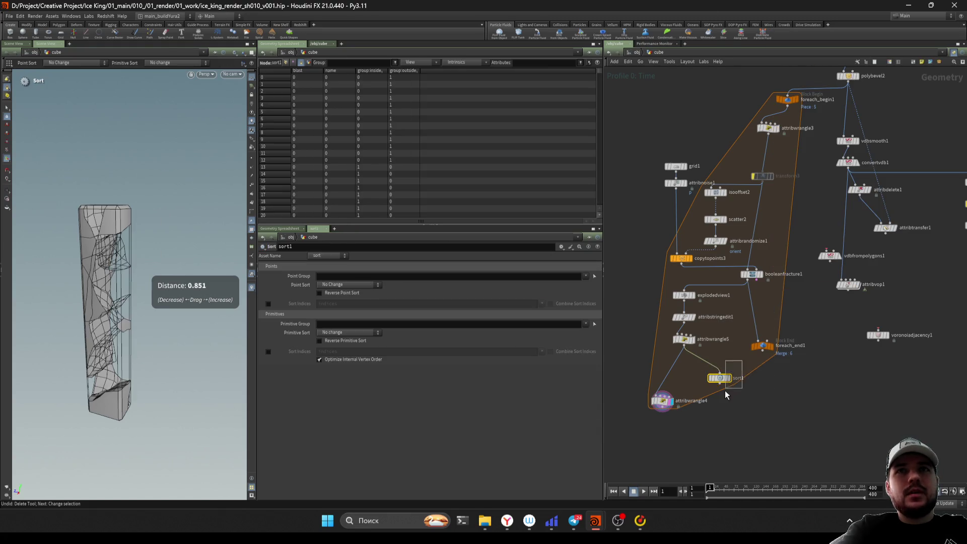
- Display sort1 and set its Primitive Sort to By Y
{"action": "key", "text": "r"}
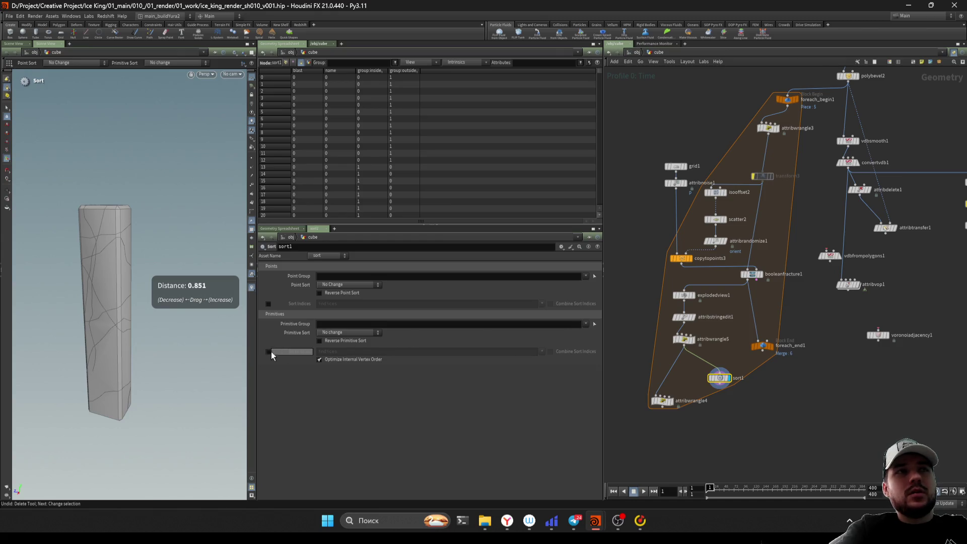
{"action": "left_click", "coordinate": [586, 324]}
{"action": "left_click", "coordinate": [369, 333]}
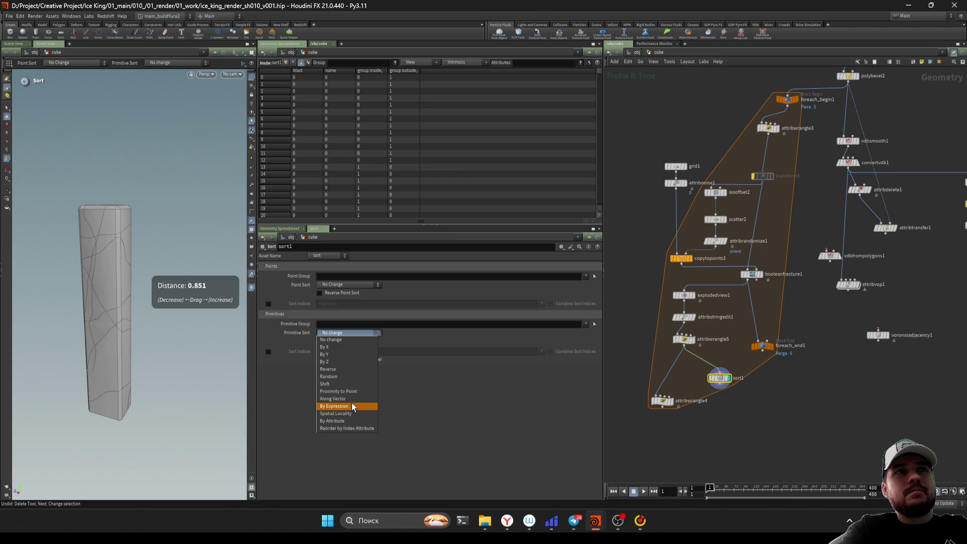
{"action": "left_click", "coordinate": [353, 421]}
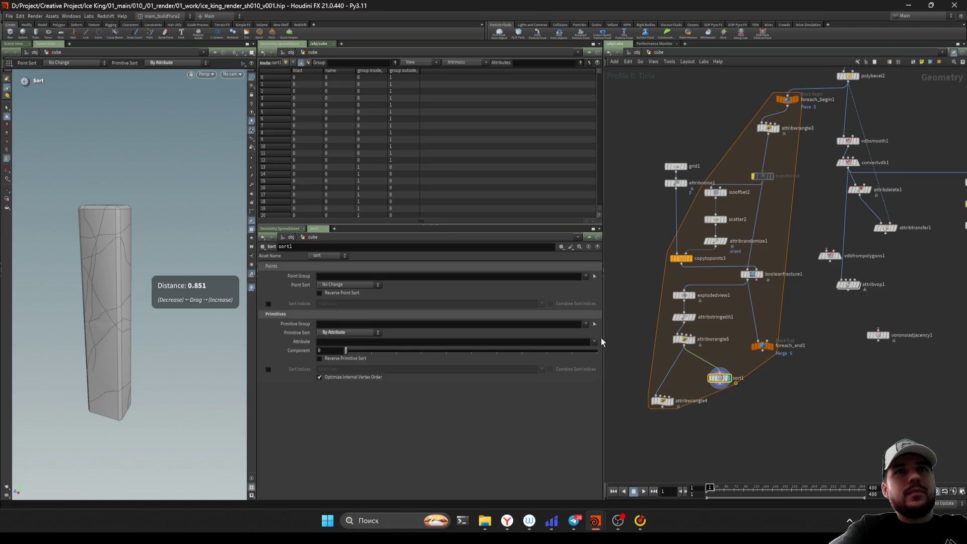
{"action": "left_click", "coordinate": [599, 357]}
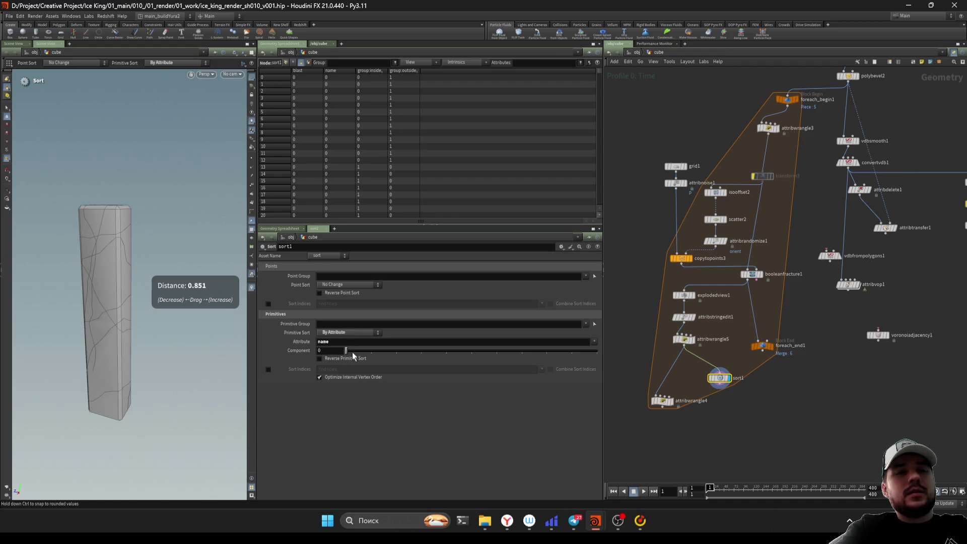
{"action": "left_click", "coordinate": [251, 185]}
{"action": "left_click", "coordinate": [251, 187]}
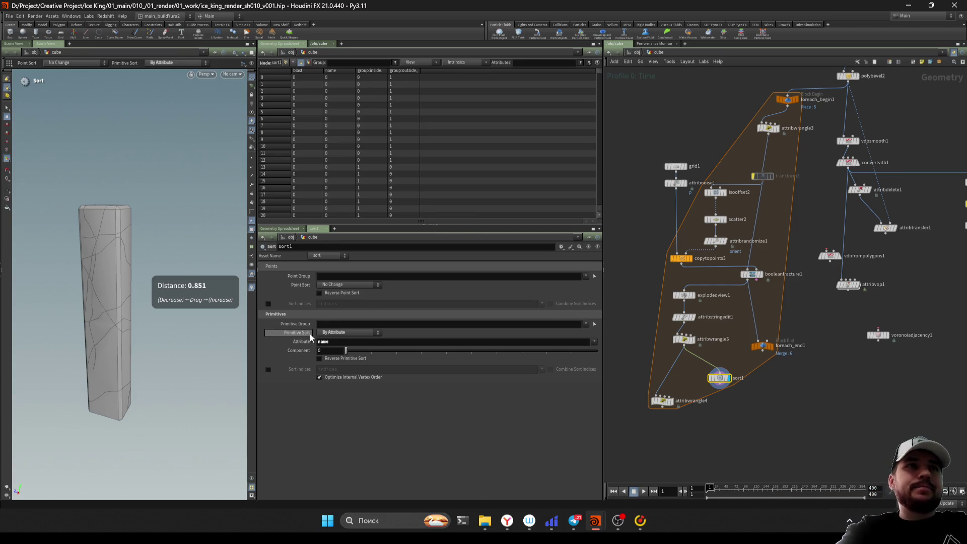
{"action": "left_click", "coordinate": [332, 333]}
{"action": "left_click", "coordinate": [337, 355]}
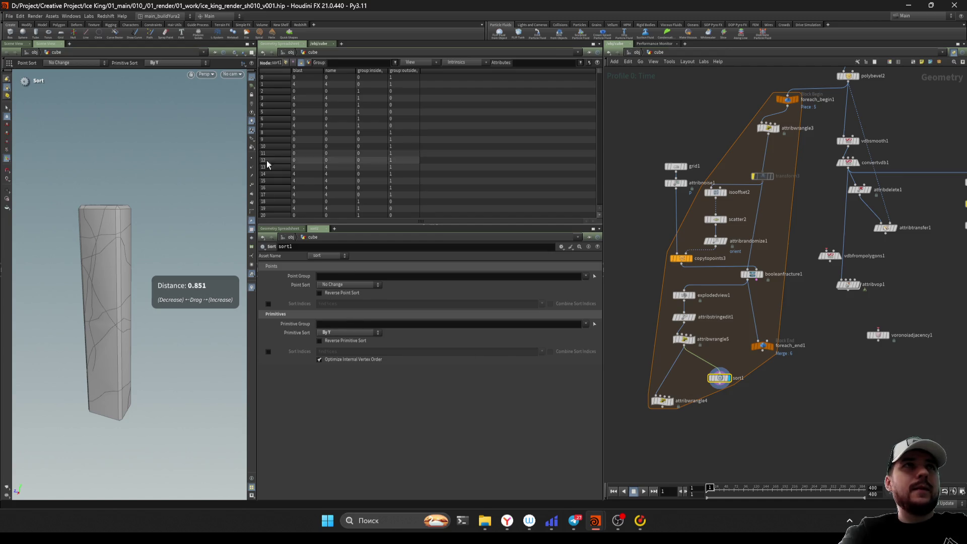
{"action": "left_click", "coordinate": [253, 188]}
{"action": "left_click", "coordinate": [252, 188]}
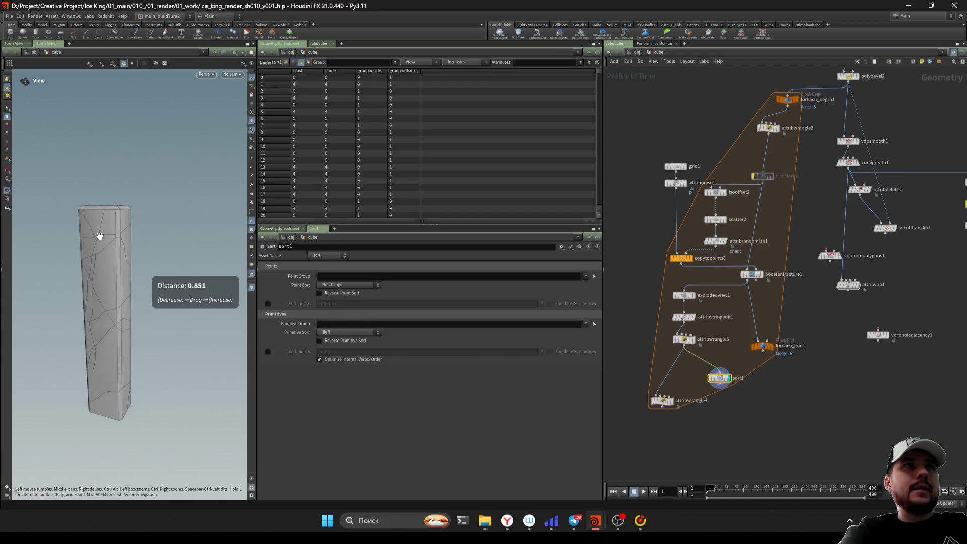
{"action": "scroll", "coordinate": [97, 222], "scroll_direction": "up", "scroll_amount": 3}
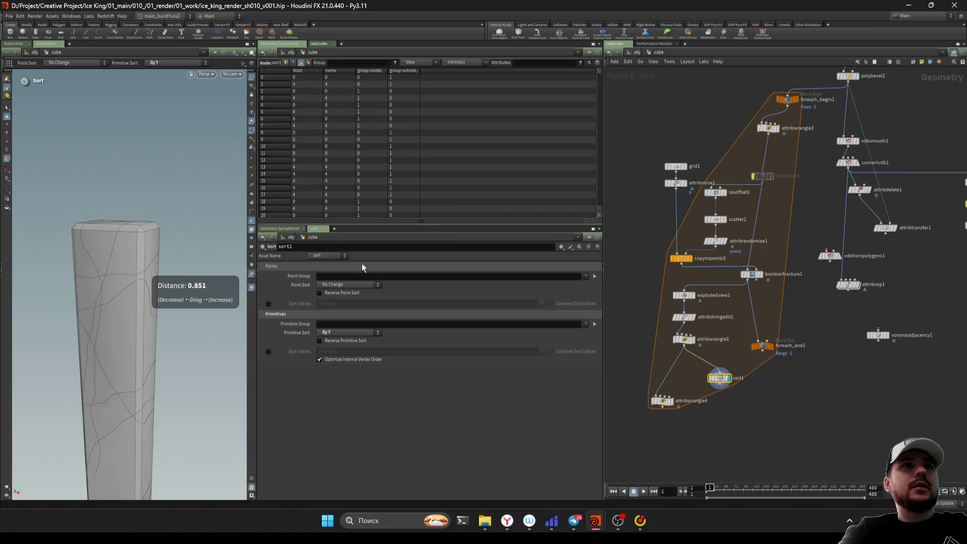
- Insert an Assemble node above sort1 with Create Name Attribute turned off
{"action": "left_click_drag", "start_coordinate": [662, 400], "coordinate": [634, 429]}
{"action": "left_click_drag", "start_coordinate": [719, 377], "coordinate": [725, 417]}
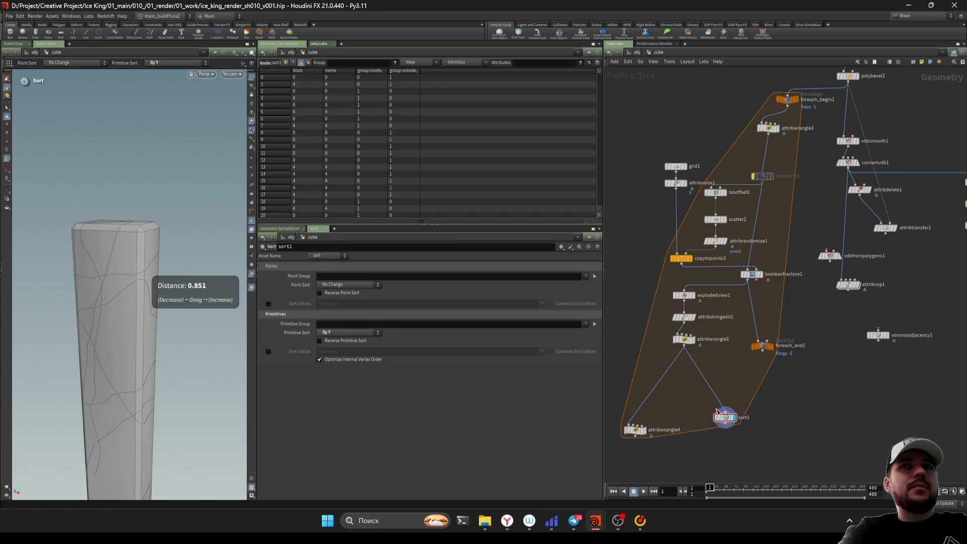
{"action": "key", "text": "Tab"}
{"action": "type", "text": "ass"}
{"action": "left_click", "coordinate": [763, 288]}
{"action": "left_click", "coordinate": [711, 371]}
{"action": "left_click", "coordinate": [342, 307]}
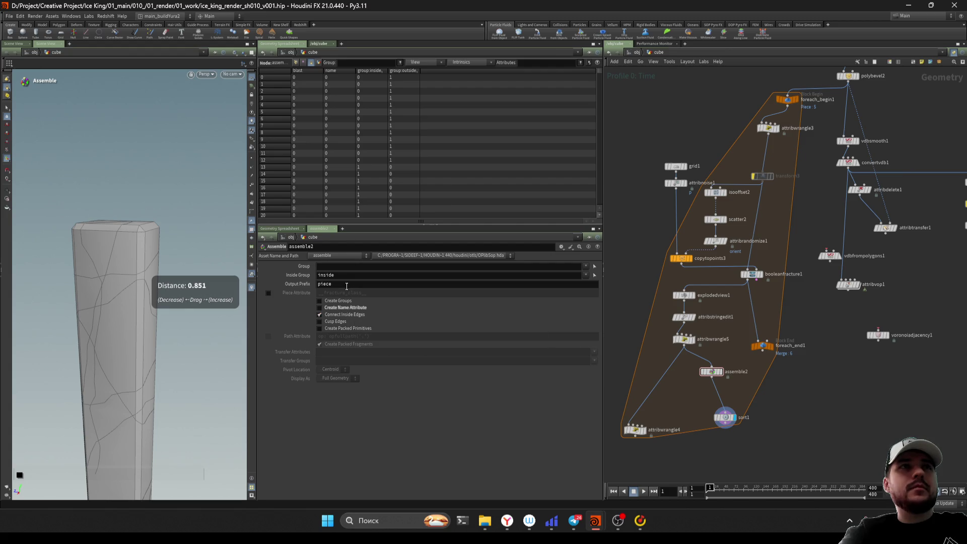
- Enable Create Packed Primitives on assemble2 and move sort1 beneath it
{"action": "left_click", "coordinate": [320, 328]}
{"action": "left_click", "coordinate": [725, 416]}
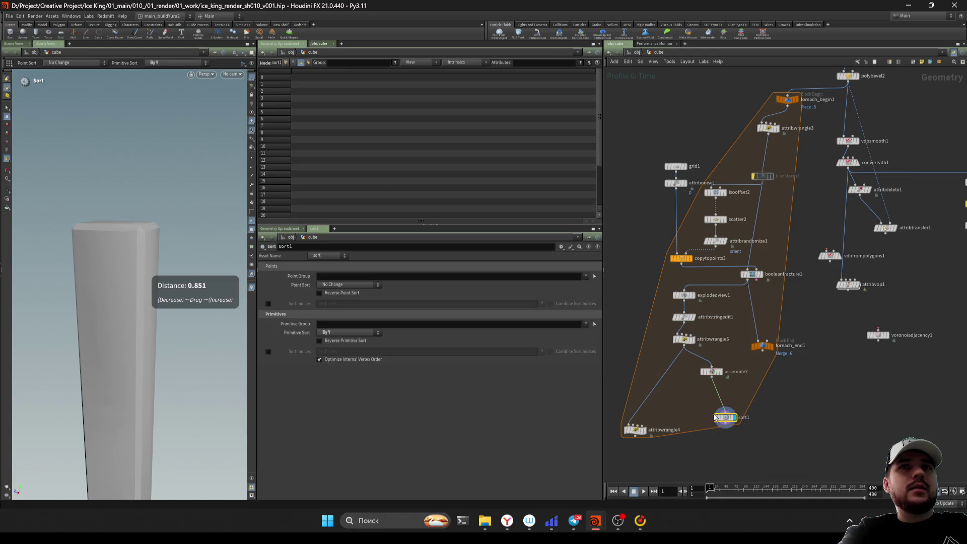
{"action": "left_click_drag", "start_coordinate": [725, 417], "coordinate": [712, 403]}
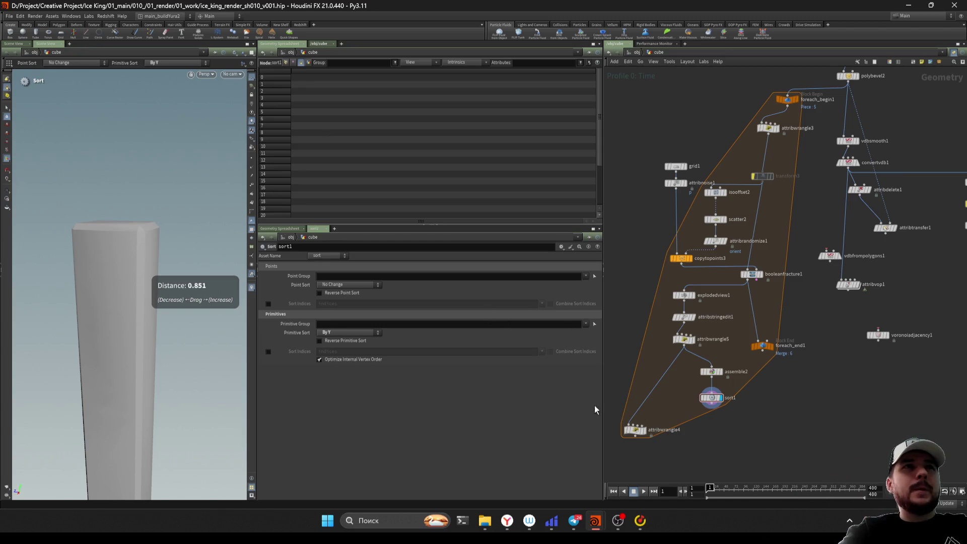
{"action": "middle_click_drag", "start_coordinate": [737, 447], "coordinate": [742, 394]}
- Add an Unpack node after sort1
{"action": "key", "text": "Tab"}
{"action": "type", "text": "at"}
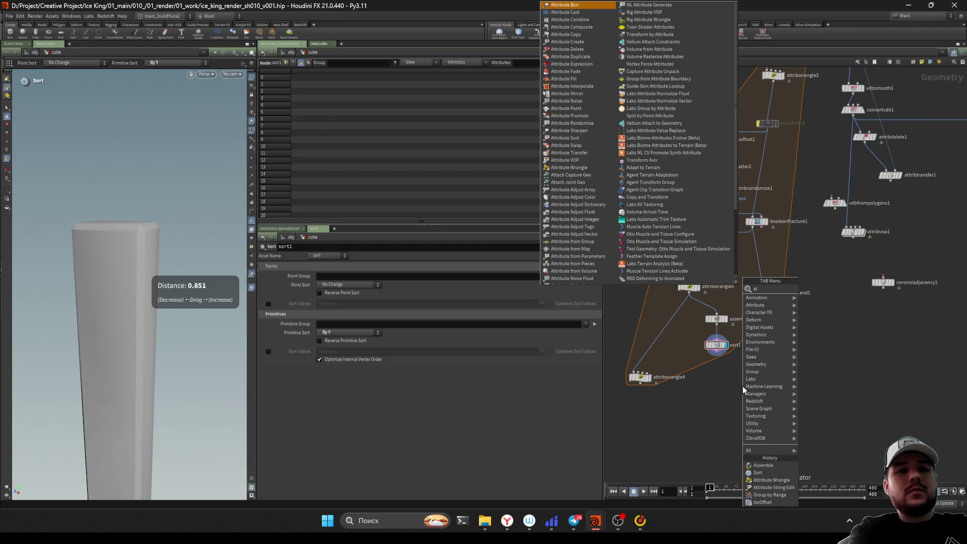
{"action": "key", "text": "BackSpace"}
{"action": "key", "text": "BackSpace"}
{"action": "type", "text": "unpack"}
{"action": "key", "text": "Return"}
{"action": "scroll", "coordinate": [742, 385], "scroll_direction": "up", "scroll_amount": 3}
- Wire unpack1 under sort1 and compare assemble2 and sort1 outputs with point numbers
{"action": "left_click", "coordinate": [698, 330]}
{"action": "left_click_drag", "start_coordinate": [743, 385], "coordinate": [714, 368]}
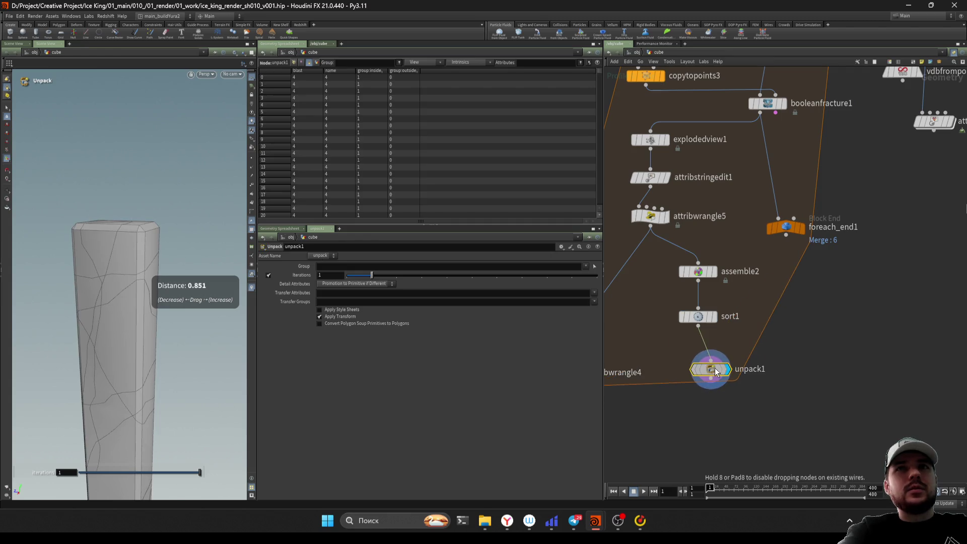
{"action": "left_click", "coordinate": [251, 204]}
{"action": "left_click", "coordinate": [252, 201]}
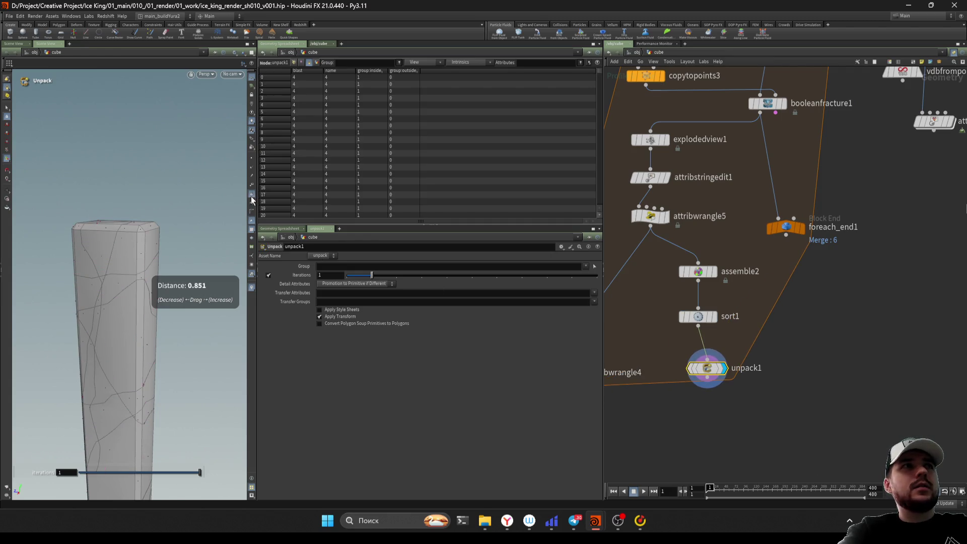
{"action": "left_click", "coordinate": [251, 188]}
{"action": "mouse_move", "coordinate": [134, 238]}
{"action": "left_mouse_down", "text": "alt"}
{"action": "mouse_move", "coordinate": [129, 222]}
{"action": "mouse_move", "coordinate": [134, 252]}
{"action": "left_mouse_up", "text": "alt"}
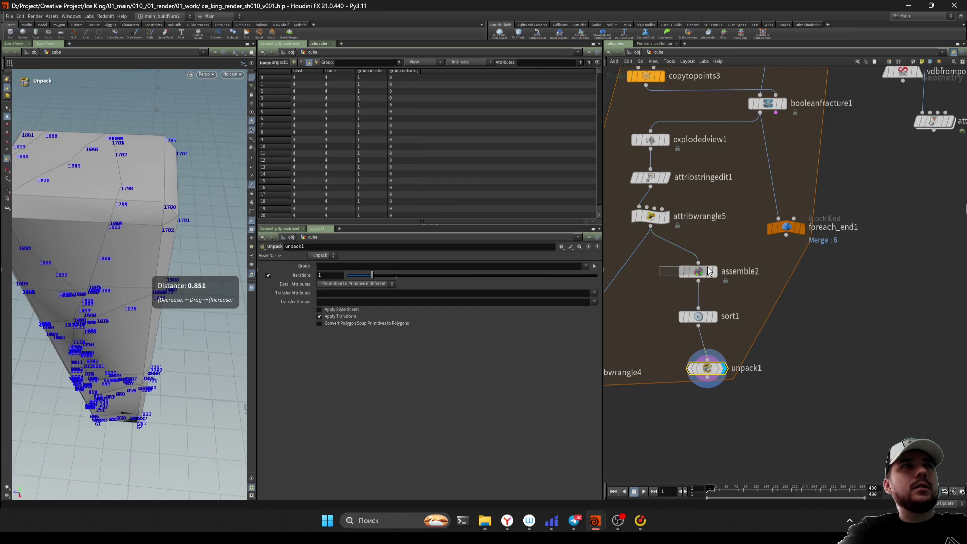
{"action": "left_click", "coordinate": [698, 272]}
{"action": "left_click_drag", "start_coordinate": [725, 331], "coordinate": [724, 329]}
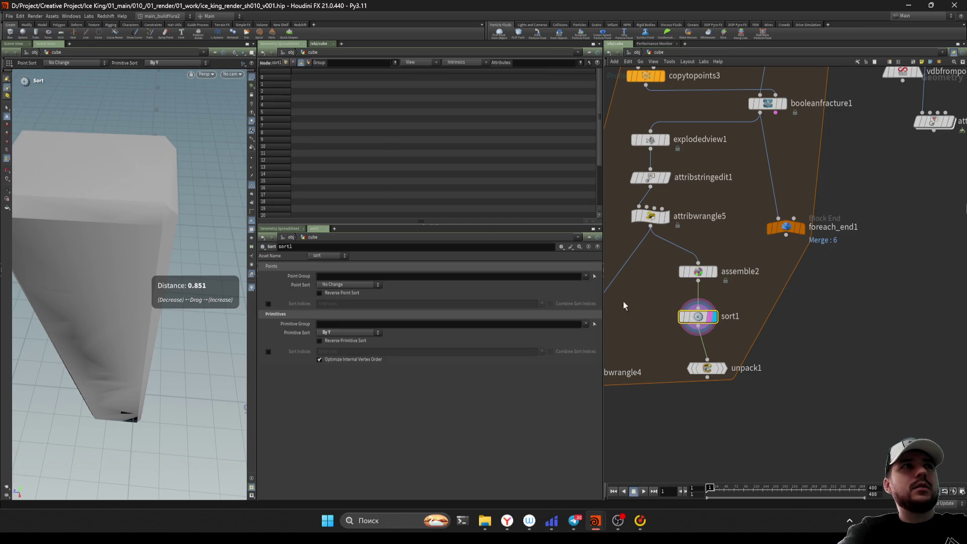
{"action": "key", "text": "h"}
{"action": "key", "text": "s"}
{"action": "scroll", "coordinate": [187, 207], "scroll_direction": "up", "scroll_amount": 3}
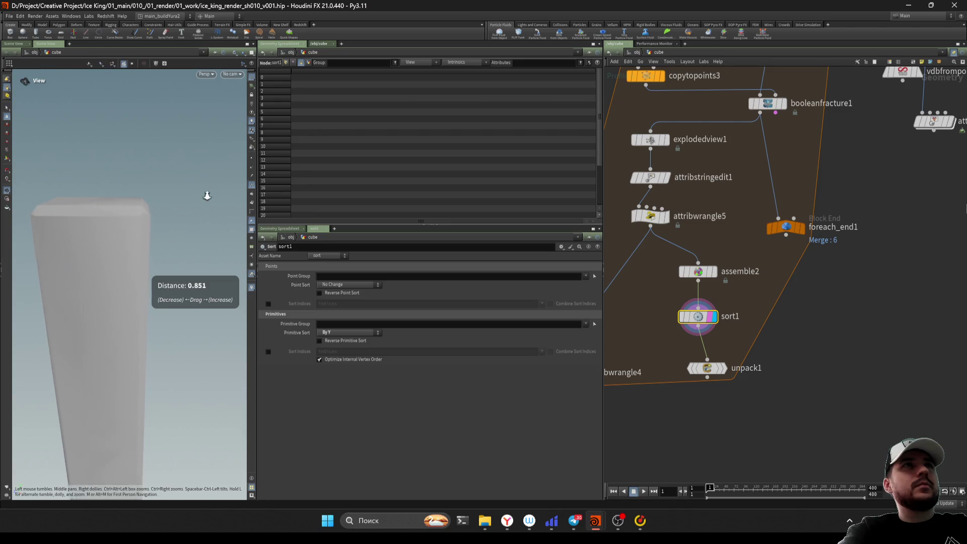
- Try sorting sort1's points by Y, save, then delete sort1
{"action": "left_click", "coordinate": [285, 64]}
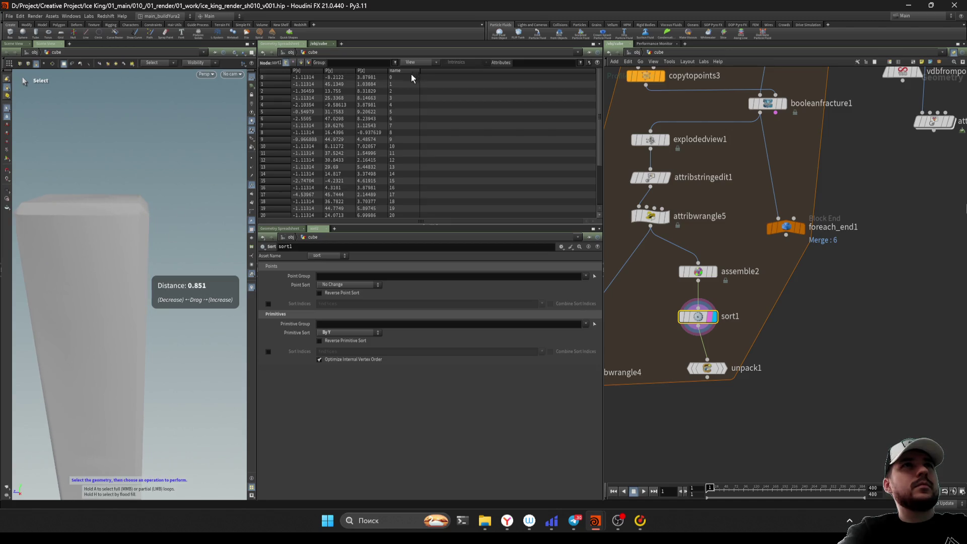
{"action": "left_click", "coordinate": [341, 286]}
{"action": "left_click", "coordinate": [341, 314]}
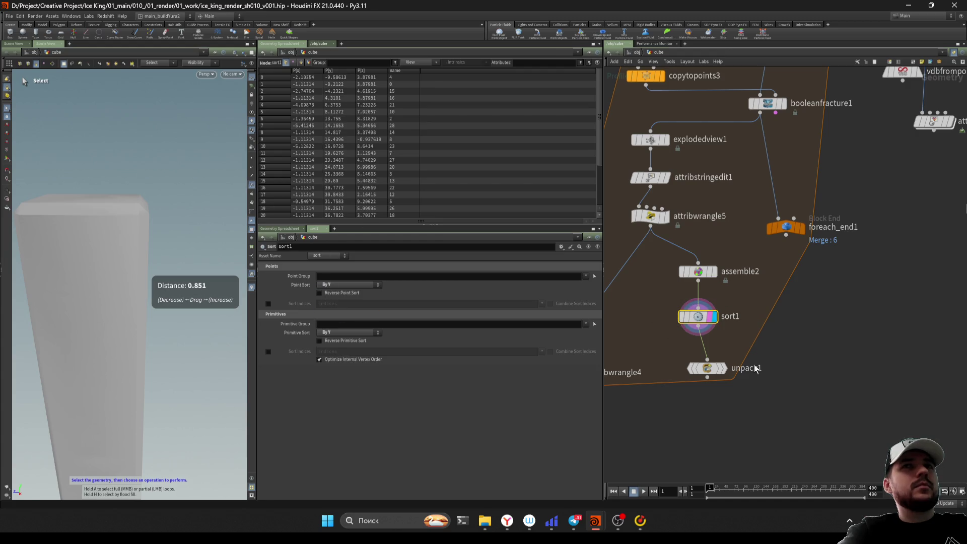
{"action": "left_click_drag", "start_coordinate": [707, 368], "coordinate": [697, 407]}
{"action": "scroll", "coordinate": [732, 372], "scroll_direction": "down", "scroll_amount": 2}
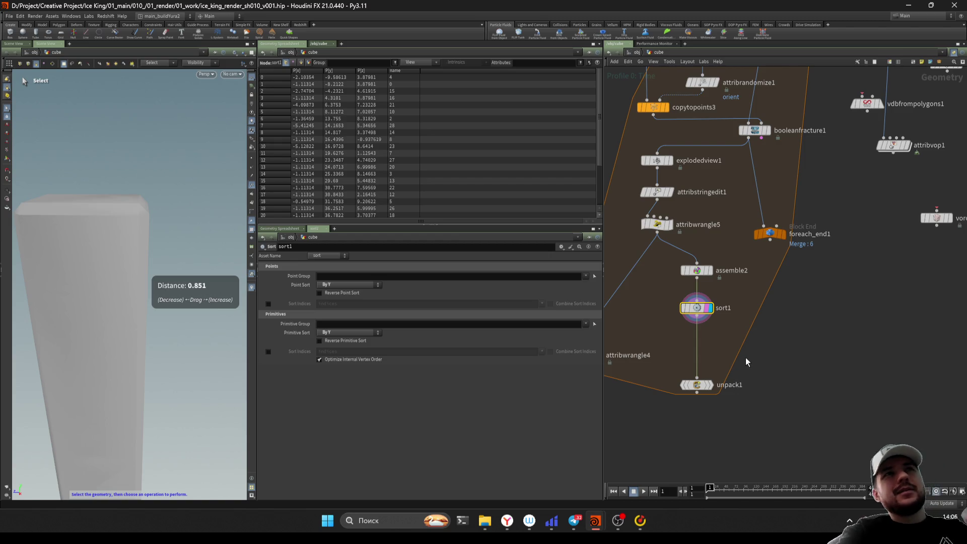
{"action": "scroll", "coordinate": [683, 352], "scroll_direction": "down", "scroll_amount": 5}
{"action": "scroll", "coordinate": [685, 355], "scroll_direction": "up", "scroll_amount": 4}
{"action": "key", "text": "ctrl+s"}
{"action": "right_click", "coordinate": [749, 361]}
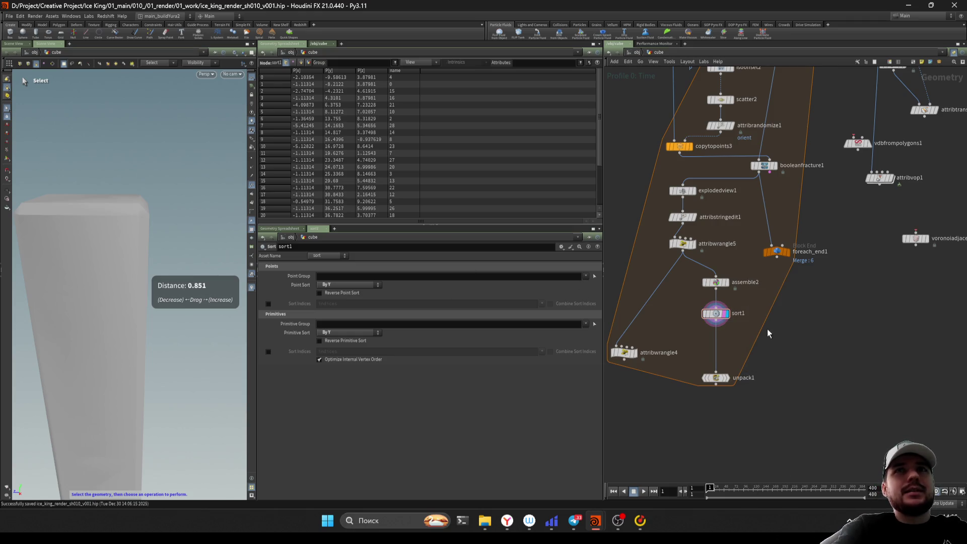
{"action": "key", "text": "Delete"}
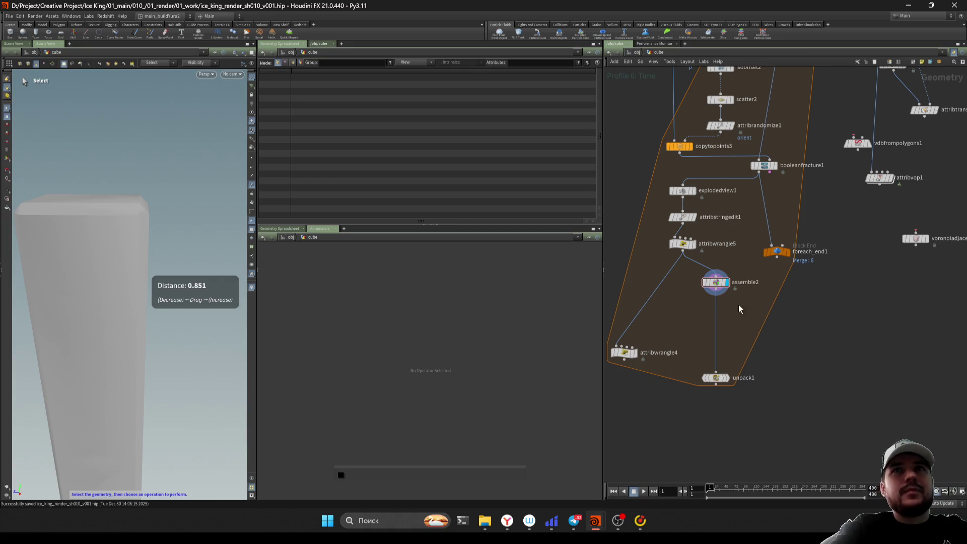
- Compare attribstringedit1 and attribwrangle5, then delete both nodes
{"action": "scroll", "coordinate": [738, 304], "scroll_direction": "up", "scroll_amount": 1}
{"action": "left_click", "coordinate": [689, 260]}
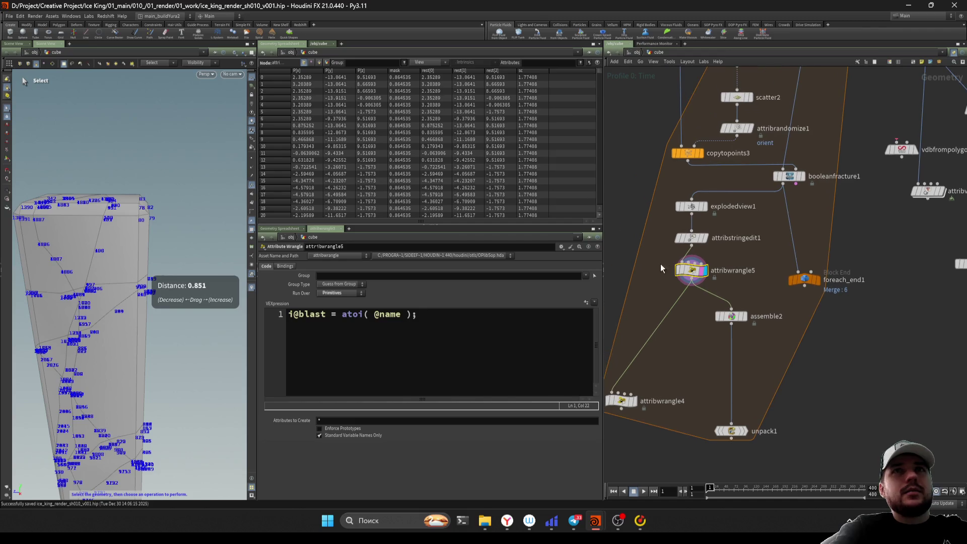
{"action": "left_click", "coordinate": [699, 239]}
{"action": "left_click", "coordinate": [691, 269]}
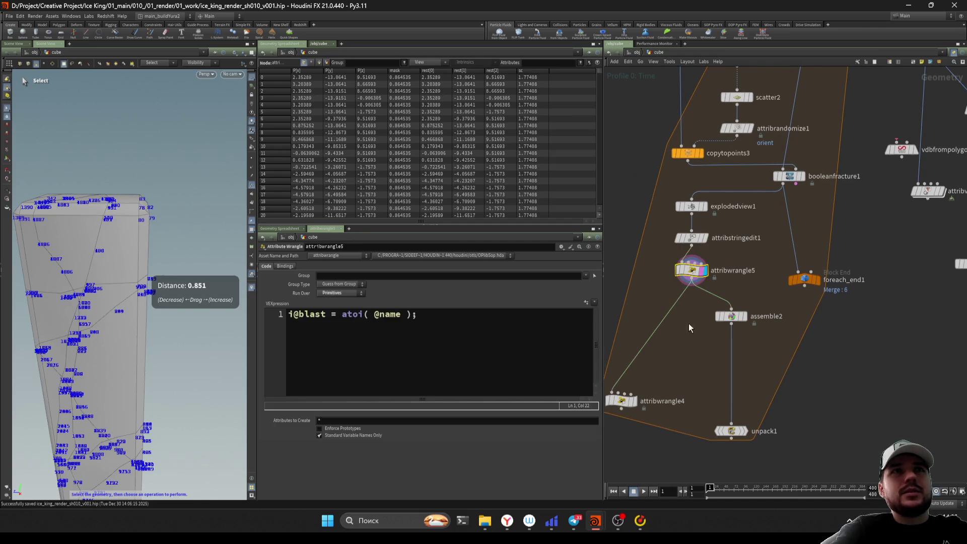
{"action": "left_click", "coordinate": [677, 239]}
{"action": "left_click", "coordinate": [691, 270]}
{"action": "left_click", "coordinate": [685, 239]}
{"action": "left_click", "coordinate": [691, 272]}
{"action": "left_click", "coordinate": [692, 238], "text": "shift"}
{"action": "key", "text": "Delete"}
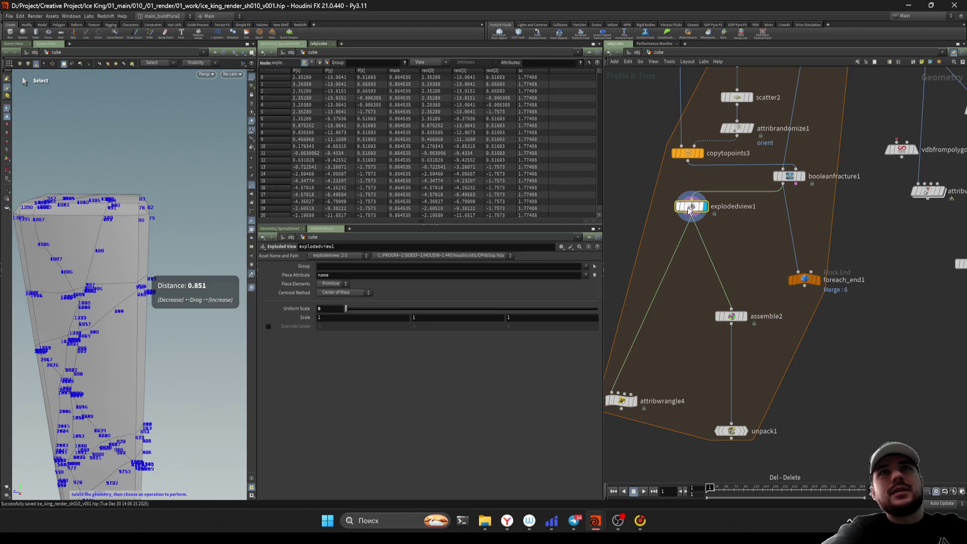
- Reset Uniform Scale to 0 and place a Transform Pieces node, transformpieces1, beside unpack1
{"action": "mouse_move", "coordinate": [333, 310]}
{"action": "middle_mouse_down"}
{"action": "mouse_move", "coordinate": [333, 336]}
{"action": "mouse_move", "coordinate": [340, 334]}
{"action": "middle_mouse_up"}
{"action": "mouse_move", "coordinate": [346, 308]}
{"action": "left_mouse_down"}
{"action": "mouse_move", "coordinate": [398, 308]}
{"action": "mouse_move", "coordinate": [277, 309]}
{"action": "left_mouse_up"}
{"action": "key", "text": "ctrl+s"}
{"action": "scroll", "coordinate": [610, 319], "scroll_direction": "up", "scroll_amount": 3}
{"action": "key", "text": "Tab"}
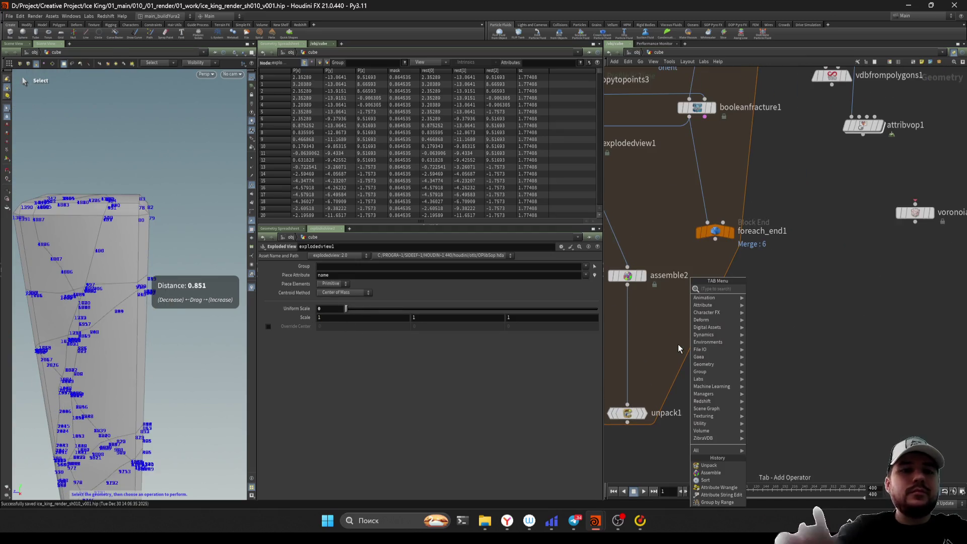
{"action": "type", "text": "ransform p"}
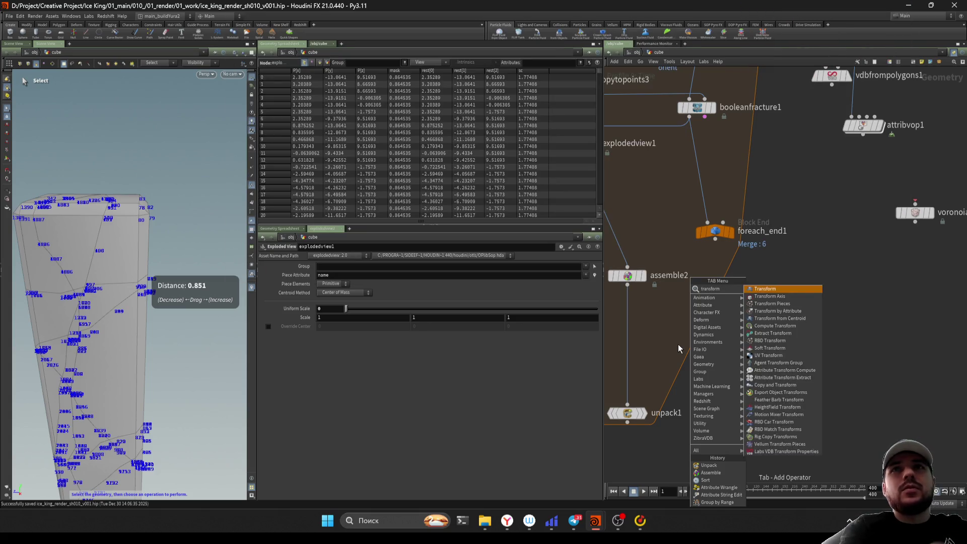
{"action": "key", "text": "Return"}
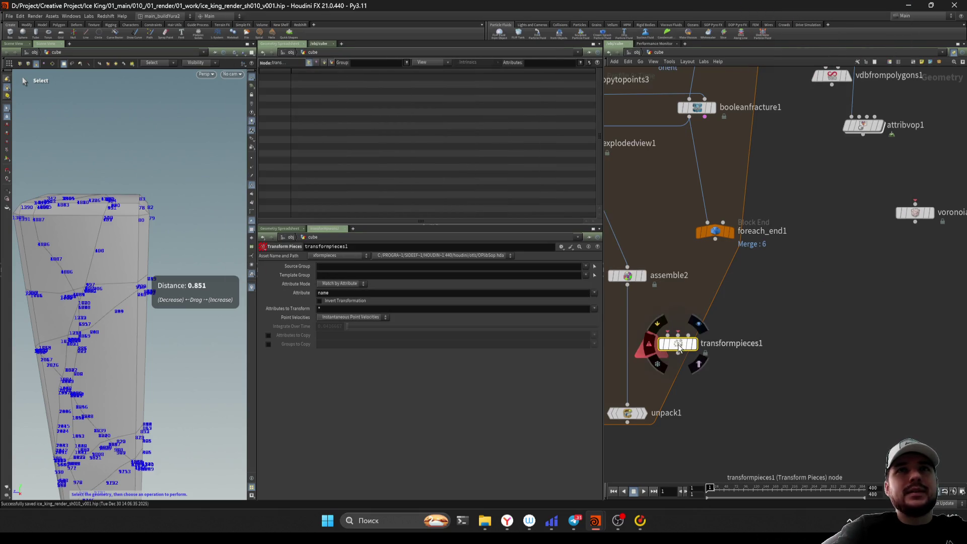
{"action": "scroll", "coordinate": [672, 348], "scroll_direction": "down", "scroll_amount": 2}
{"action": "left_click", "coordinate": [771, 379]}
- Re-enter 'piece' as assemble2's Output Prefix
{"action": "left_click", "coordinate": [709, 259]}
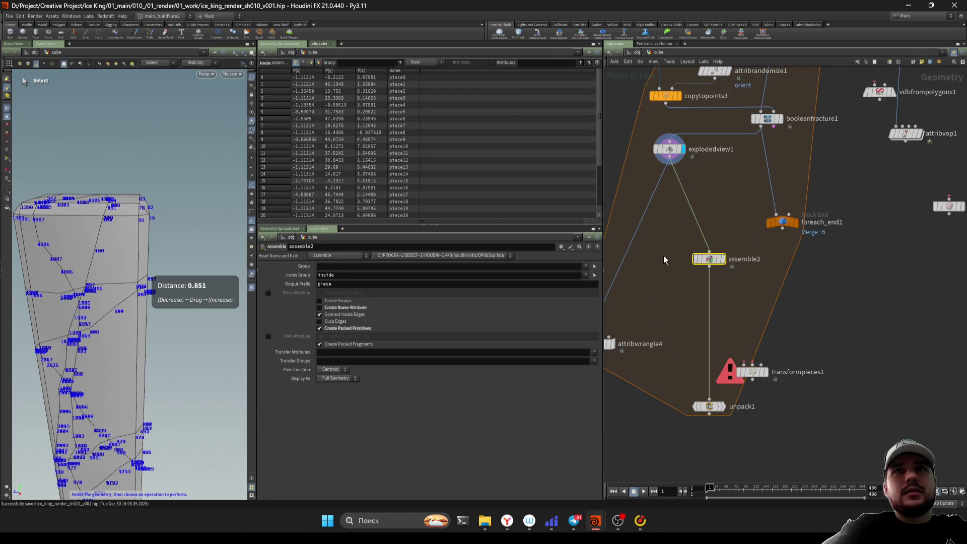
{"action": "left_click", "coordinate": [342, 285]}
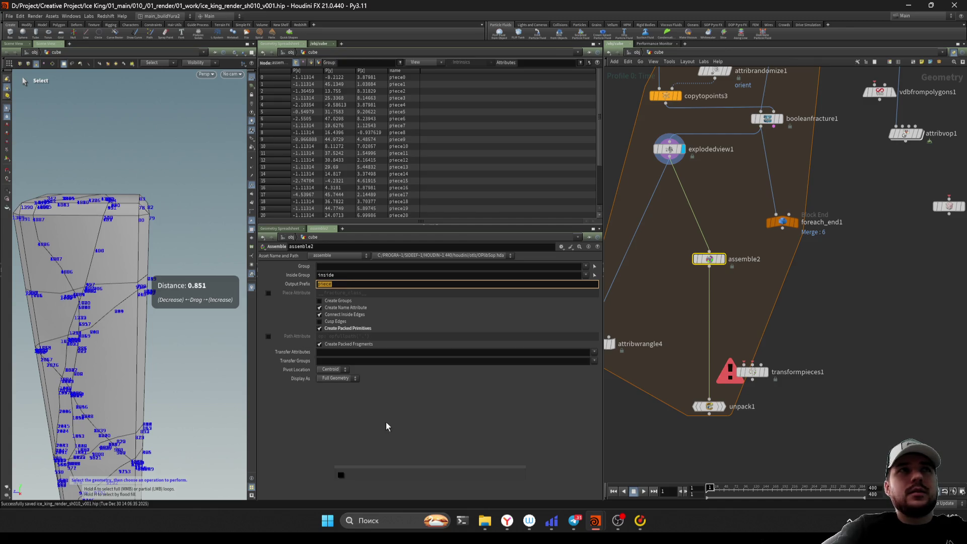
{"action": "key", "text": "Return"}
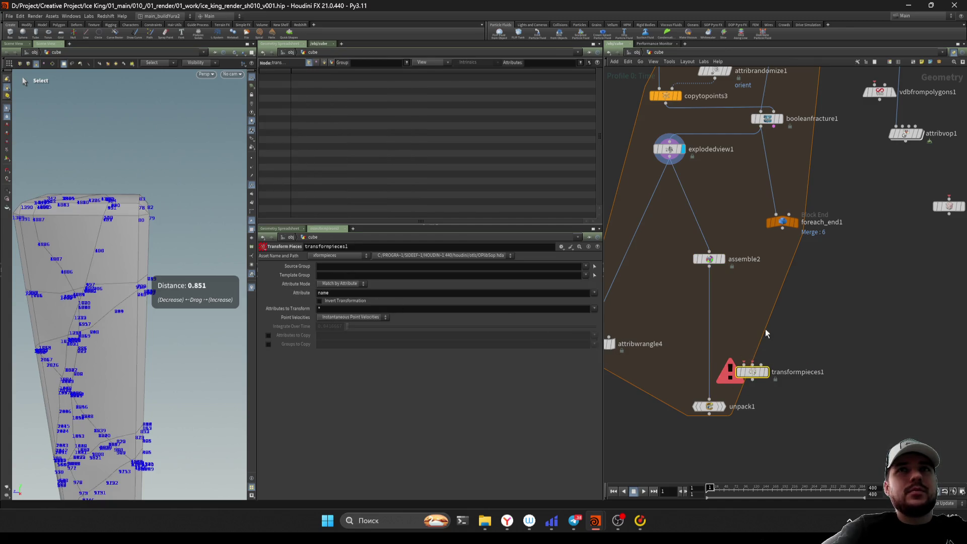
{"action": "double_click", "coordinate": [368, 285]}
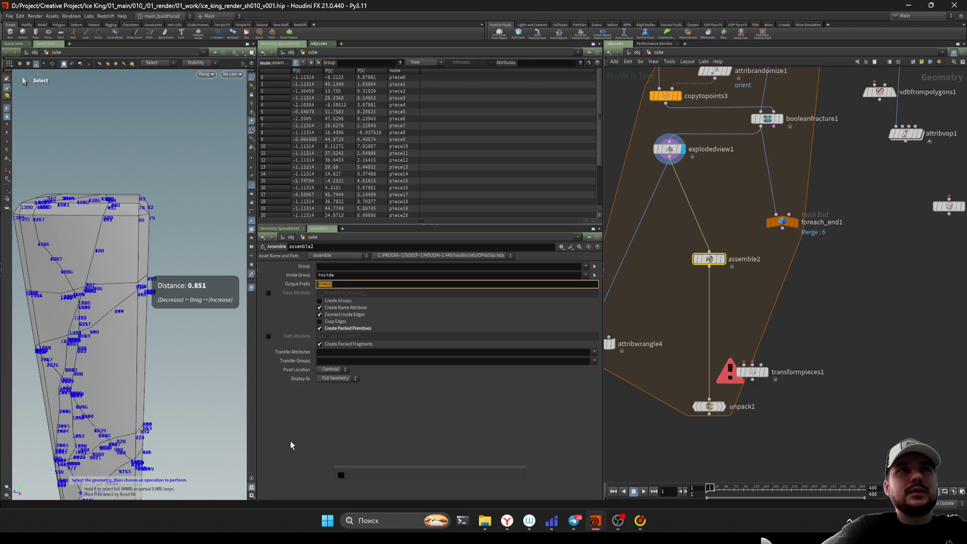
{"action": "key", "text": "Return"}
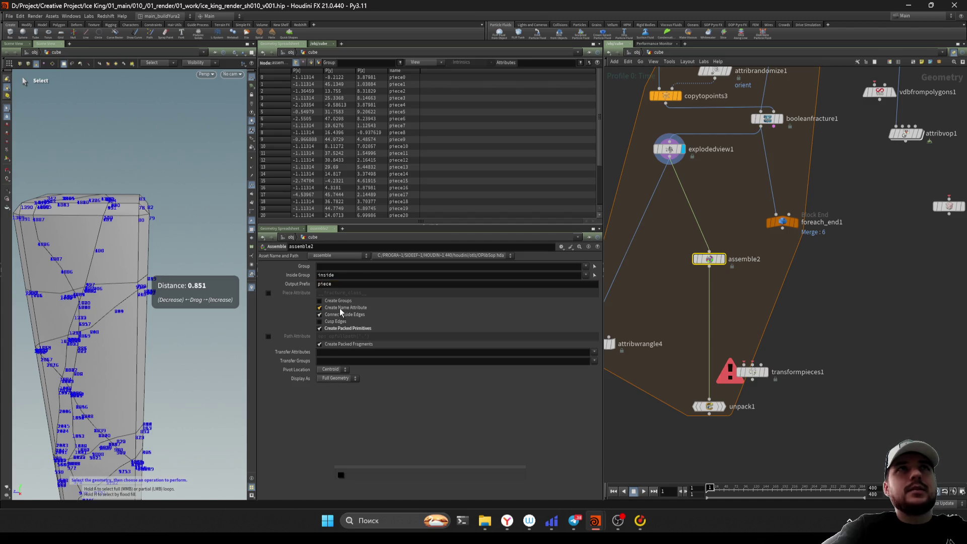
- Display assemble2's output and move unpack1 lower to make room
{"action": "mouse_move", "coordinate": [340, 308]}
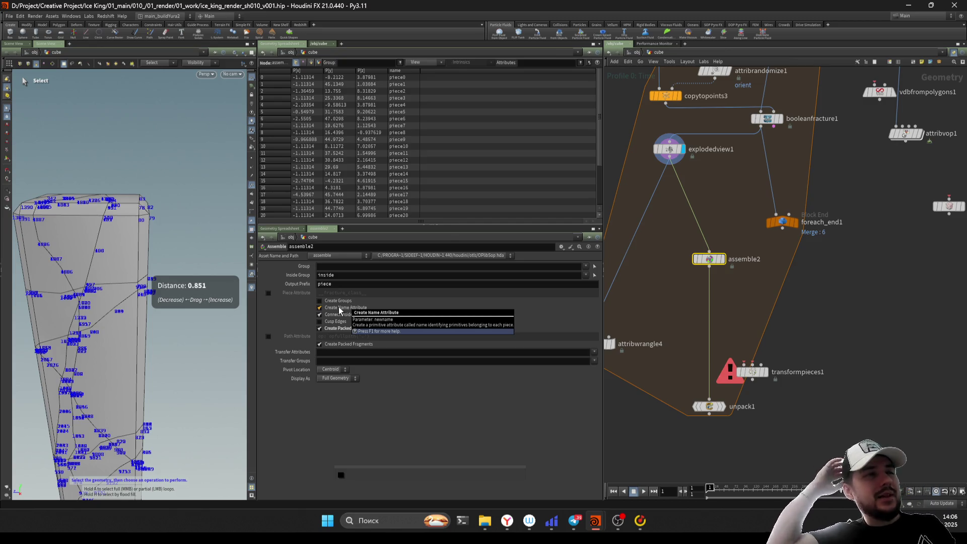
{"action": "scroll", "coordinate": [730, 382], "scroll_direction": "down", "scroll_amount": 3}
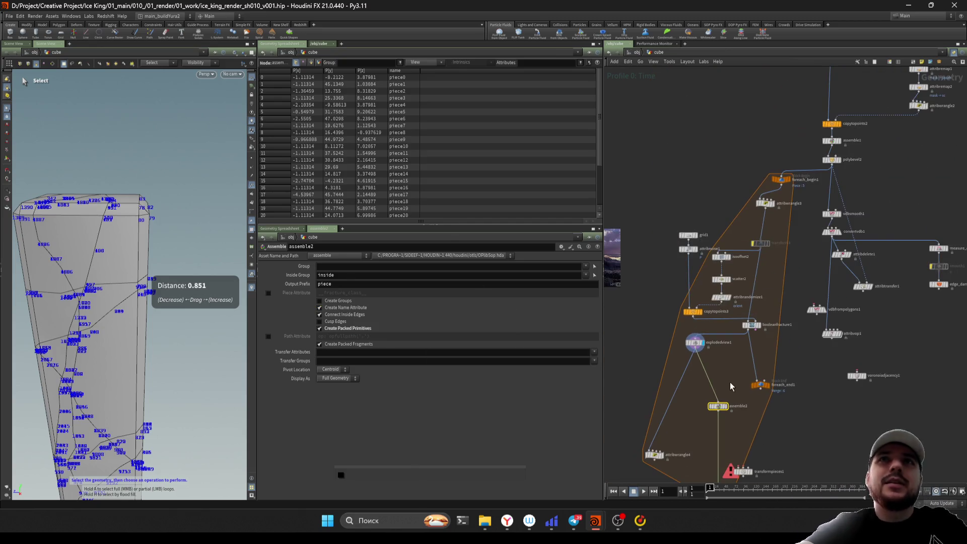
{"action": "middle_click_drag", "start_coordinate": [722, 379], "coordinate": [693, 197]}
{"action": "scroll", "coordinate": [706, 279], "scroll_direction": "up", "scroll_amount": 2}
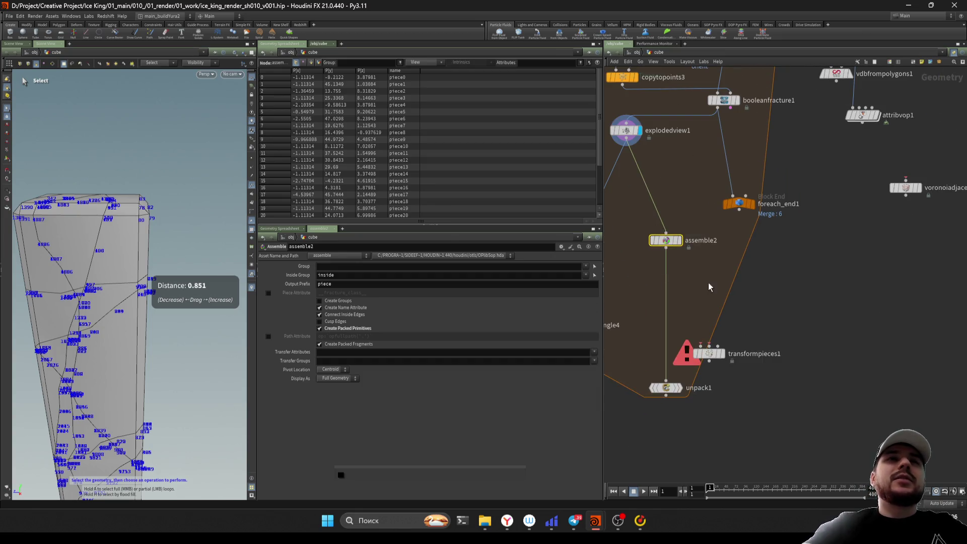
{"action": "key", "text": "r"}
{"action": "left_click_drag", "start_coordinate": [670, 341], "coordinate": [662, 382]}
- Add an Add node, add1, after assemble2 to keep only the points
{"action": "left_click", "coordinate": [750, 283]}
{"action": "key", "text": "Tab"}
{"action": "type", "text": "add"}
{"action": "left_click", "coordinate": [818, 259]}
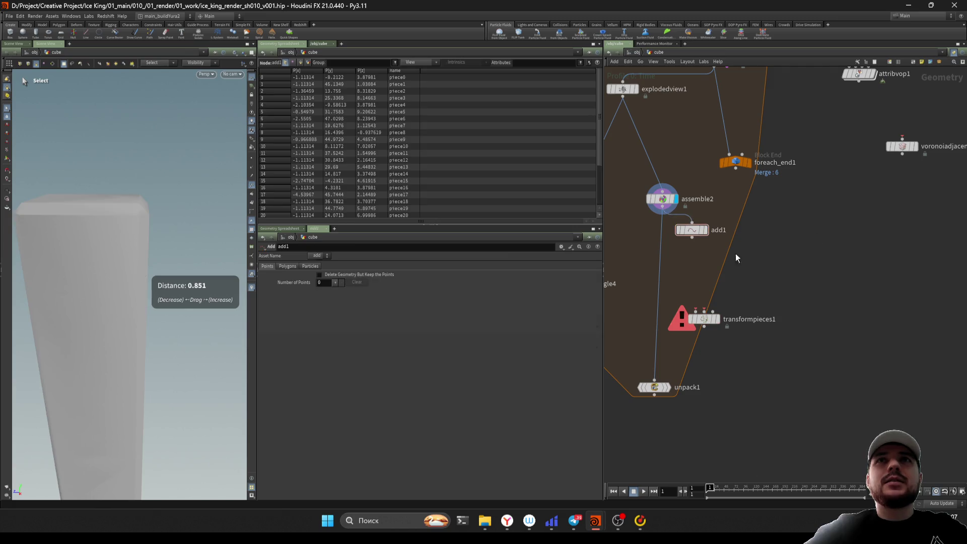
{"action": "left_click", "coordinate": [748, 241]}
{"action": "key", "text": "ctrl+s"}
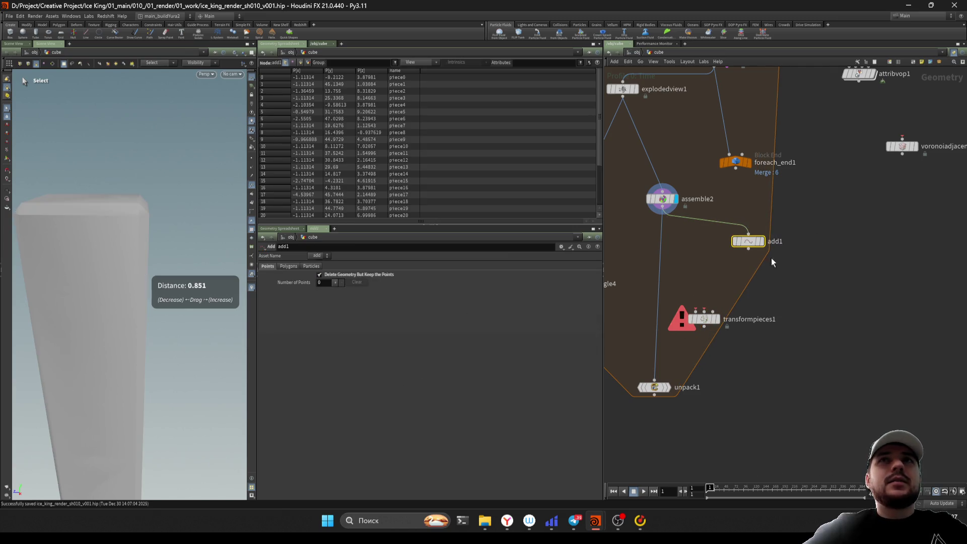
{"action": "key", "text": "r"}
- Add a Time Shift node, timeshift1, after add1 and wire add1 into transformpieces1's second input
{"action": "left_click", "coordinate": [783, 266]}
{"action": "type", "text": "timeshift"}
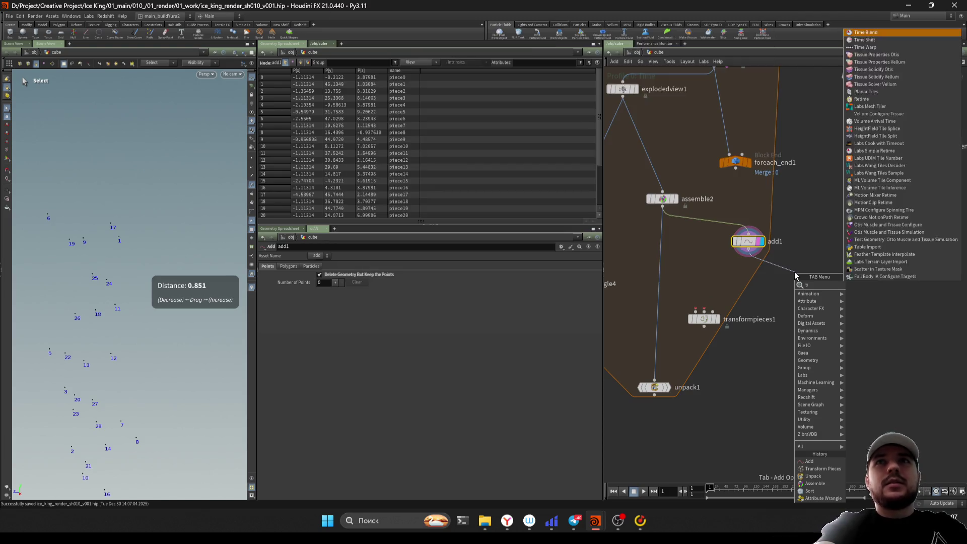
{"action": "key", "text": "Return"}
{"action": "left_click", "coordinate": [794, 271]}
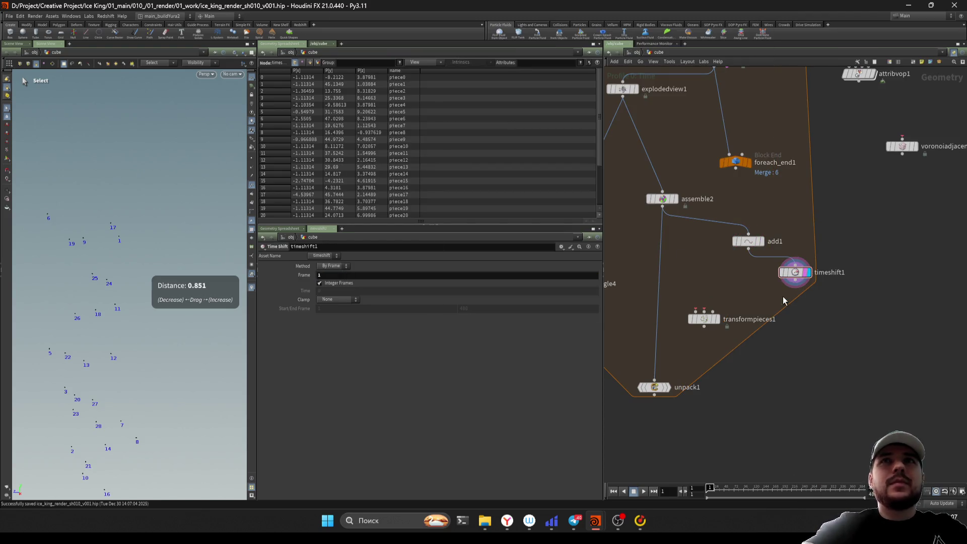
{"action": "mouse_move", "coordinate": [704, 312]}
{"action": "left_mouse_down"}
{"action": "mouse_move", "coordinate": [748, 248]}
{"action": "mouse_move", "coordinate": [721, 334]}
{"action": "left_mouse_up"}
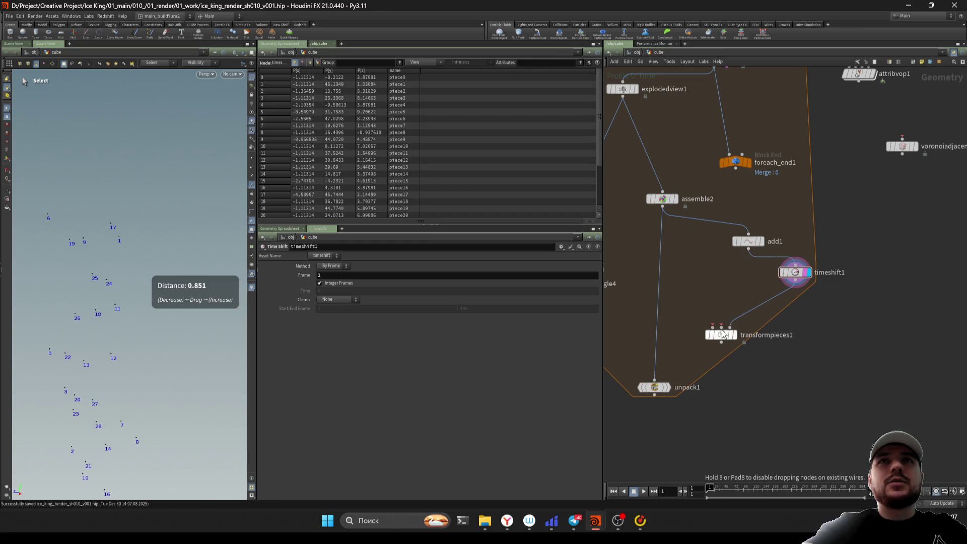
- Connect transformpieces1 into unpack1 and display the result
{"action": "left_click", "coordinate": [731, 335]}
{"action": "middle_click_drag", "start_coordinate": [716, 390], "coordinate": [711, 354]}
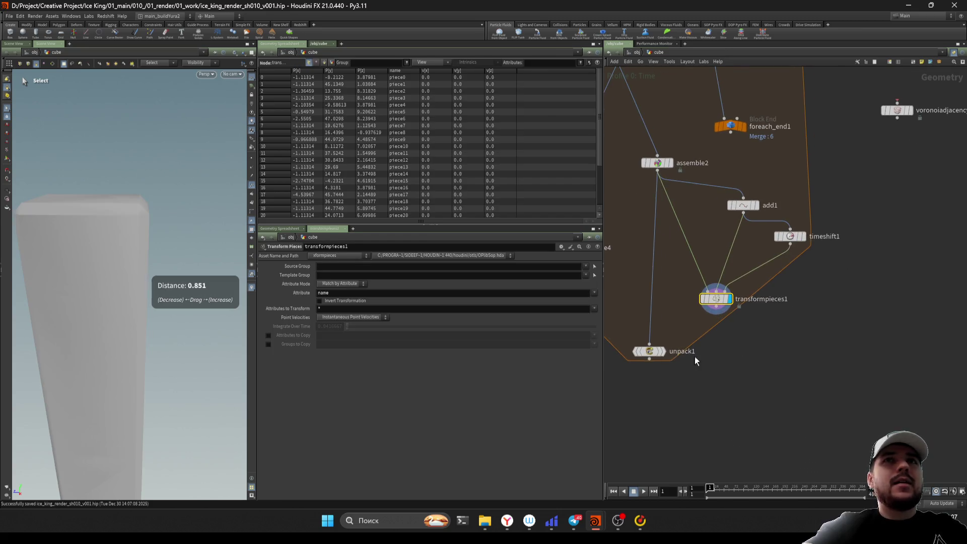
{"action": "left_click_drag", "start_coordinate": [620, 345], "coordinate": [710, 424]}
{"action": "key", "text": "r"}
{"action": "key", "text": "l"}
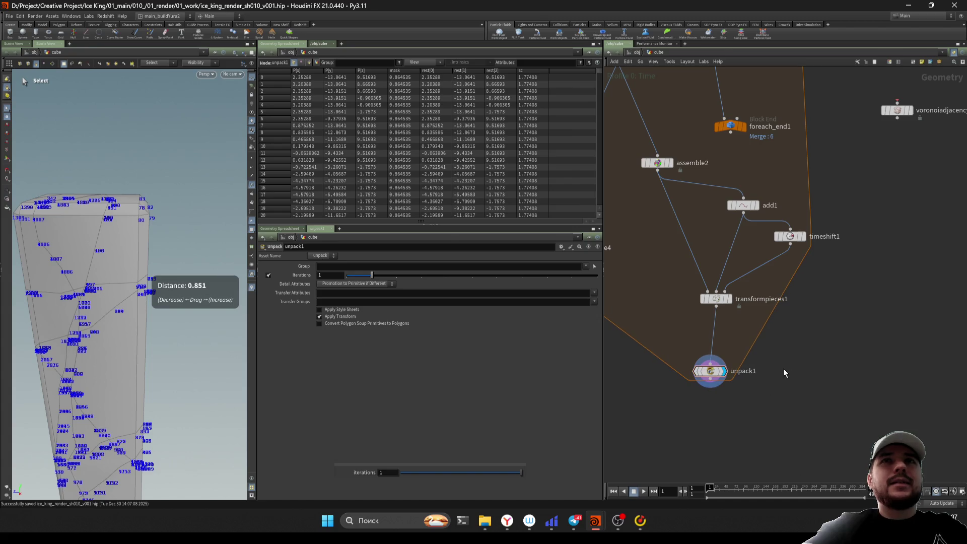
{"action": "left_click", "coordinate": [728, 299]}
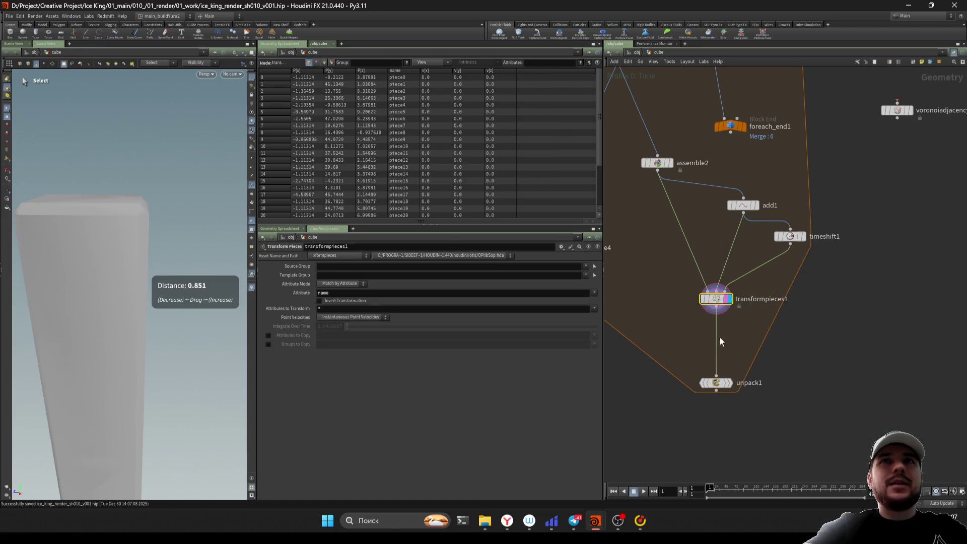
{"action": "left_click", "coordinate": [710, 371]}
{"action": "scroll", "coordinate": [718, 192], "scroll_direction": "down", "scroll_amount": 3}
- Copy attribwrangle2 and insert the pasted wrangle between add1 and transformpieces1
{"action": "middle_click_drag", "start_coordinate": [718, 192], "coordinate": [733, 309]}
{"action": "scroll", "coordinate": [706, 236], "scroll_direction": "up", "scroll_amount": 2}
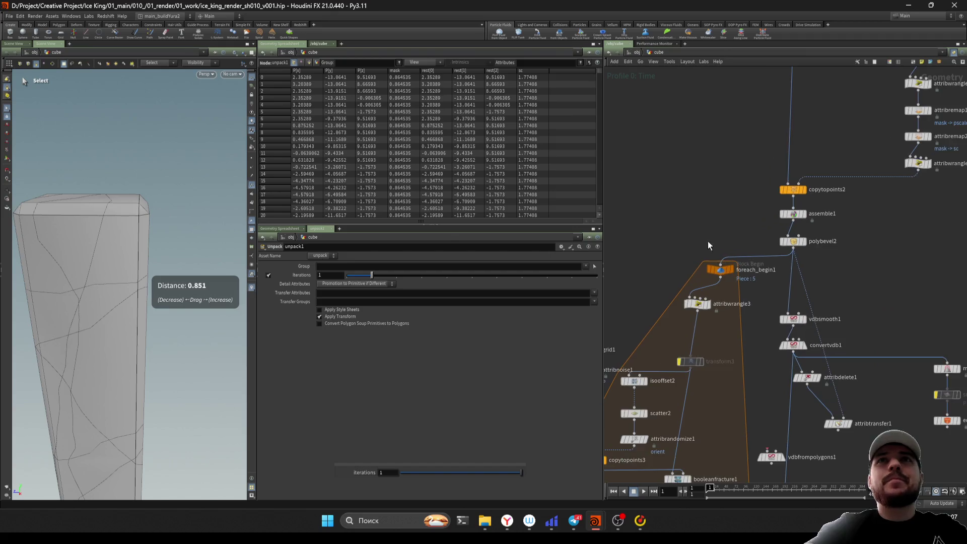
{"action": "middle_click_drag", "start_coordinate": [717, 225], "coordinate": [685, 283]}
{"action": "scroll", "coordinate": [778, 293], "scroll_direction": "up", "scroll_amount": 3}
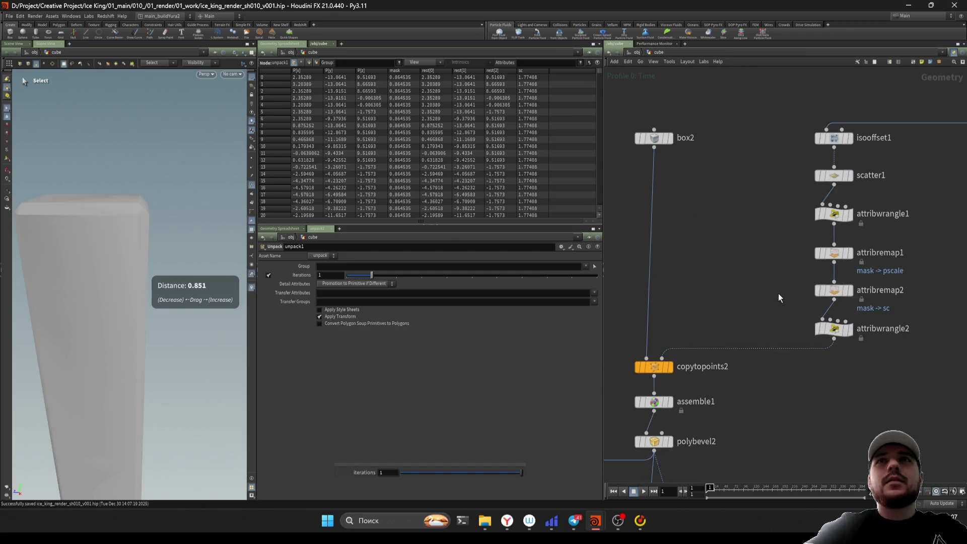
{"action": "left_click", "coordinate": [834, 329]}
{"action": "key", "text": "ctrl+s"}
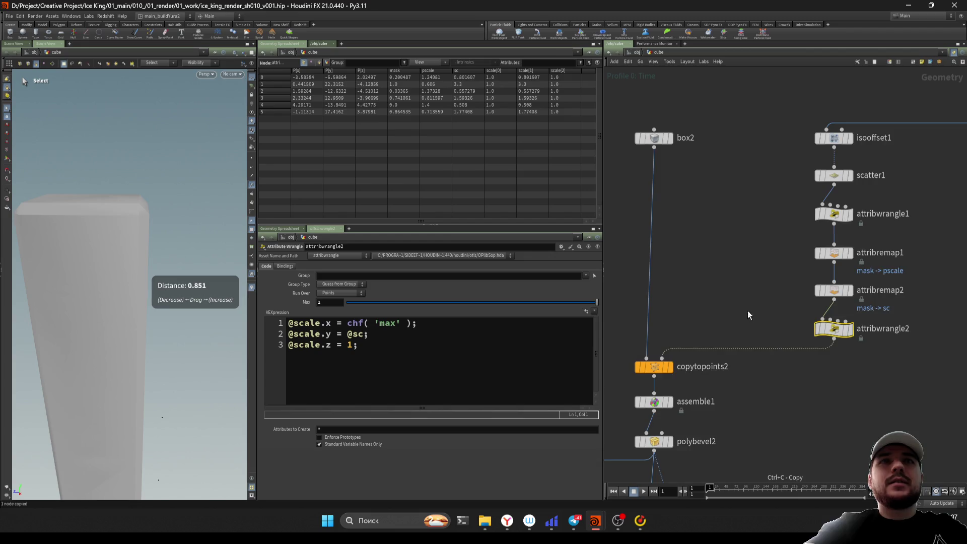
{"action": "key", "text": "ctrl+v"}
{"action": "scroll", "coordinate": [713, 300], "scroll_direction": "down", "scroll_amount": 4}
{"action": "scroll", "coordinate": [710, 280], "scroll_direction": "up", "scroll_amount": 5}
{"action": "left_click_drag", "start_coordinate": [699, 294], "coordinate": [687, 303]}
{"action": "left_click", "coordinate": [693, 302]}
{"action": "middle_click_drag", "start_coordinate": [696, 384], "coordinate": [711, 353]}
{"action": "left_click", "coordinate": [684, 332]}
{"action": "middle_click_drag", "start_coordinate": [657, 393], "coordinate": [658, 374]}
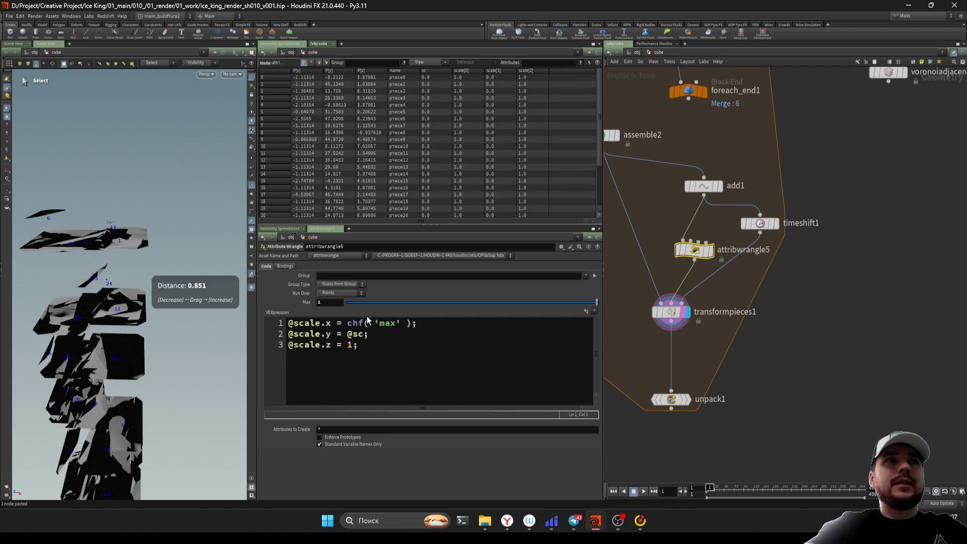
{"action": "key", "text": "ctrl+z"}
{"action": "key", "text": "ctrl+z"}
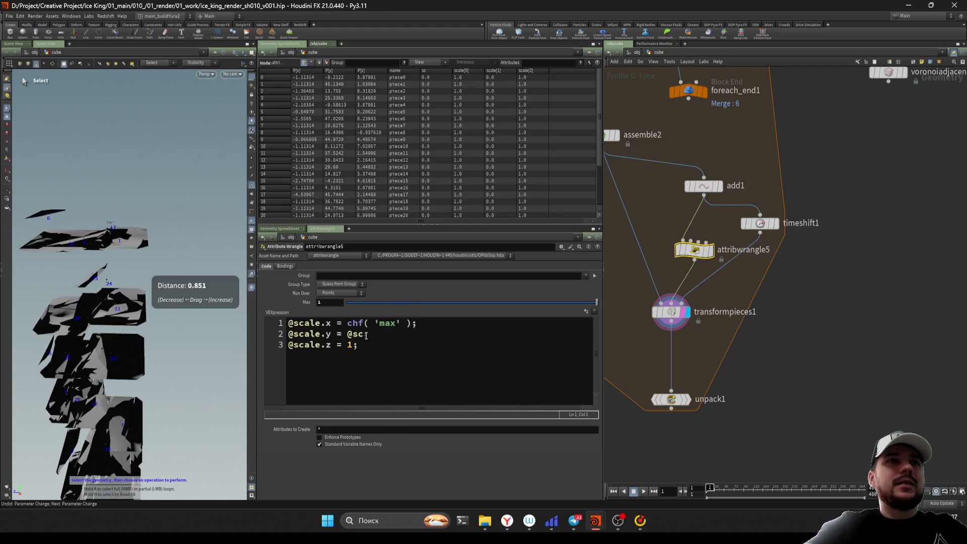
{"action": "left_click_drag", "start_coordinate": [366, 336], "coordinate": [353, 334]}
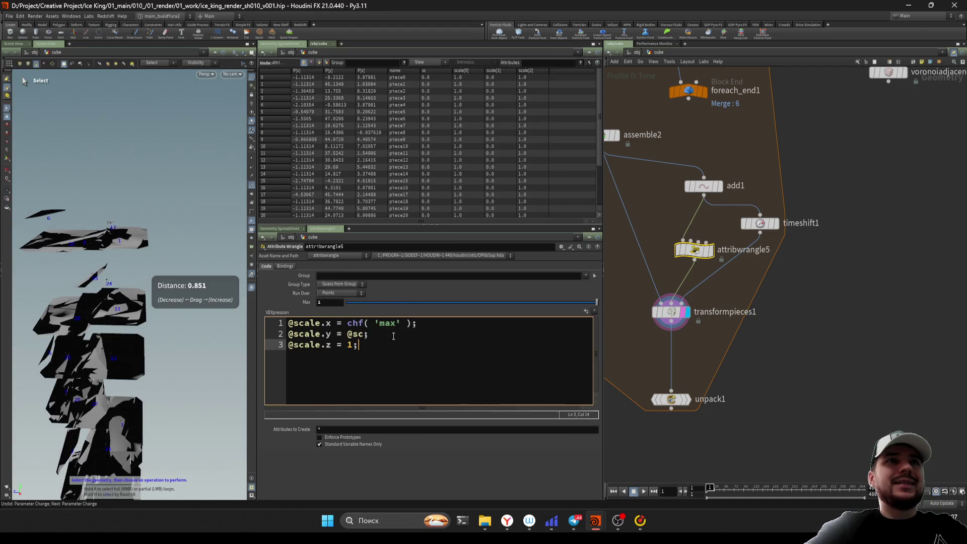
{"action": "scroll", "coordinate": [726, 327], "scroll_direction": "down", "scroll_amount": 2}
- Select only unpack1 and bring up the Tab node menu
{"action": "left_click_drag", "start_coordinate": [727, 352], "coordinate": [673, 448]}
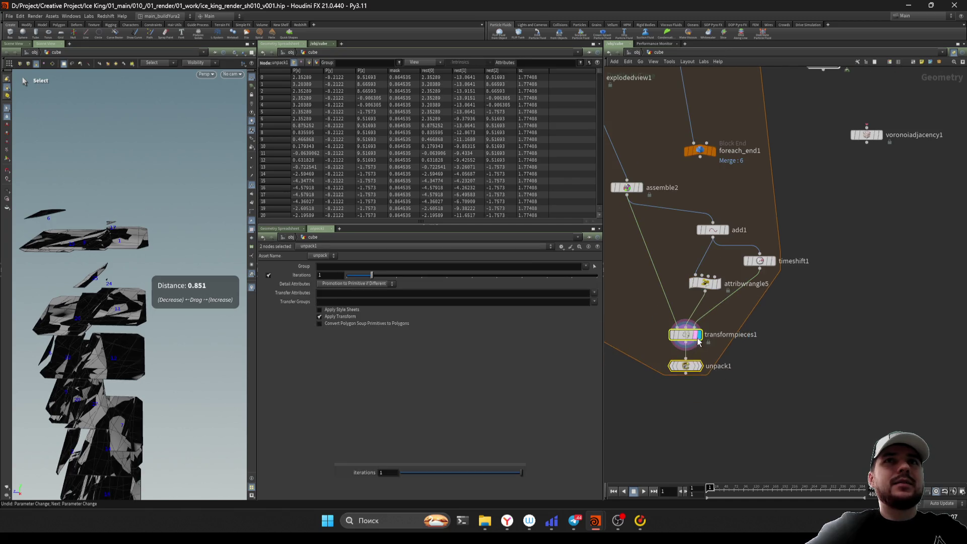
{"action": "left_click", "coordinate": [798, 364]}
{"action": "key", "text": "l"}
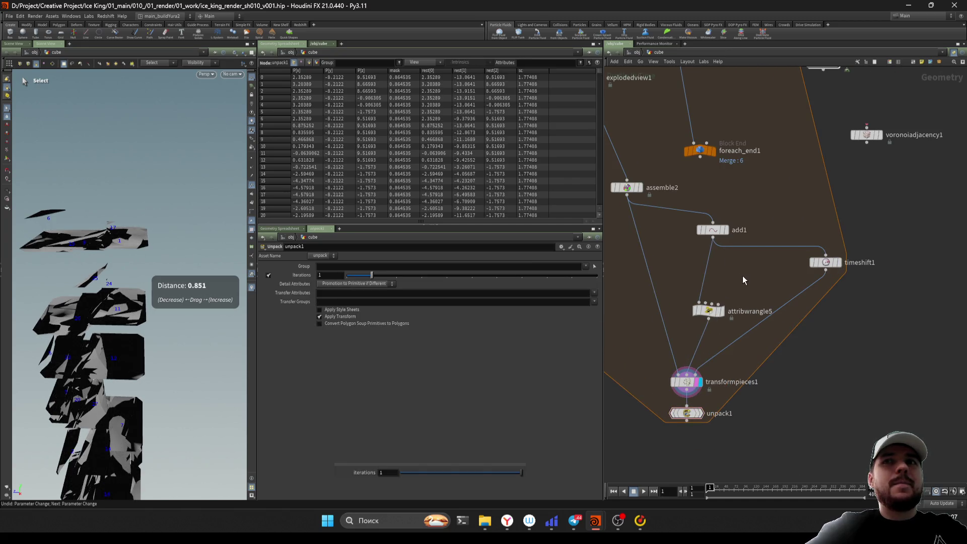
{"action": "key", "text": "Tab"}
- Insert attribnoise2 between add1 and attribwrangle5, generating the sc attribute
{"action": "type", "text": "attribnoise"}
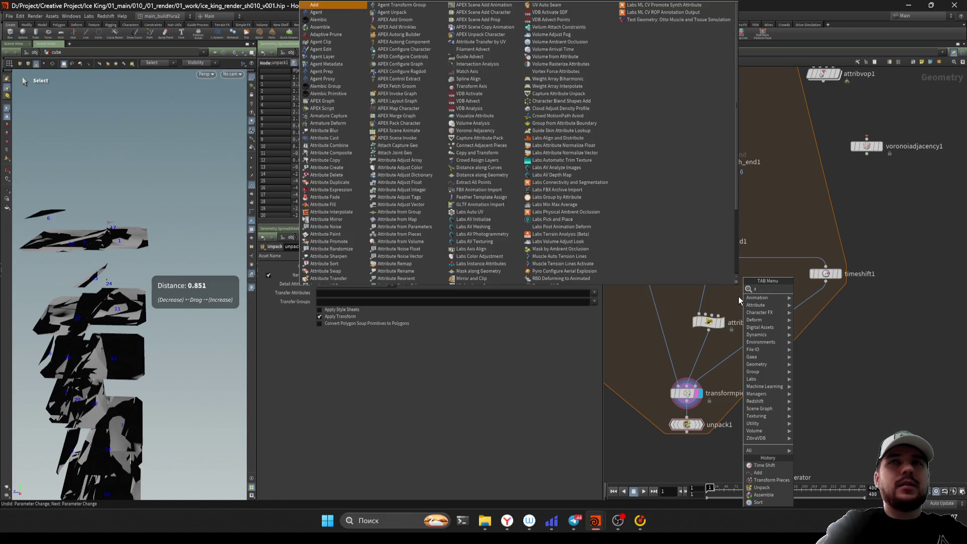
{"action": "key", "text": "Return"}
{"action": "left_click", "coordinate": [738, 297]}
{"action": "left_click_drag", "start_coordinate": [738, 299], "coordinate": [712, 276]}
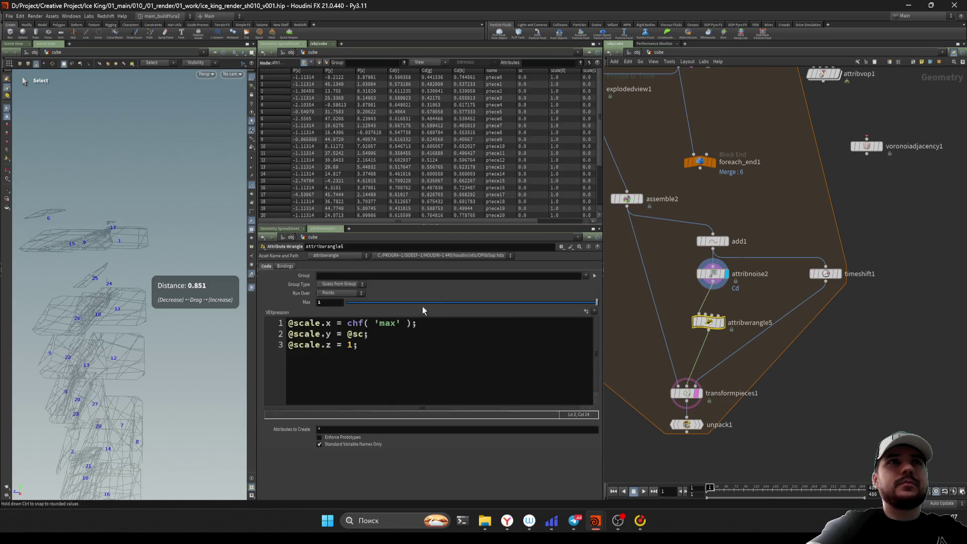
{"action": "type", "text": "sc"}
{"action": "key", "text": "Return"}
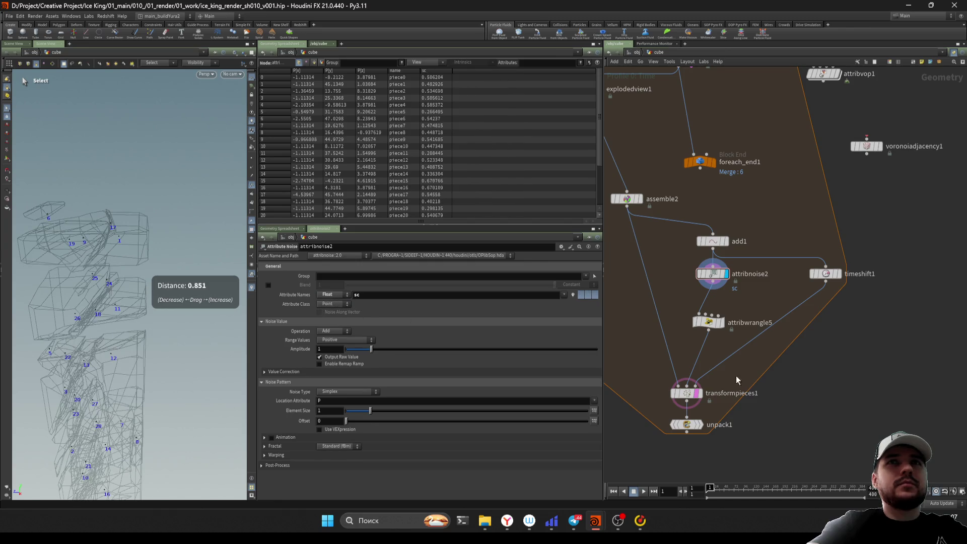
- Tune attribnoise2 to amplitude about 2.07 and element size 0.77 while previewing the pillar
{"action": "left_click", "coordinate": [686, 393]}
{"action": "key", "text": "Escape"}
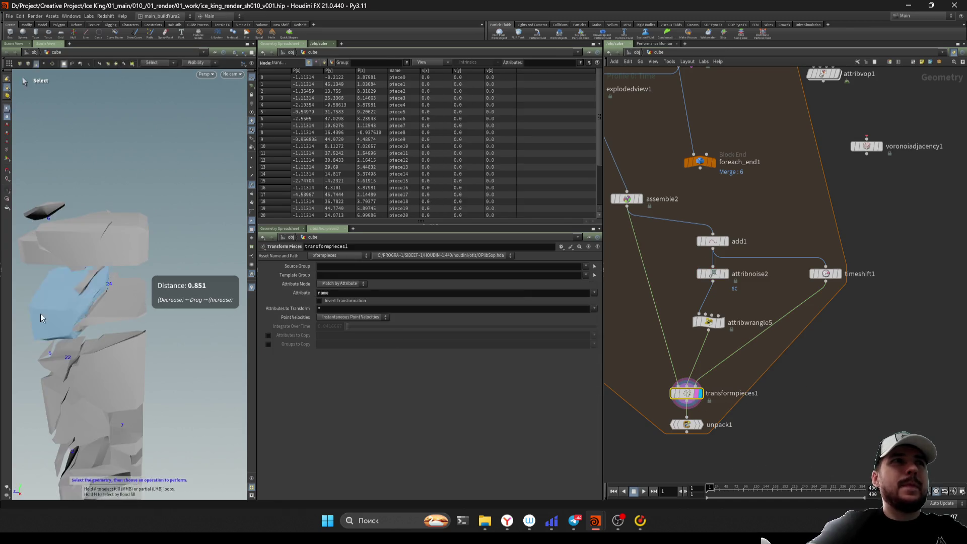
{"action": "left_click_drag", "start_coordinate": [141, 323], "coordinate": [108, 309]}
{"action": "scroll", "coordinate": [735, 291], "scroll_direction": "up", "scroll_amount": 1}
{"action": "left_click", "coordinate": [718, 272]}
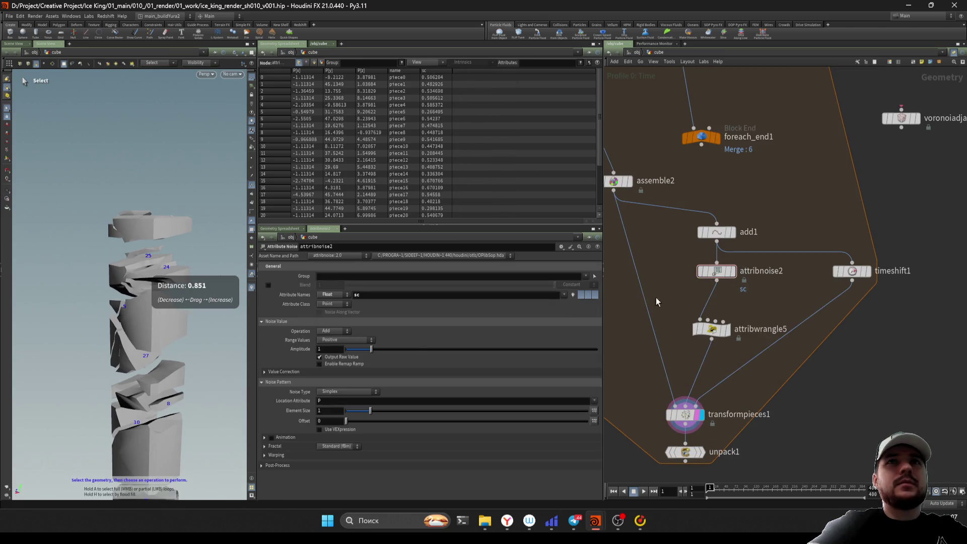
{"action": "left_click_drag", "start_coordinate": [373, 348], "coordinate": [464, 350]}
{"action": "key", "text": "Escape"}
{"action": "scroll", "coordinate": [69, 395], "scroll_direction": "down", "scroll_amount": 3}
{"action": "mouse_move", "coordinate": [69, 395]}
{"action": "left_mouse_down"}
{"action": "mouse_move", "coordinate": [126, 363]}
{"action": "mouse_move", "coordinate": [204, 350]}
{"action": "left_mouse_up"}
{"action": "key", "text": "s"}
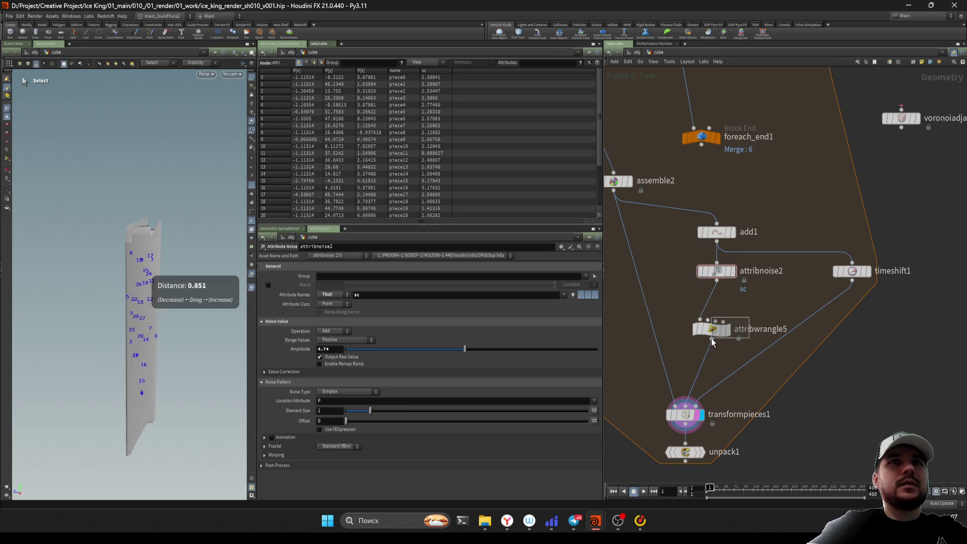
{"action": "mouse_move", "coordinate": [370, 411]}
{"action": "left_mouse_down"}
{"action": "mouse_move", "coordinate": [347, 411]}
{"action": "mouse_move", "coordinate": [374, 416]}
{"action": "mouse_move", "coordinate": [364, 411]}
{"action": "left_mouse_up"}
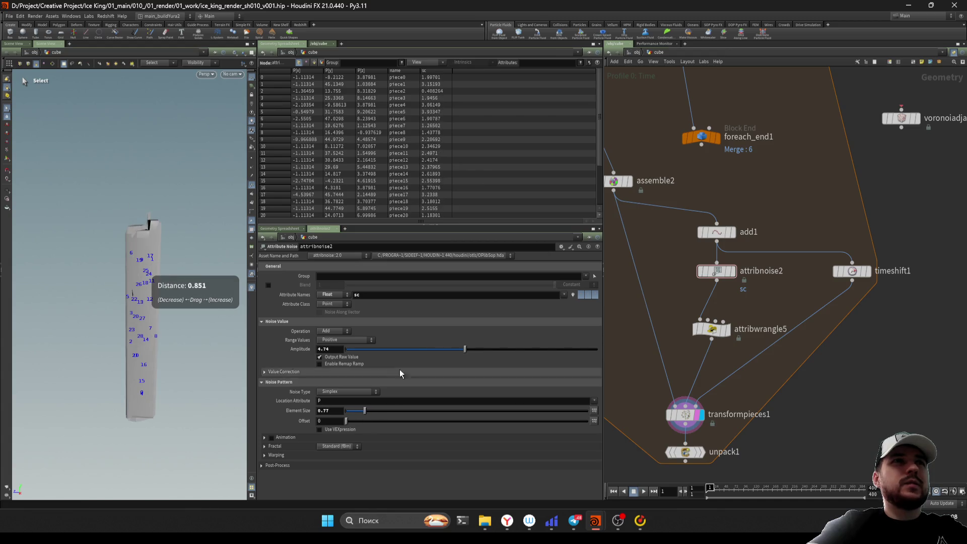
{"action": "mouse_move", "coordinate": [398, 349]}
{"action": "left_mouse_down"}
{"action": "mouse_move", "coordinate": [376, 352]}
{"action": "mouse_move", "coordinate": [392, 357]}
{"action": "left_mouse_up"}
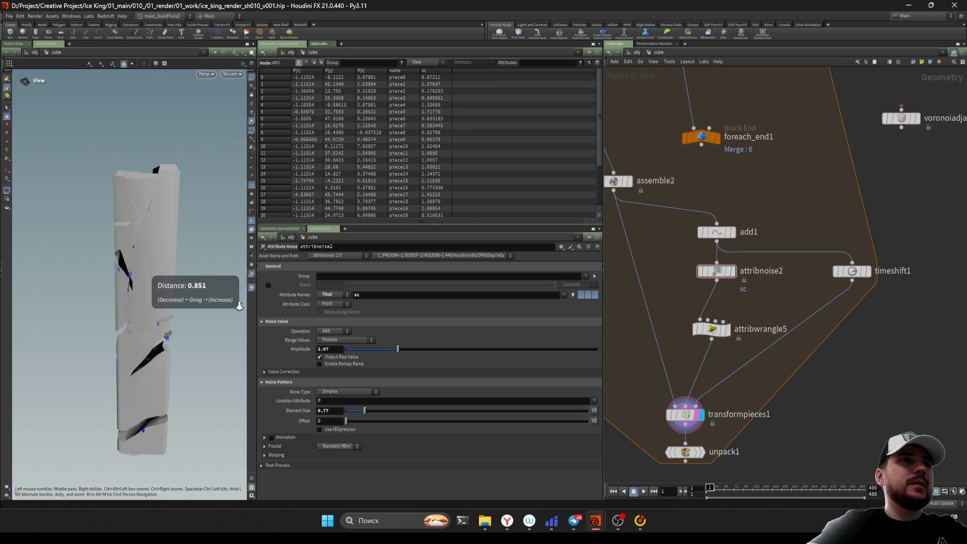
- Inspect the unpacked pillar pieces from several angles and save the scene
{"action": "left_click", "coordinate": [697, 452]}
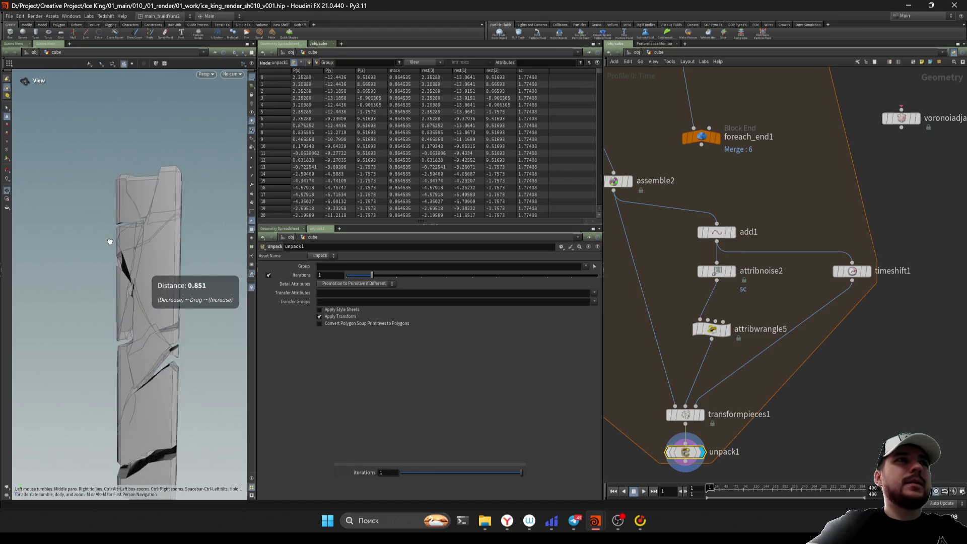
{"action": "key", "text": "Escape"}
{"action": "mouse_move", "coordinate": [105, 309]}
{"action": "left_mouse_down"}
{"action": "mouse_move", "coordinate": [161, 319]}
{"action": "mouse_move", "coordinate": [112, 338]}
{"action": "mouse_move", "coordinate": [141, 335]}
{"action": "mouse_move", "coordinate": [153, 321]}
{"action": "left_mouse_up"}
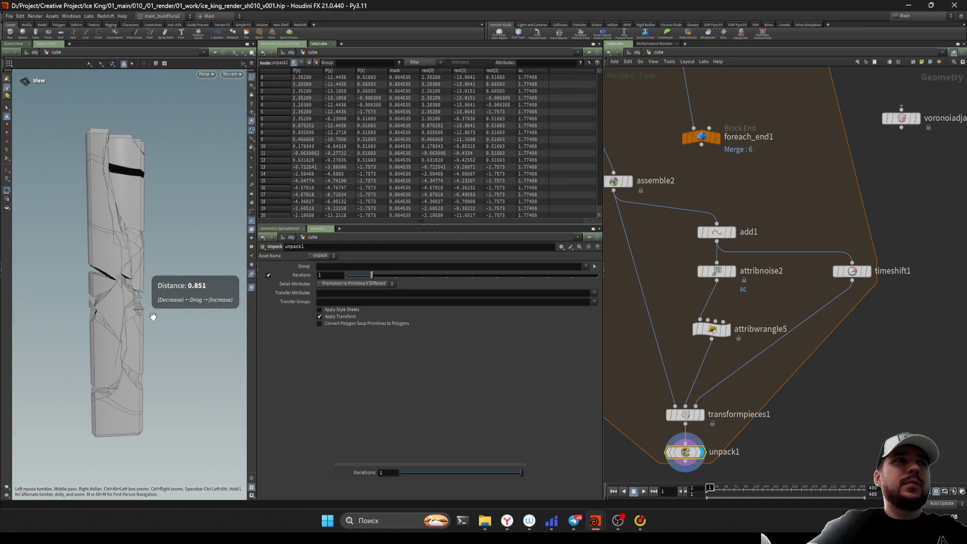
{"action": "key", "text": "s"}
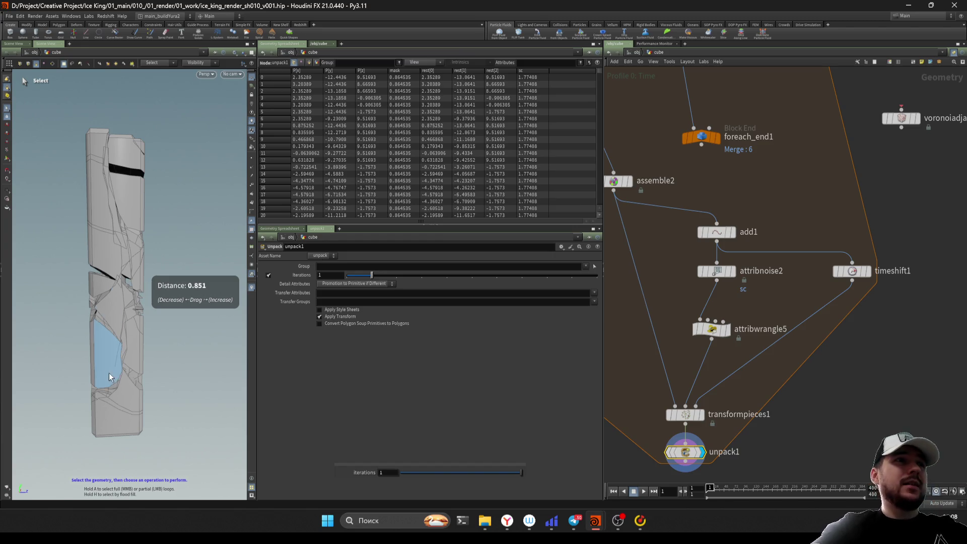
{"action": "key", "text": "Escape"}
{"action": "mouse_move", "coordinate": [118, 417]}
{"action": "left_mouse_down"}
{"action": "mouse_move", "coordinate": [136, 382]}
{"action": "mouse_move", "coordinate": [190, 331]}
{"action": "mouse_move", "coordinate": [173, 317]}
{"action": "mouse_move", "coordinate": [164, 315]}
{"action": "mouse_move", "coordinate": [143, 406]}
{"action": "mouse_move", "coordinate": [168, 429]}
{"action": "mouse_move", "coordinate": [191, 428]}
{"action": "mouse_move", "coordinate": [134, 453]}
{"action": "mouse_move", "coordinate": [136, 385]}
{"action": "left_mouse_up"}
{"action": "key", "text": "s"}
{"action": "left_click", "coordinate": [138, 389]}
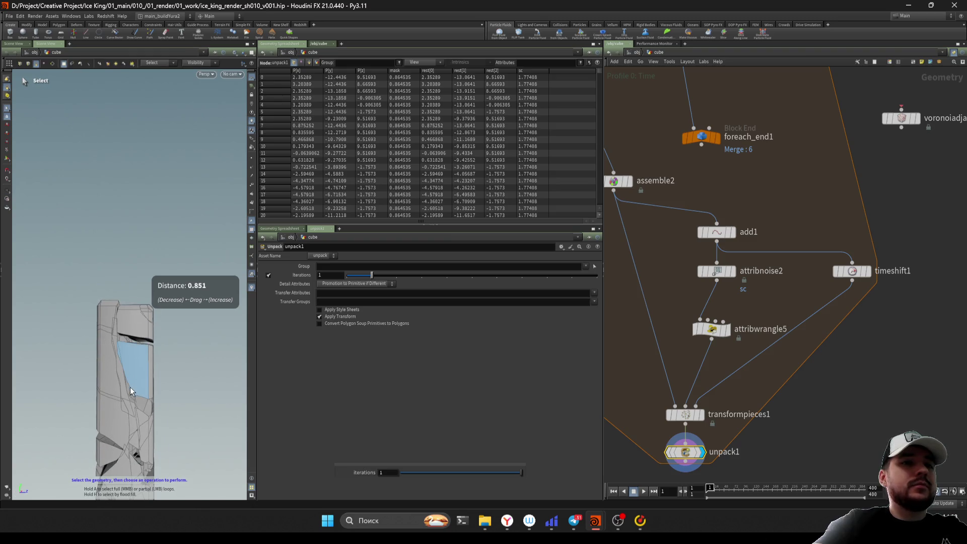
{"action": "key", "text": "ctrl+s"}
{"action": "left_click", "coordinate": [694, 325]}
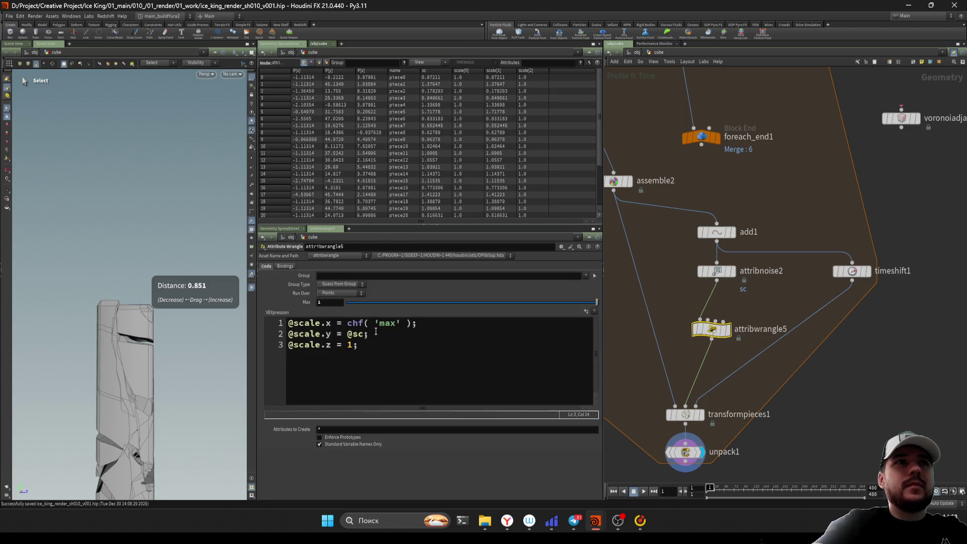
{"action": "left_click_drag", "start_coordinate": [717, 270], "coordinate": [721, 310], "text": "alt"}
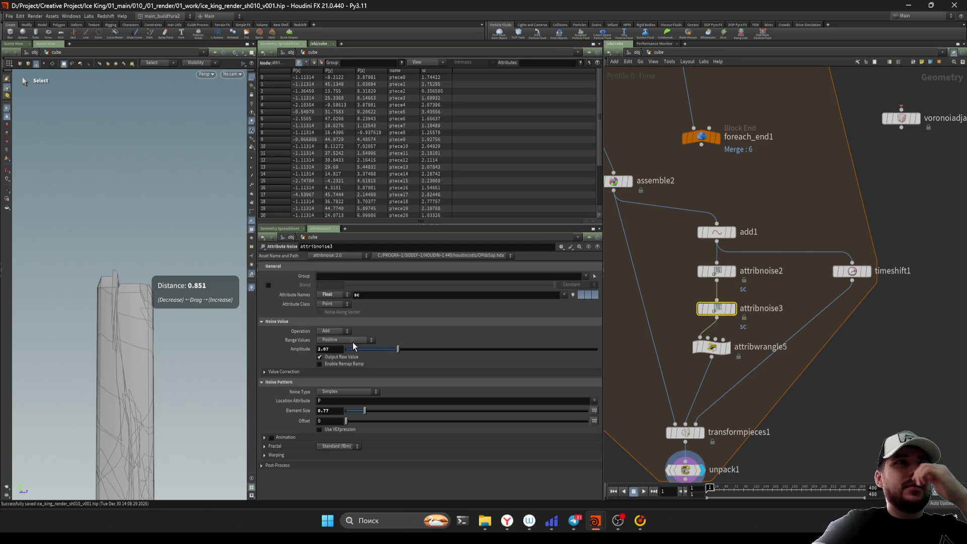
{"action": "left_click", "coordinate": [375, 294]}
{"action": "key", "text": "Return"}
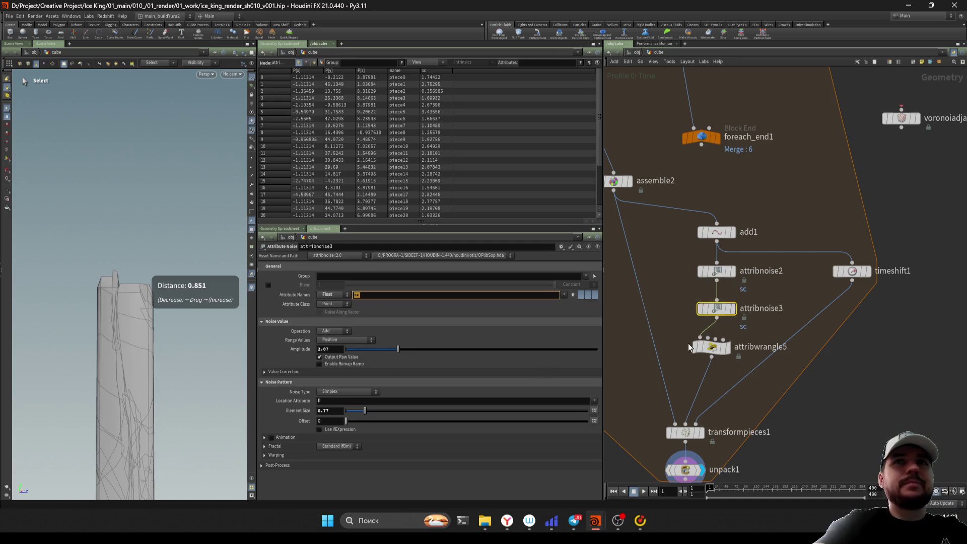
{"action": "type", "text": "rs"}
{"action": "left_click", "coordinate": [711, 347]}
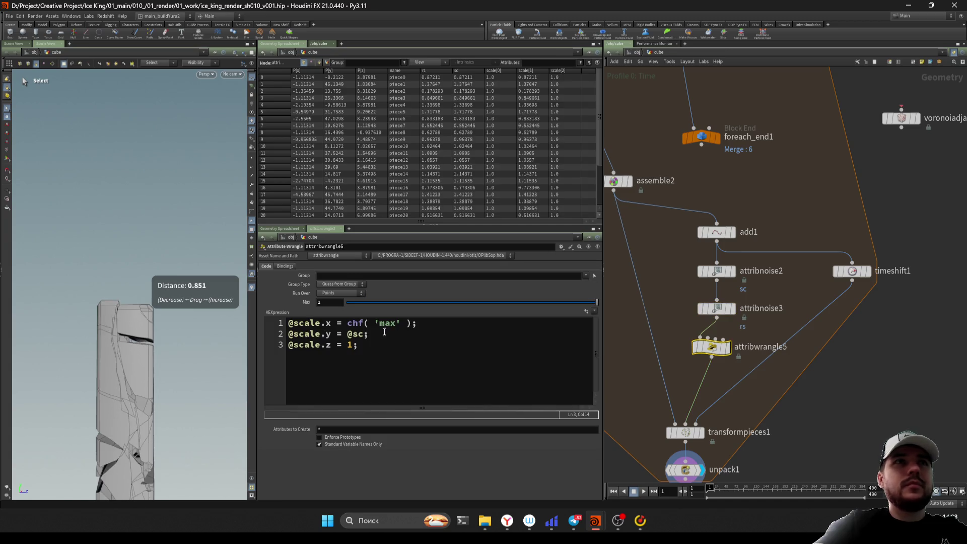
{"action": "double_click", "coordinate": [350, 346]}
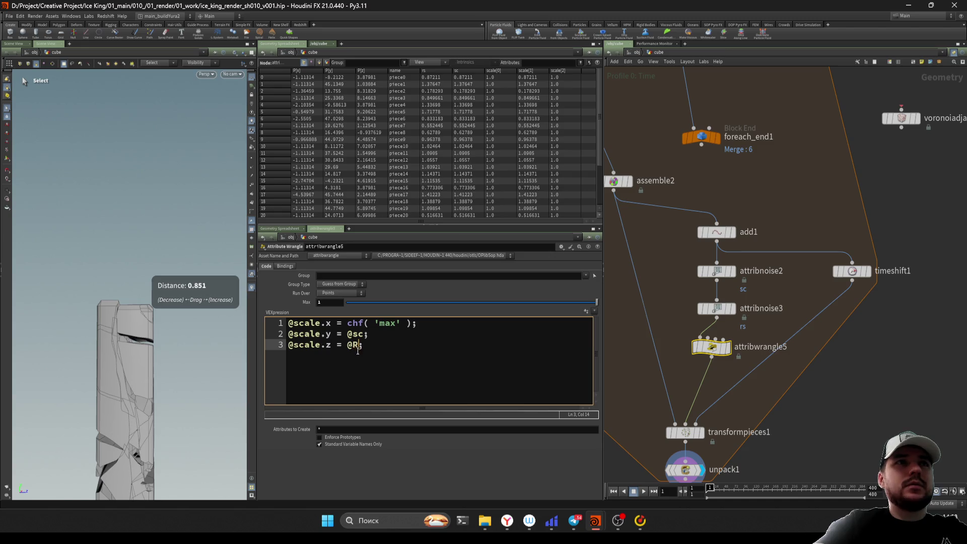
{"action": "type", "text": "s"}
{"action": "left_click", "coordinate": [655, 321]}
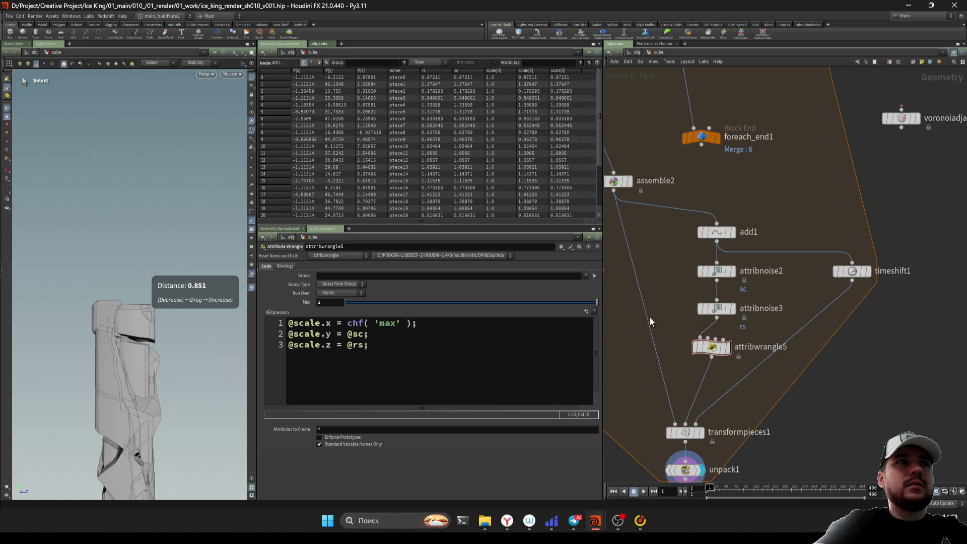
- Set attribnoise3's element size to 0.21 and amplitude to 2.41
{"action": "left_click", "coordinate": [715, 309]}
{"action": "mouse_move", "coordinate": [404, 351]}
{"action": "left_mouse_down"}
{"action": "mouse_move", "coordinate": [443, 351]}
{"action": "mouse_move", "coordinate": [363, 351]}
{"action": "mouse_move", "coordinate": [483, 362]}
{"action": "mouse_move", "coordinate": [395, 345]}
{"action": "left_mouse_up"}
{"action": "key", "text": "ctrl+z"}
{"action": "mouse_move", "coordinate": [371, 412]}
{"action": "left_mouse_down"}
{"action": "mouse_move", "coordinate": [341, 411]}
{"action": "mouse_move", "coordinate": [351, 411]}
{"action": "left_mouse_up"}
{"action": "key", "text": "Escape"}
{"action": "mouse_move", "coordinate": [121, 352]}
{"action": "left_mouse_down"}
{"action": "mouse_move", "coordinate": [126, 287]}
{"action": "mouse_move", "coordinate": [116, 381]}
{"action": "mouse_move", "coordinate": [75, 368]}
{"action": "mouse_move", "coordinate": [157, 362]}
{"action": "mouse_move", "coordinate": [134, 370]}
{"action": "mouse_move", "coordinate": [121, 359]}
{"action": "left_mouse_up"}
{"action": "key", "text": "s"}
{"action": "mouse_move", "coordinate": [397, 348]}
{"action": "left_mouse_down"}
{"action": "mouse_move", "coordinate": [353, 353]}
{"action": "mouse_move", "coordinate": [415, 353]}
{"action": "mouse_move", "coordinate": [398, 361]}
{"action": "mouse_move", "coordinate": [406, 352]}
{"action": "left_mouse_up"}
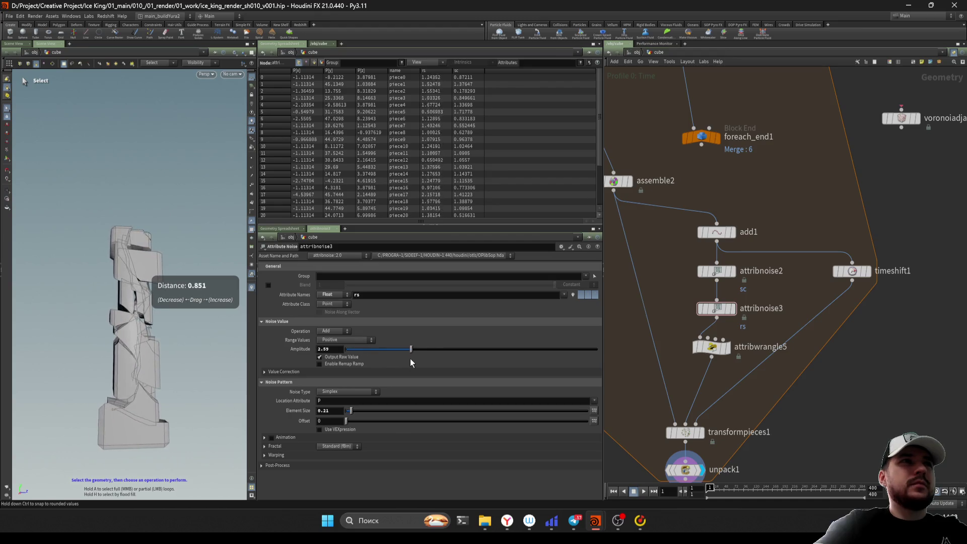
- Raise attribnoise2's sc amplitude to 3.11 and view the column side-on
{"action": "key", "text": "Escape"}
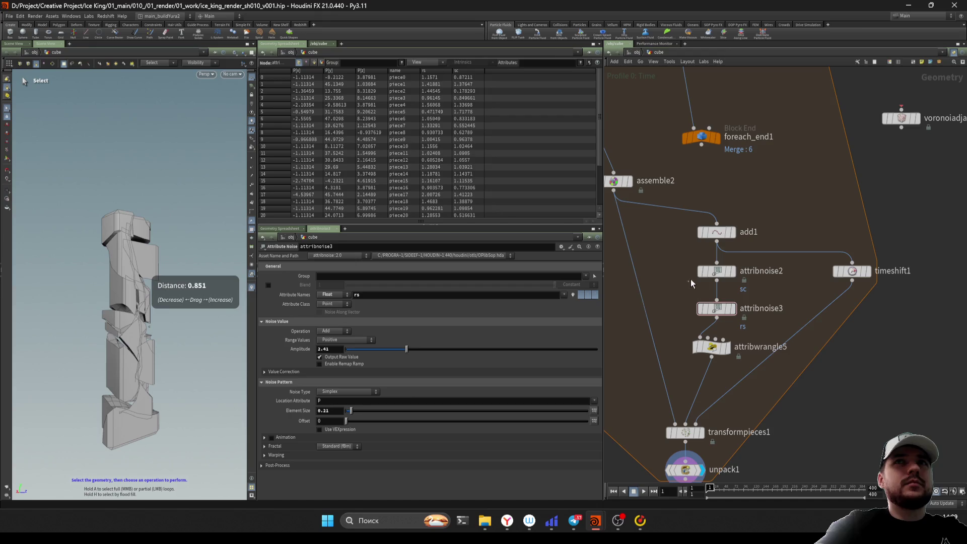
{"action": "left_click", "coordinate": [716, 271]}
{"action": "left_click_drag", "start_coordinate": [372, 349], "coordinate": [424, 347]}
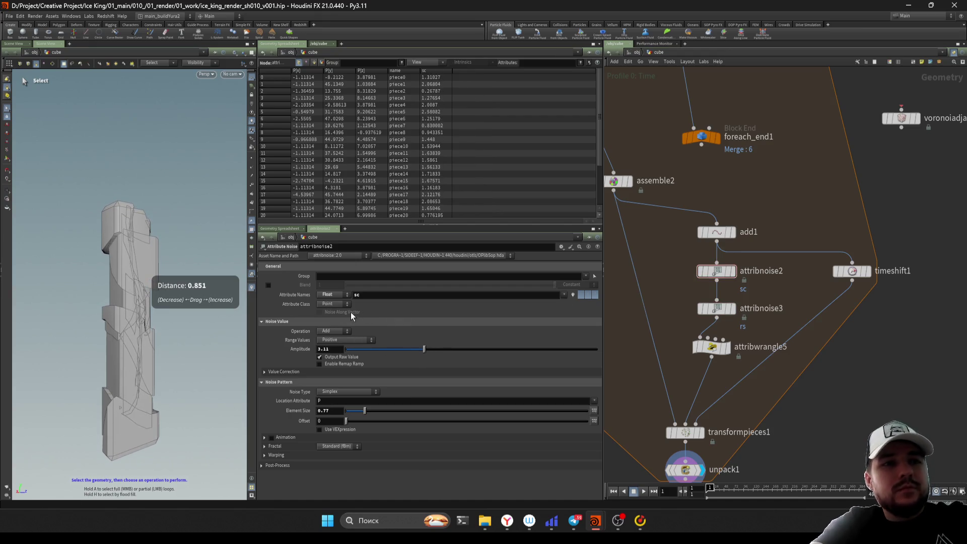
{"action": "key", "text": "Escape"}
{"action": "mouse_move", "coordinate": [161, 349]}
{"action": "left_mouse_down"}
{"action": "mouse_move", "coordinate": [89, 378]}
{"action": "mouse_move", "coordinate": [82, 360]}
{"action": "mouse_move", "coordinate": [68, 368]}
{"action": "mouse_move", "coordinate": [65, 358]}
{"action": "mouse_move", "coordinate": [156, 329]}
{"action": "left_mouse_up"}
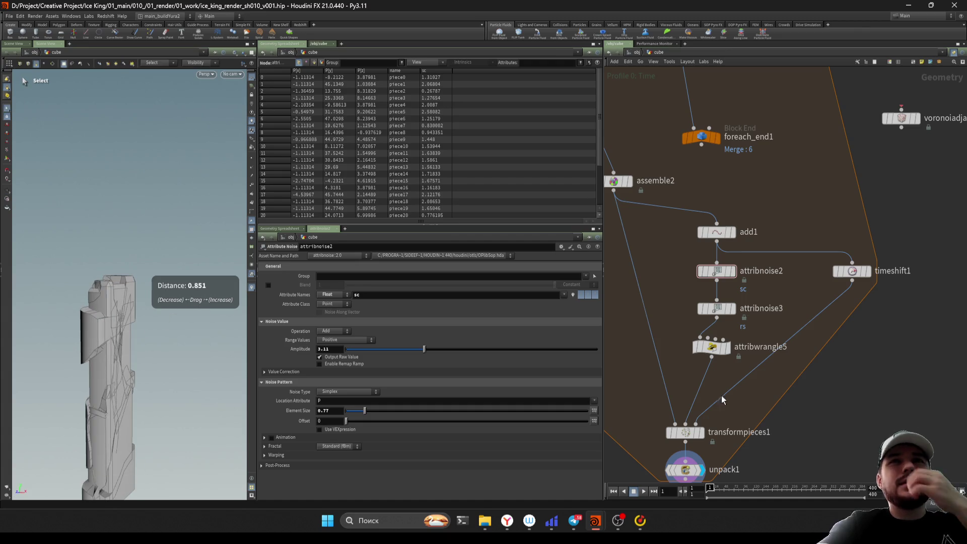
- Move foreach_end1 below unpack1 and wire unpack1 into it
{"action": "scroll", "coordinate": [747, 377], "scroll_direction": "down", "scroll_amount": 3}
{"action": "scroll", "coordinate": [685, 404], "scroll_direction": "up", "scroll_amount": 3}
{"action": "scroll", "coordinate": [790, 294], "scroll_direction": "down", "scroll_amount": 3}
{"action": "scroll", "coordinate": [787, 295], "scroll_direction": "up", "scroll_amount": 3}
{"action": "scroll", "coordinate": [787, 295], "scroll_direction": "down", "scroll_amount": 3}
{"action": "scroll", "coordinate": [761, 232], "scroll_direction": "up", "scroll_amount": 1}
{"action": "mouse_move", "coordinate": [761, 231]}
{"action": "left_mouse_down"}
{"action": "mouse_move", "coordinate": [793, 385]}
{"action": "mouse_move", "coordinate": [778, 416]}
{"action": "mouse_move", "coordinate": [725, 371]}
{"action": "mouse_move", "coordinate": [808, 447]}
{"action": "left_mouse_up"}
{"action": "scroll", "coordinate": [773, 395], "scroll_direction": "up", "scroll_amount": 3}
{"action": "left_click", "coordinate": [725, 371]}
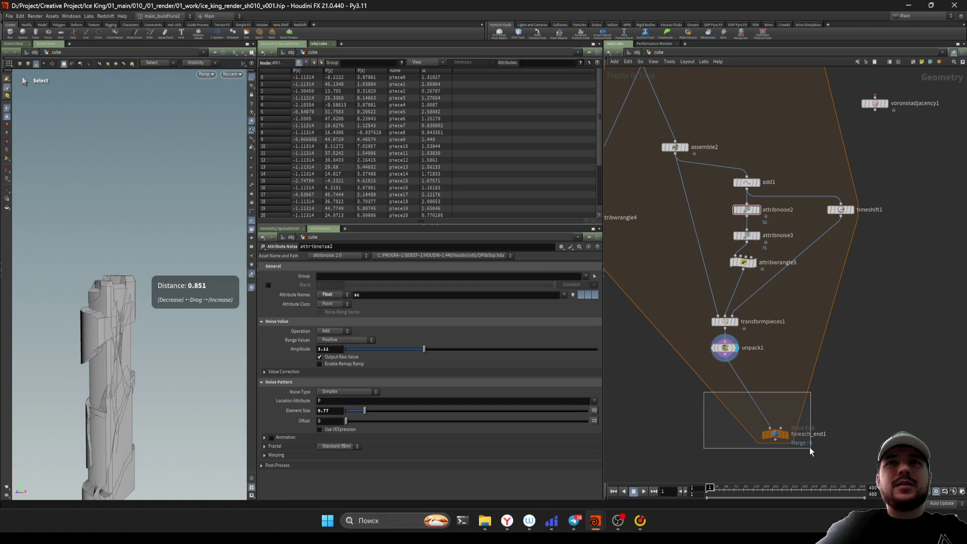
- Select foreach_end1 and display its merged rock-column output
{"action": "left_click_drag", "start_coordinate": [829, 397], "coordinate": [824, 404]}
{"action": "left_click_drag", "start_coordinate": [742, 445], "coordinate": [830, 404]}
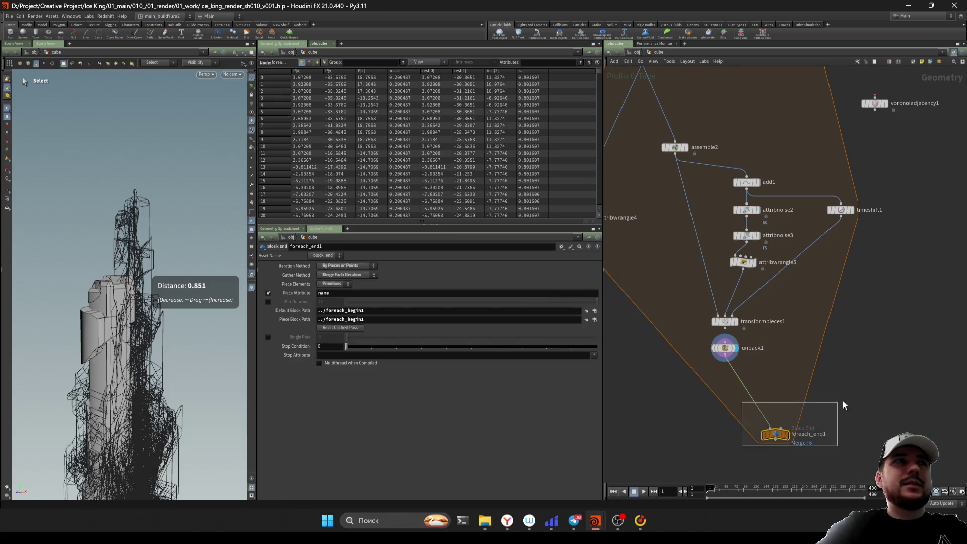
{"action": "left_click_drag", "start_coordinate": [782, 445], "coordinate": [778, 447]}
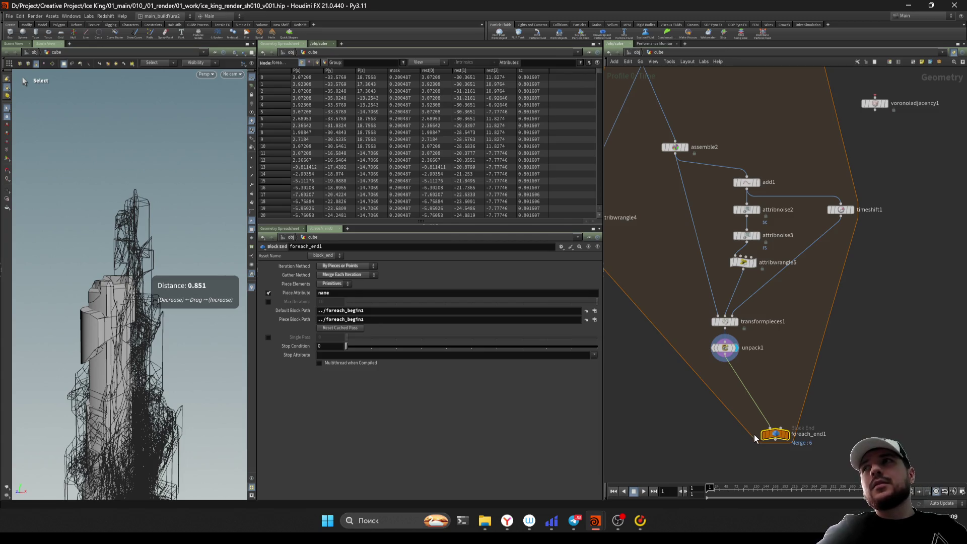
{"action": "mouse_move", "coordinate": [807, 404]}
{"action": "left_mouse_down"}
{"action": "mouse_move", "coordinate": [733, 460]}
{"action": "mouse_move", "coordinate": [736, 442]}
{"action": "left_mouse_up"}
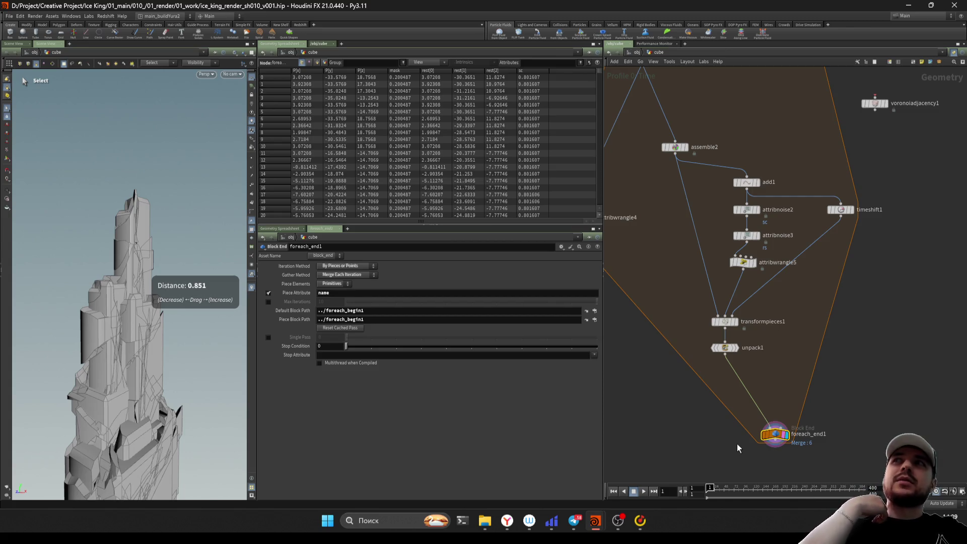
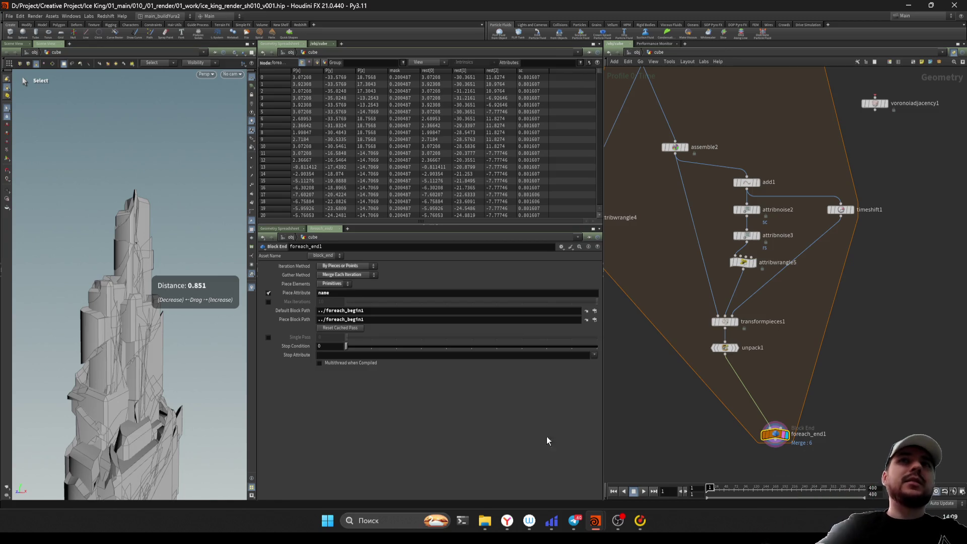
- Move foreach_end1 up and left in the loop and save the scene
{"action": "left_click_drag", "start_coordinate": [779, 435], "coordinate": [729, 400]}
{"action": "key", "text": "Escape"}
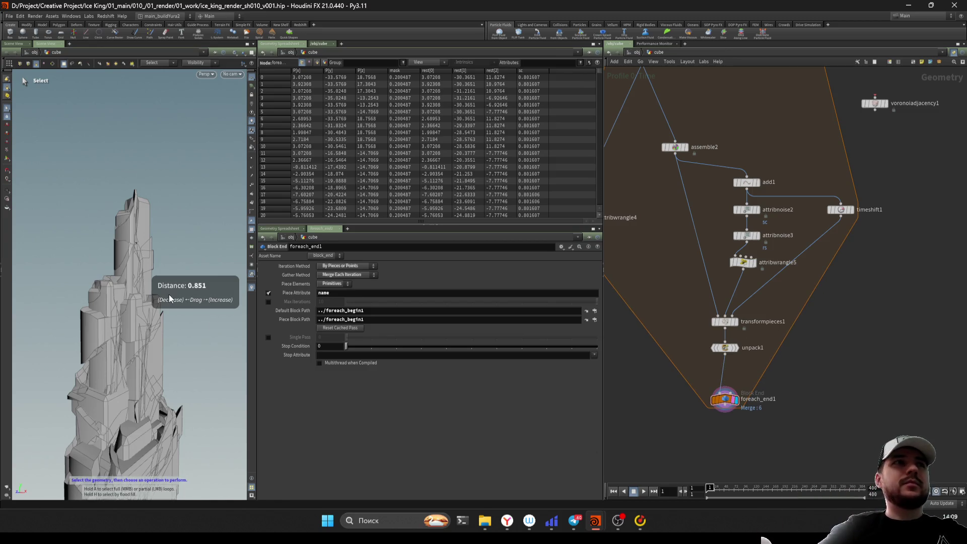
{"action": "scroll", "coordinate": [71, 410], "scroll_direction": "down", "scroll_amount": 5}
{"action": "scroll", "coordinate": [161, 357], "scroll_direction": "up", "scroll_amount": 5}
{"action": "key", "text": "s"}
{"action": "key", "text": "ctrl+s"}
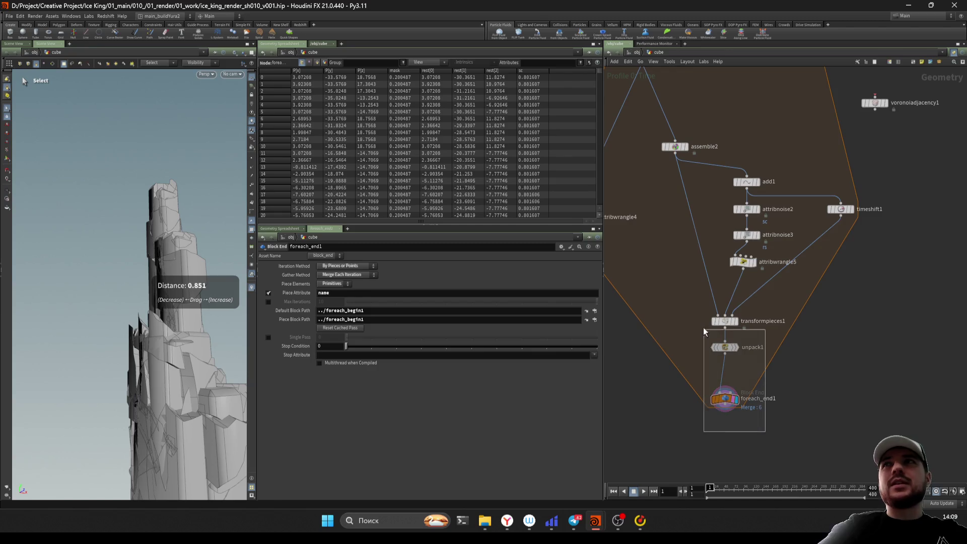
- Add a bend point to the assemble2-to-transformpieces1 wire
{"action": "scroll", "coordinate": [651, 362], "scroll_direction": "down", "scroll_amount": 3}
{"action": "scroll", "coordinate": [668, 385], "scroll_direction": "up", "scroll_amount": 2}
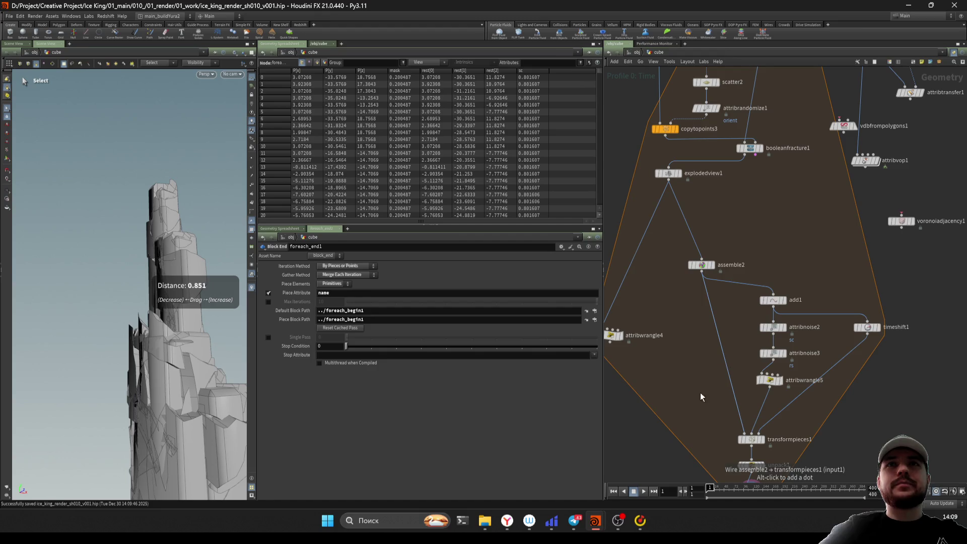
{"action": "left_click", "coordinate": [704, 378], "text": "alt"}
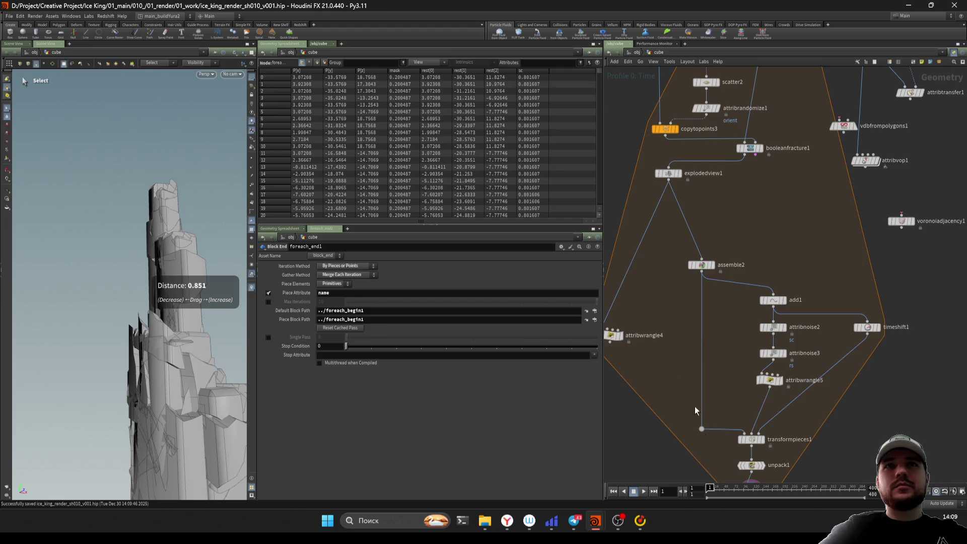
{"action": "scroll", "coordinate": [694, 374], "scroll_direction": "down", "scroll_amount": 2}
{"action": "middle_click_drag", "start_coordinate": [691, 397], "coordinate": [668, 375]}
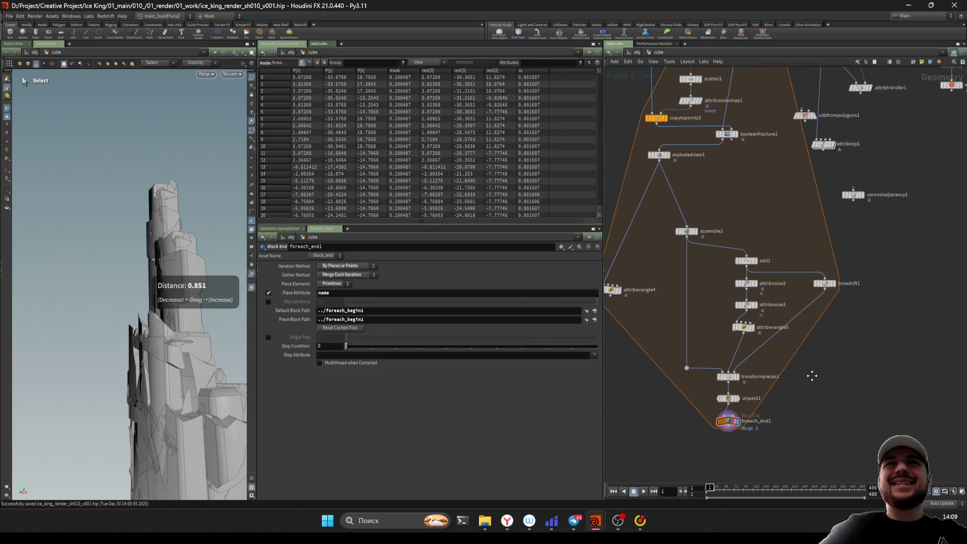
- Tumble the ice tower to a new angle and frame the whole node network
{"action": "key", "text": "Escape"}
{"action": "mouse_move", "coordinate": [190, 346]}
{"action": "left_mouse_down"}
{"action": "mouse_move", "coordinate": [281, 387]}
{"action": "mouse_move", "coordinate": [311, 384]}
{"action": "left_mouse_up"}
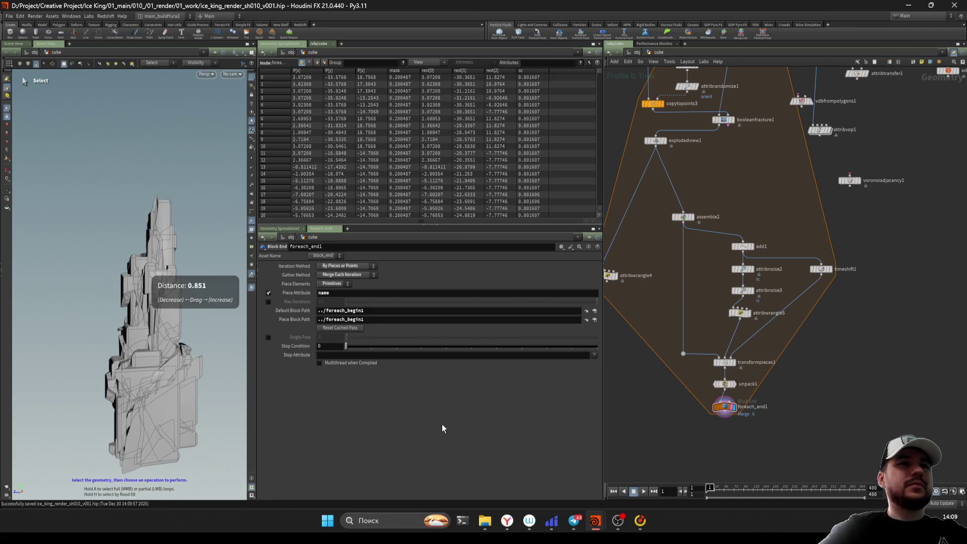
{"action": "key", "text": "s"}
{"action": "key", "text": "h"}
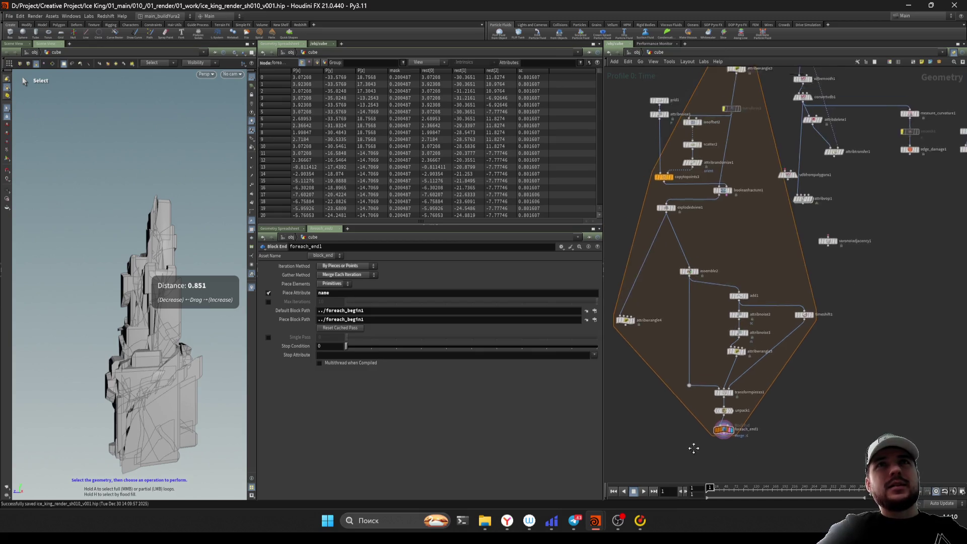
{"action": "middle_click_drag", "start_coordinate": [747, 340], "coordinate": [705, 206]}
{"action": "key", "text": "Tab"}
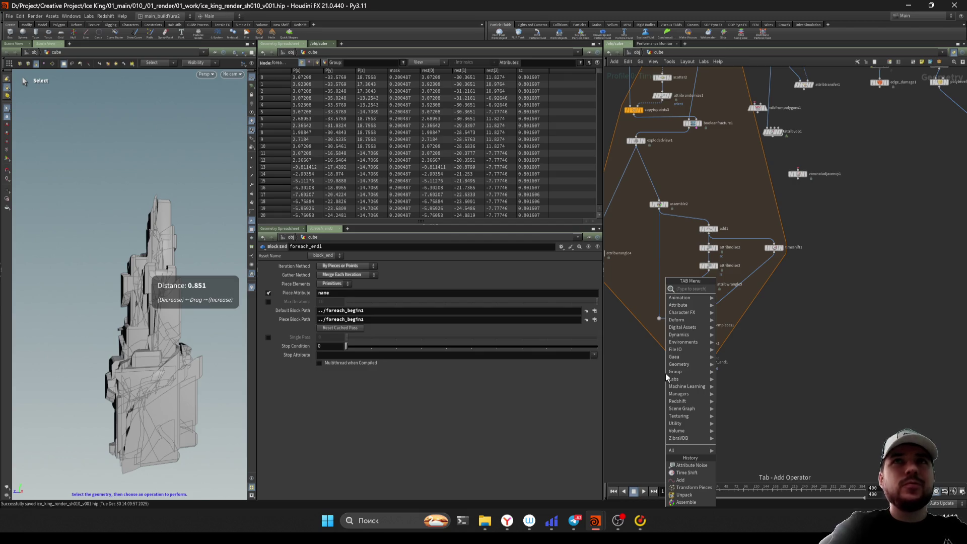
- Pan the network upward and start a node search with 'for', then clear it
{"action": "key", "text": "Escape"}
{"action": "scroll", "coordinate": [755, 382], "scroll_direction": "down", "scroll_amount": 2}
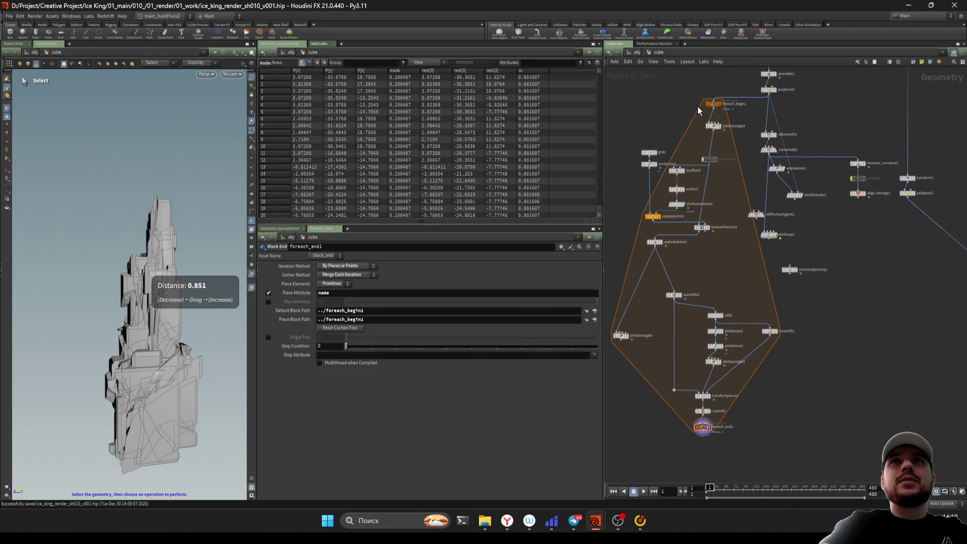
{"action": "middle_click_drag", "start_coordinate": [803, 462], "coordinate": [805, 391]}
{"action": "key", "text": "Tab"}
{"action": "type", "text": "for"}
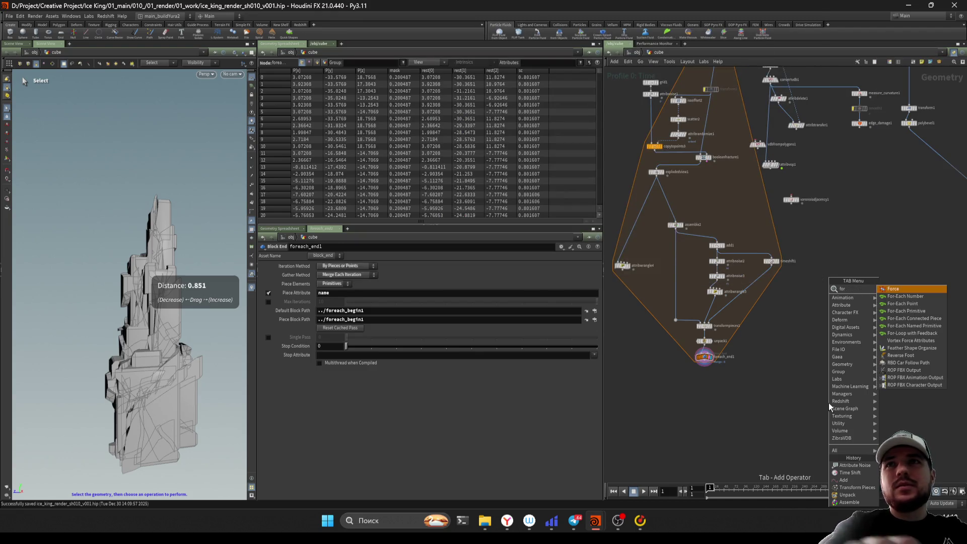
{"action": "key", "text": "BackSpace"}
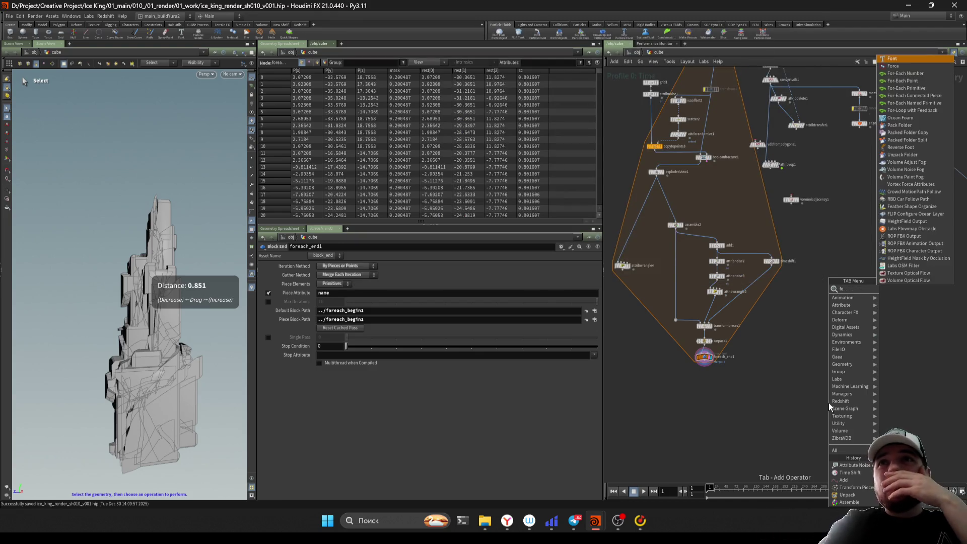
{"action": "key", "text": "BackSpace"}
{"action": "key", "text": "BackSpace"}
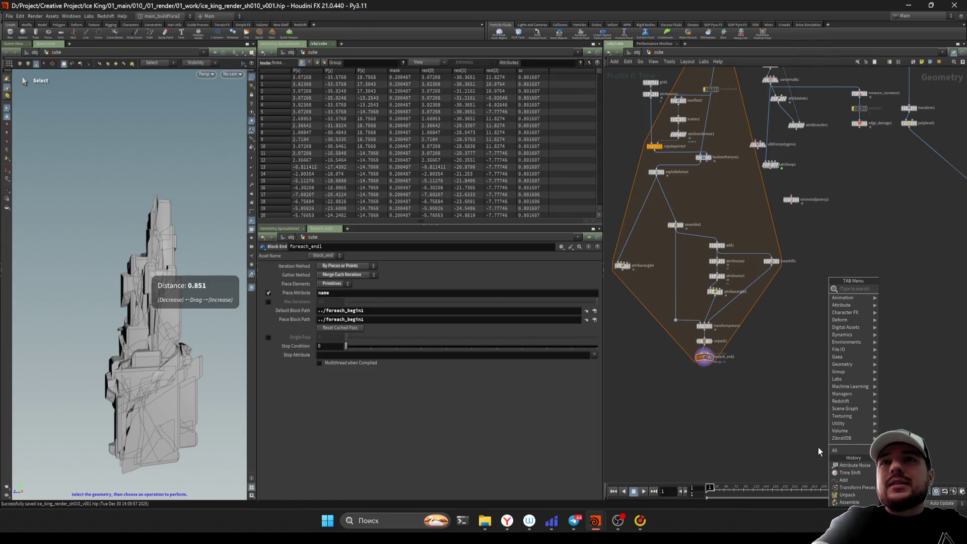
- Search 'compl' and place the Compiled Block pair beside foreach_end1
{"action": "mouse_move", "coordinate": [835, 451]}
{"action": "type", "text": "prem"}
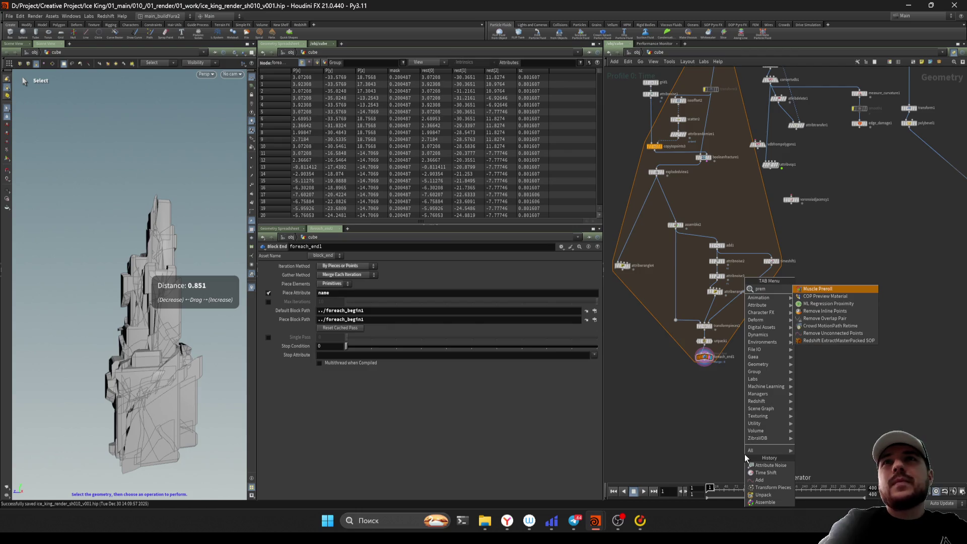
{"action": "key", "text": "BackSpace"}
{"action": "key", "text": "BackSpace"}
{"action": "key", "text": "BackSpace"}
{"action": "type", "text": "m"}
{"action": "key", "text": "BackSpace"}
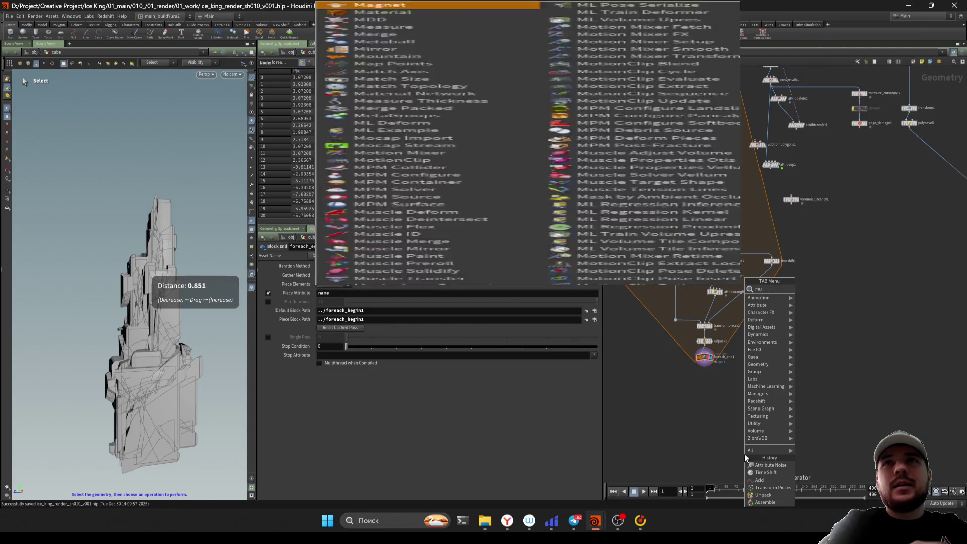
{"action": "type", "text": "compl"}
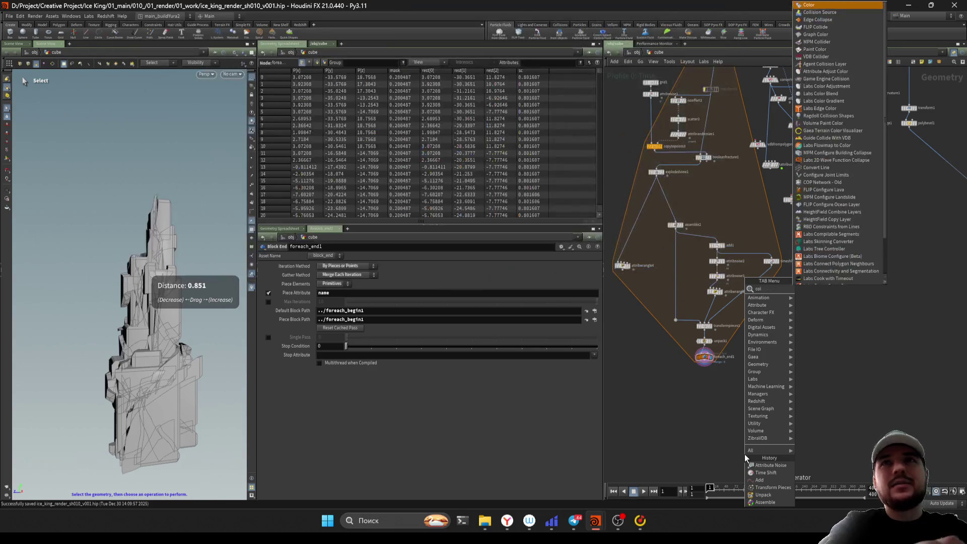
{"action": "key", "text": "BackSpace"}
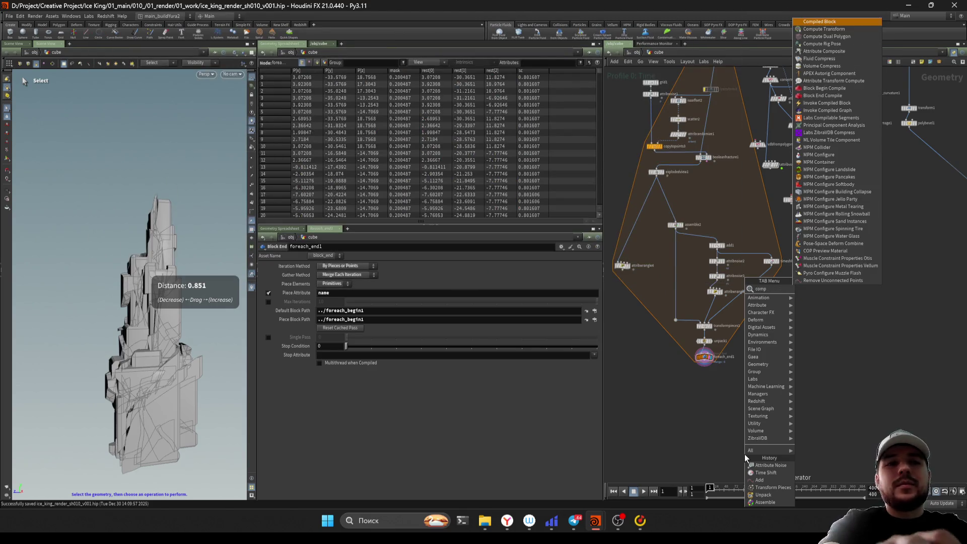
{"action": "key", "text": "Return"}
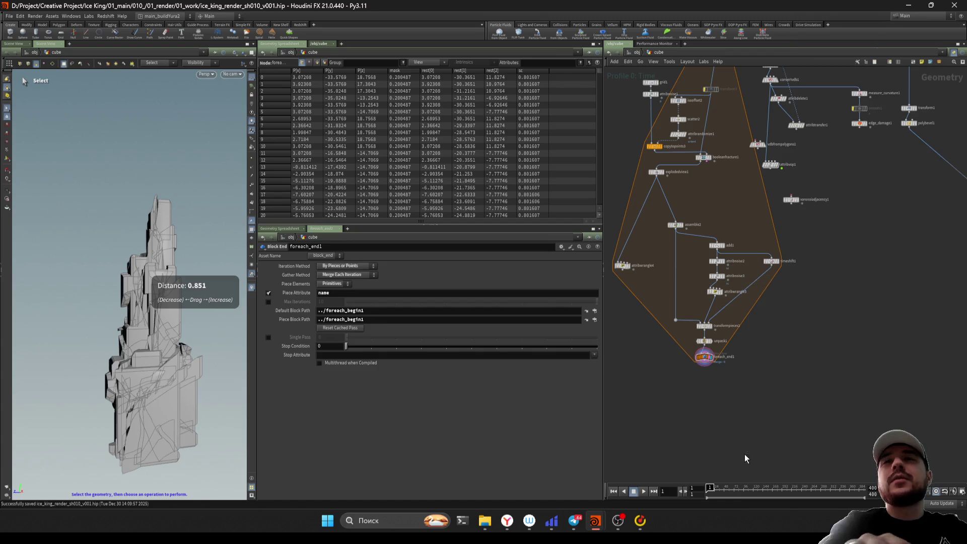
{"action": "left_click", "coordinate": [790, 348]}
- Position compile_end1 below foreach_end1 and wire it in
{"action": "scroll", "coordinate": [721, 360], "scroll_direction": "up", "scroll_amount": 3}
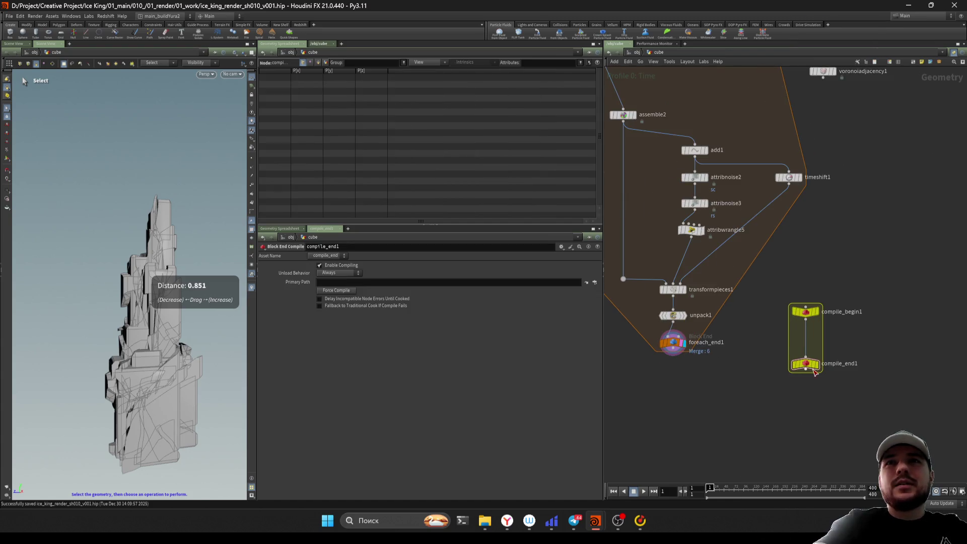
{"action": "left_click_drag", "start_coordinate": [806, 363], "coordinate": [728, 393]}
{"action": "middle_click_drag", "start_coordinate": [827, 315], "coordinate": [797, 396]}
{"action": "scroll", "coordinate": [801, 363], "scroll_direction": "down", "scroll_amount": 2}
{"action": "left_click", "coordinate": [790, 447]}
- Move compile_begin1 up beside foreach_begin1
{"action": "scroll", "coordinate": [840, 400], "scroll_direction": "down", "scroll_amount": 2}
{"action": "mouse_move", "coordinate": [804, 458]}
{"action": "left_mouse_down"}
{"action": "mouse_move", "coordinate": [775, 249]}
{"action": "mouse_move", "coordinate": [783, 242]}
{"action": "left_mouse_up"}
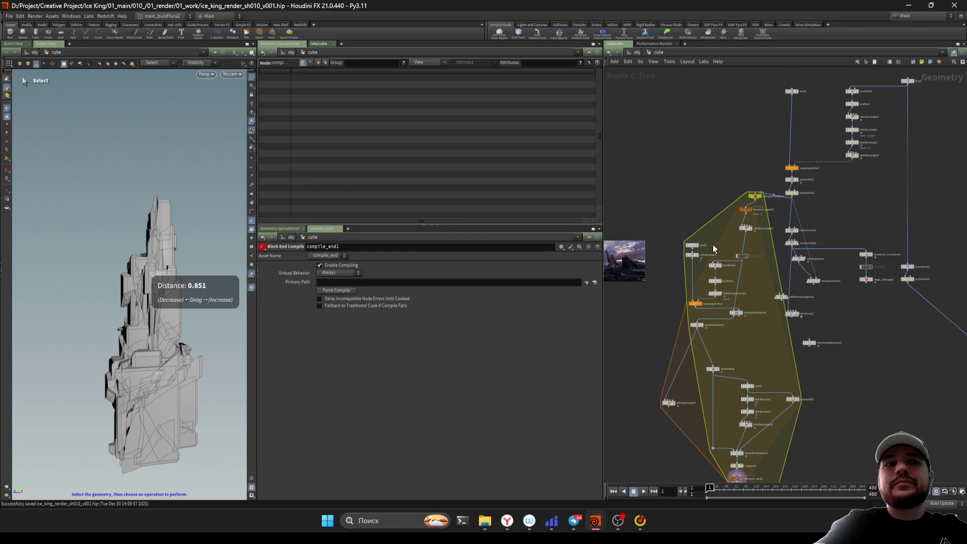
{"action": "scroll", "coordinate": [740, 226], "scroll_direction": "up", "scroll_amount": 2}
{"action": "left_click_drag", "start_coordinate": [776, 183], "coordinate": [763, 177]}
{"action": "middle_click_drag", "start_coordinate": [781, 358], "coordinate": [740, 198]}
{"action": "scroll", "coordinate": [729, 410], "scroll_direction": "up", "scroll_amount": 2}
- Put the display flag on compile_end1 and inspect foreach_end1's settings
{"action": "left_click", "coordinate": [678, 340]}
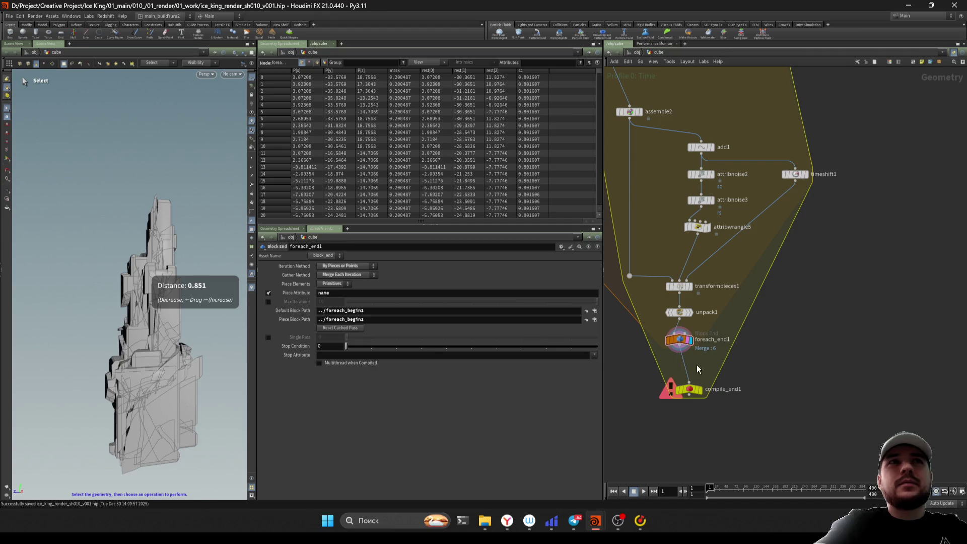
{"action": "left_click", "coordinate": [689, 389]}
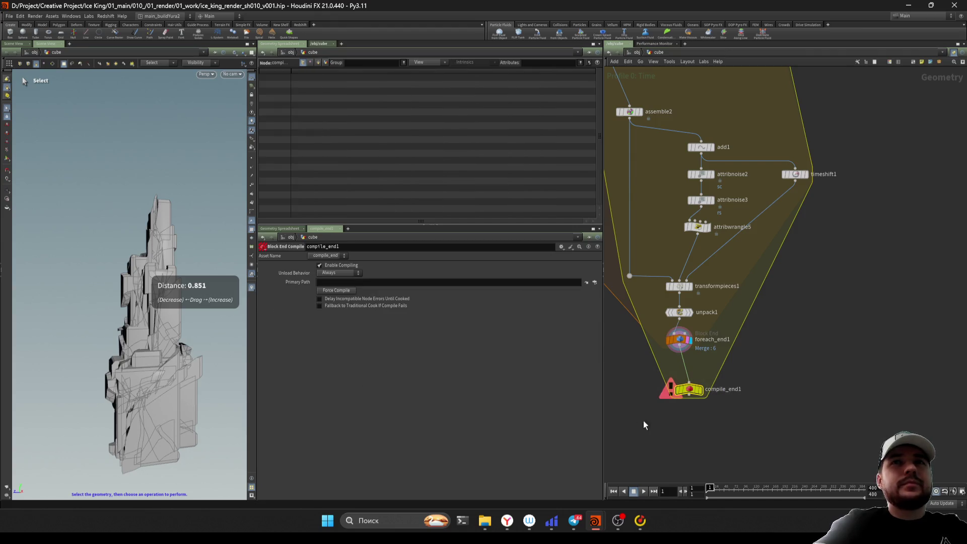
{"action": "left_click", "coordinate": [700, 389]}
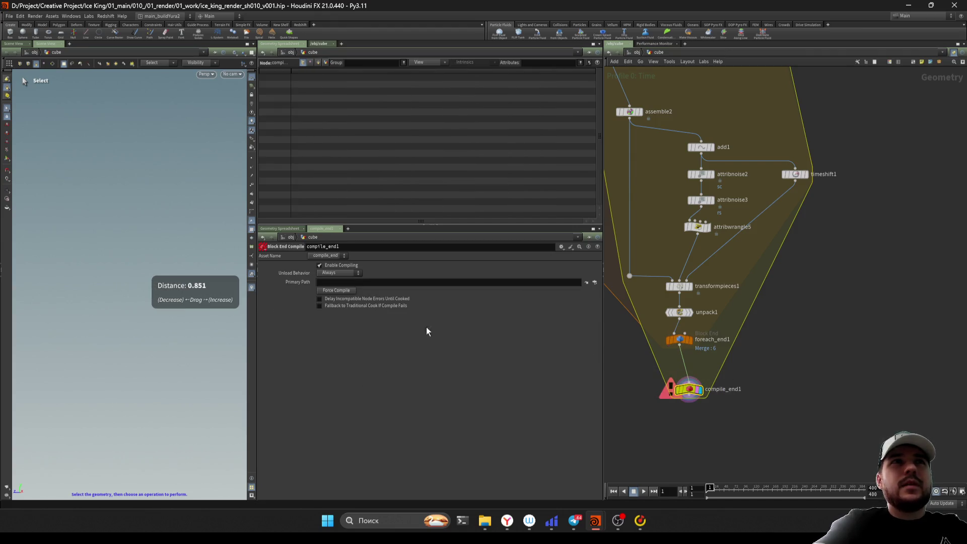
{"action": "key", "text": "Up"}
{"action": "middle_click_drag", "start_coordinate": [650, 388], "coordinate": [654, 401]}
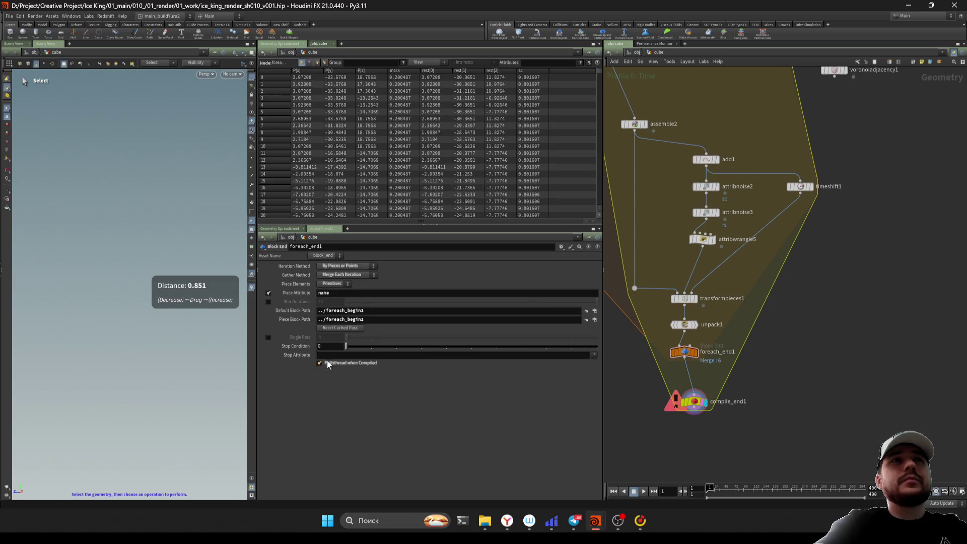
- Nudge compile_end1 slightly up-left and inspect the geometry entering compile_begin1
{"action": "left_click", "coordinate": [694, 402]}
{"action": "left_click_drag", "start_coordinate": [693, 401], "coordinate": [681, 395]}
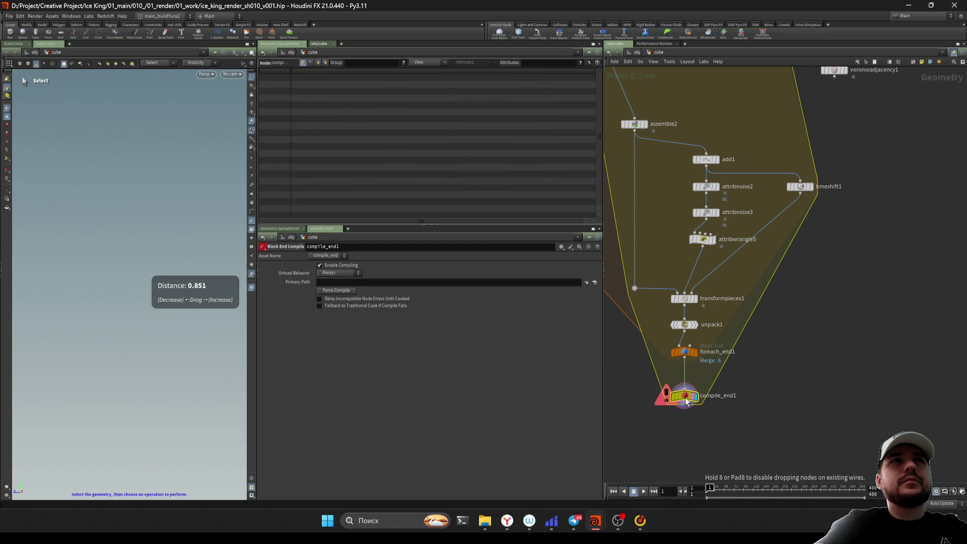
{"action": "scroll", "coordinate": [670, 288], "scroll_direction": "down", "scroll_amount": 3}
{"action": "scroll", "coordinate": [670, 288], "scroll_direction": "up", "scroll_amount": 3}
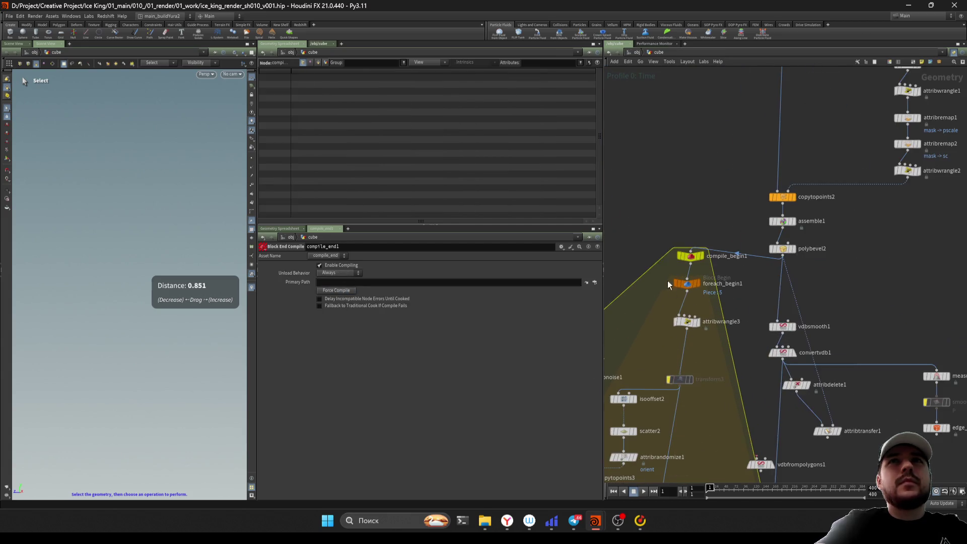
{"action": "left_click", "coordinate": [689, 255]}
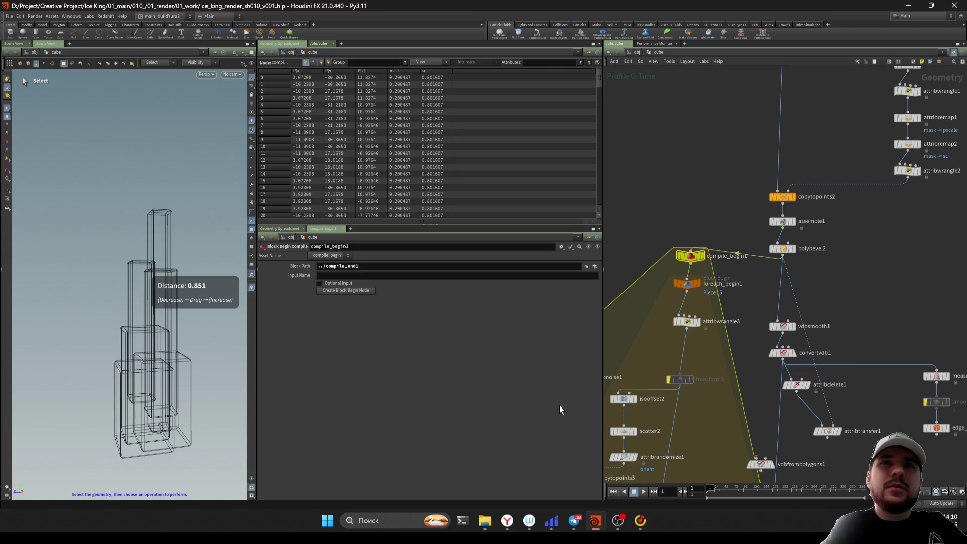
- Frame the compile block's full node tree down to compile_end1
{"action": "scroll", "coordinate": [709, 427], "scroll_direction": "down", "scroll_amount": 3}
{"action": "scroll", "coordinate": [711, 346], "scroll_direction": "up", "scroll_amount": 2}
{"action": "mouse_move", "coordinate": [712, 346]}
{"action": "middle_mouse_down"}
{"action": "mouse_move", "coordinate": [692, 314]}
{"action": "mouse_move", "coordinate": [702, 272]}
{"action": "middle_mouse_up"}
{"action": "mouse_move", "coordinate": [690, 403]}
{"action": "middle_mouse_down"}
{"action": "mouse_move", "coordinate": [706, 335]}
{"action": "mouse_move", "coordinate": [722, 378]}
{"action": "mouse_move", "coordinate": [740, 332]}
{"action": "mouse_move", "coordinate": [733, 297]}
{"action": "middle_mouse_up"}
{"action": "scroll", "coordinate": [713, 342], "scroll_direction": "down", "scroll_amount": 1}
{"action": "mouse_move", "coordinate": [694, 297]}
{"action": "left_mouse_down"}
{"action": "mouse_move", "coordinate": [651, 340]}
{"action": "mouse_move", "coordinate": [667, 325]}
{"action": "left_mouse_up"}
{"action": "scroll", "coordinate": [663, 358], "scroll_direction": "up", "scroll_amount": 3}
{"action": "scroll", "coordinate": [747, 405], "scroll_direction": "up", "scroll_amount": 2}
- Review foreach_end1 and compile_end1 settings, then save the scene
{"action": "left_click", "coordinate": [711, 363]}
{"action": "left_click", "coordinate": [710, 416]}
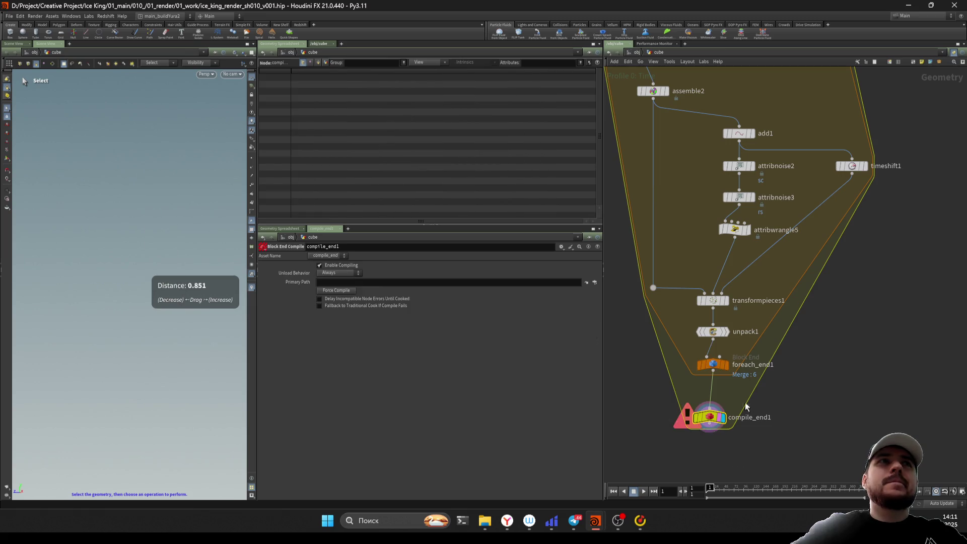
{"action": "left_click", "coordinate": [712, 364]}
{"action": "scroll", "coordinate": [648, 374], "scroll_direction": "down", "scroll_amount": 3}
{"action": "key", "text": "ctrl+s"}
{"action": "scroll", "coordinate": [642, 383], "scroll_direction": "down", "scroll_amount": 3}
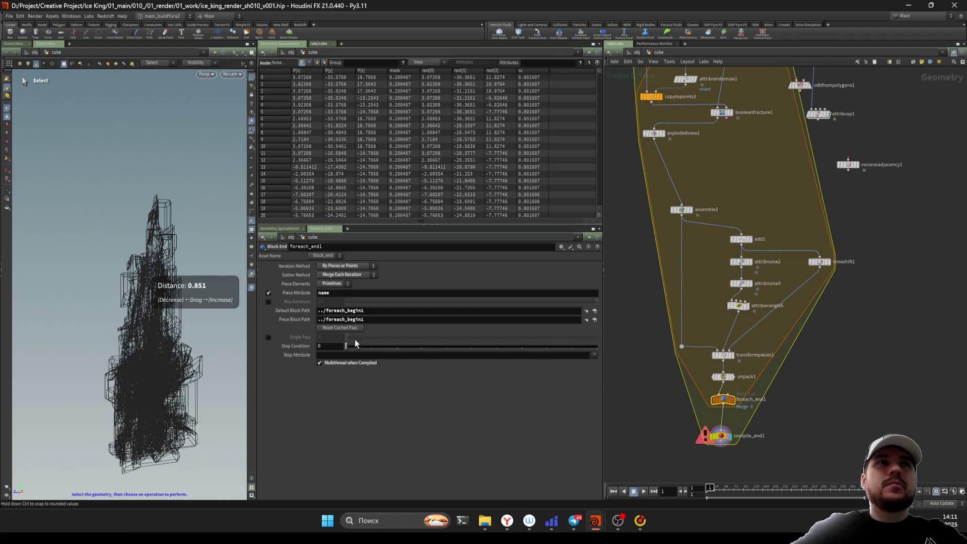
{"action": "scroll", "coordinate": [830, 382], "scroll_direction": "down", "scroll_amount": 2}
{"action": "key", "text": "Tab"}
{"action": "mouse_move", "coordinate": [855, 302]}
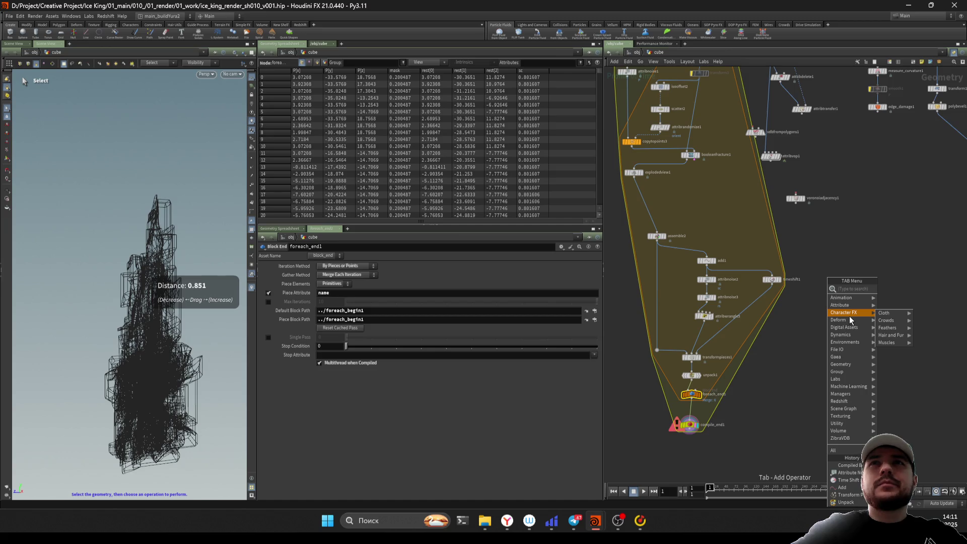
- Reset foreach_end1's cached pass and display the compile block's output
{"action": "key", "text": "Escape"}
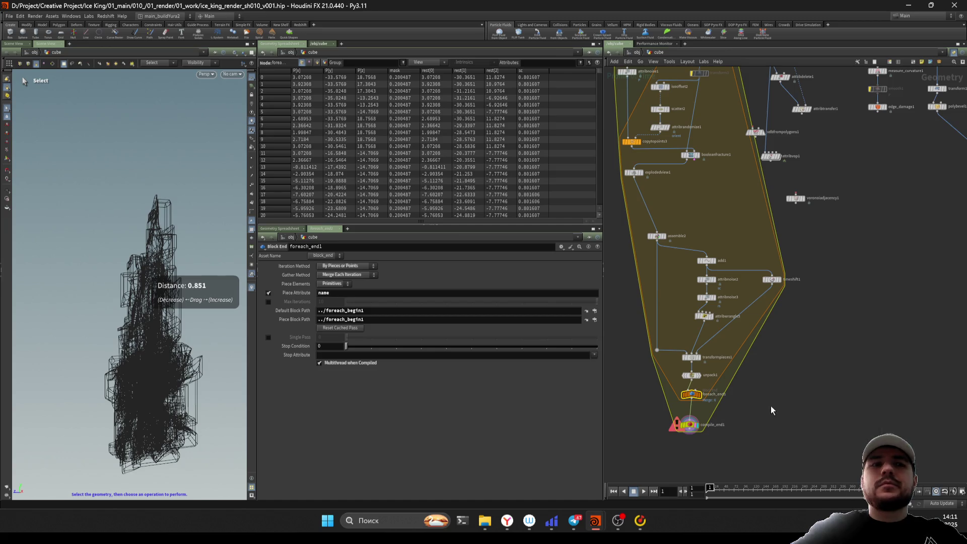
{"action": "left_click", "coordinate": [347, 330]}
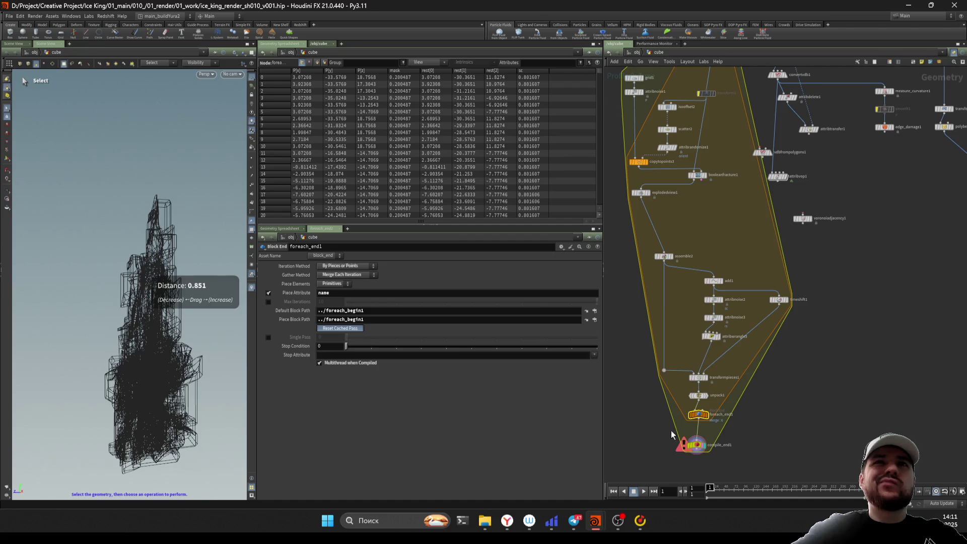
{"action": "scroll", "coordinate": [682, 446], "scroll_direction": "up", "scroll_amount": 3}
{"action": "left_click", "coordinate": [725, 451]}
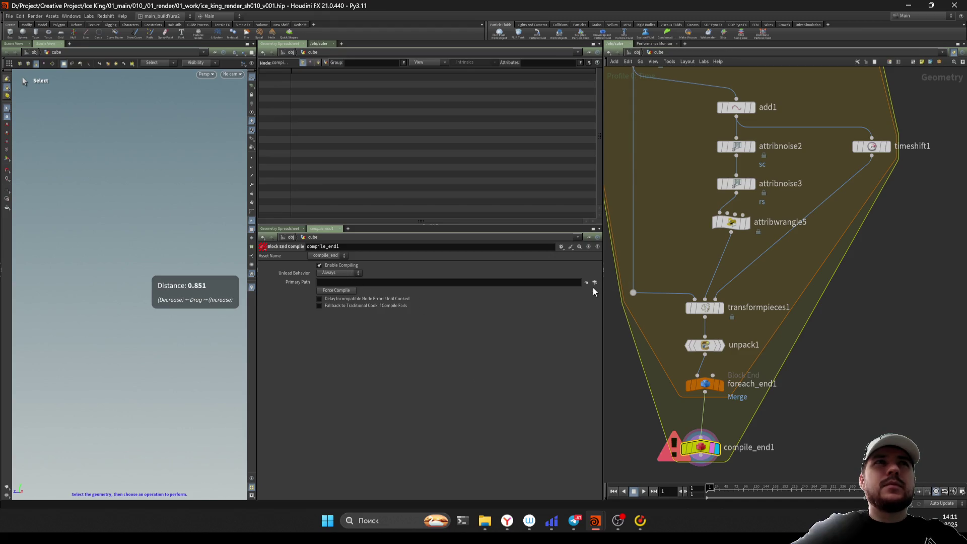
{"action": "scroll", "coordinate": [615, 328], "scroll_direction": "down", "scroll_amount": 5}
- Set compile_begin1 as compile_end1's Primary Path
{"action": "left_click_drag", "start_coordinate": [713, 198], "coordinate": [443, 282]}
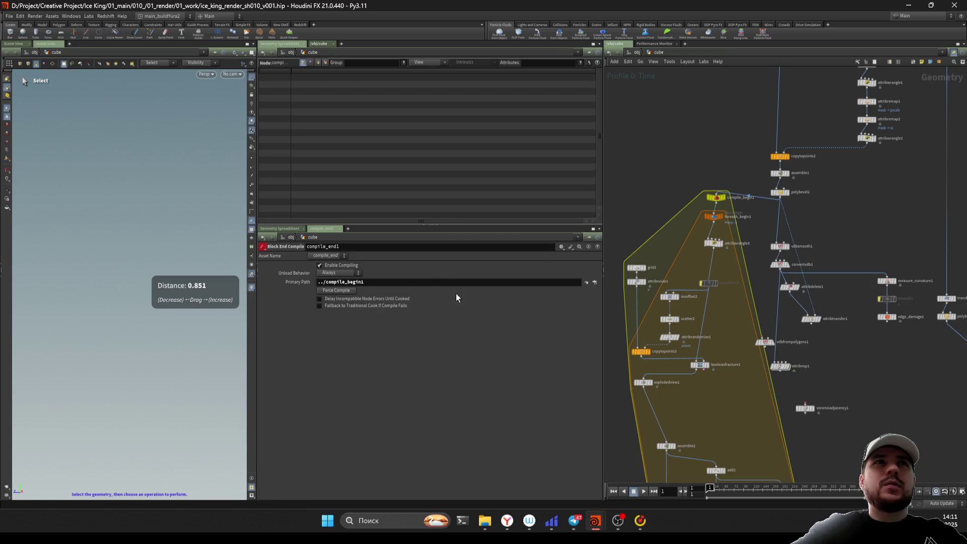
{"action": "left_click", "coordinate": [715, 197]}
{"action": "scroll", "coordinate": [668, 311], "scroll_direction": "up", "scroll_amount": 3}
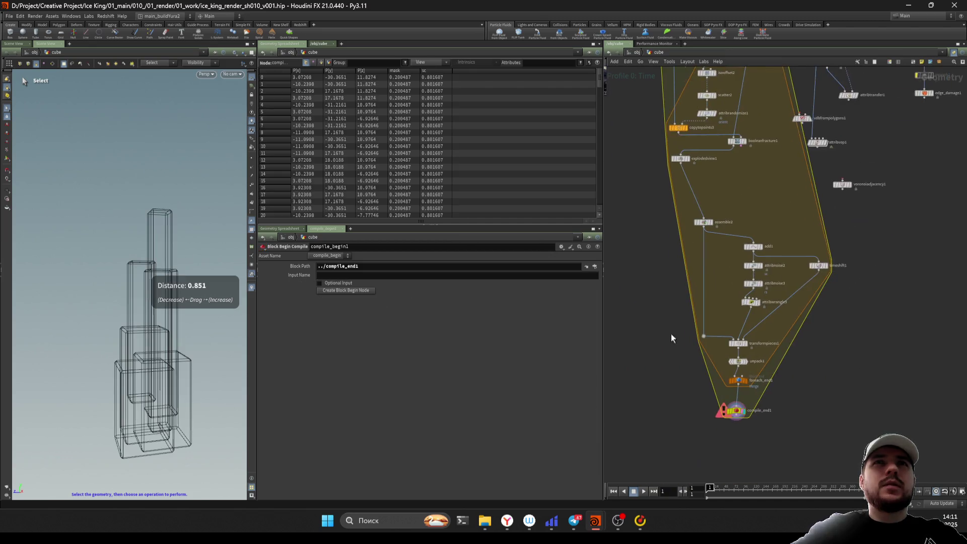
{"action": "left_click_drag", "start_coordinate": [686, 371], "coordinate": [767, 398]}
{"action": "scroll", "coordinate": [674, 382], "scroll_direction": "down", "scroll_amount": 4}
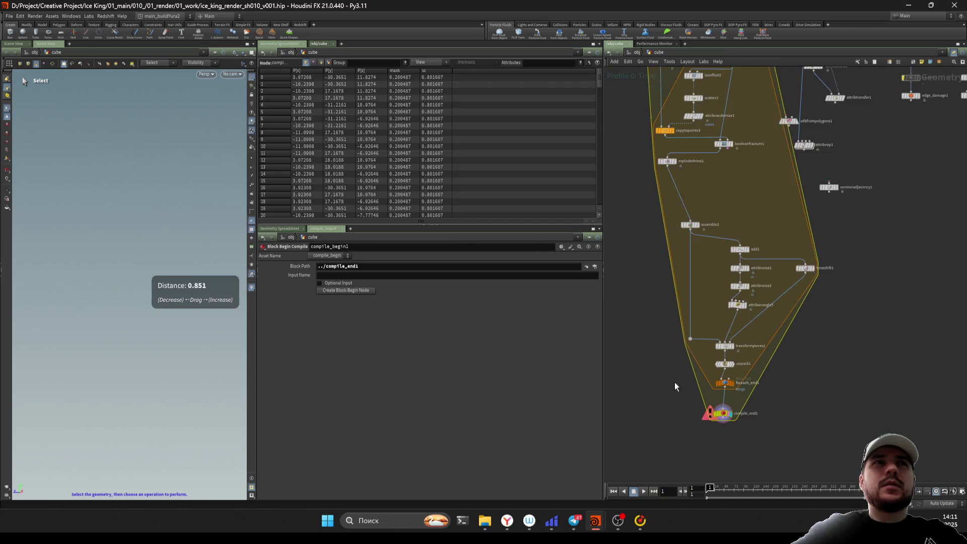
{"action": "scroll", "coordinate": [658, 398], "scroll_direction": "up", "scroll_amount": 3}
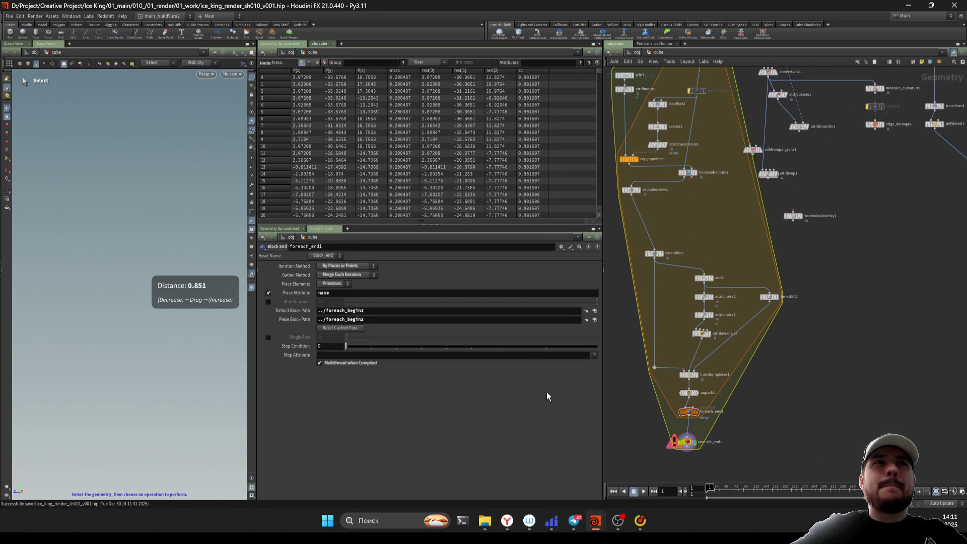
- Reset the loop's cached pass to recook the tower and save ice_king_render_sh010_v001.hip
{"action": "left_click", "coordinate": [341, 328]}
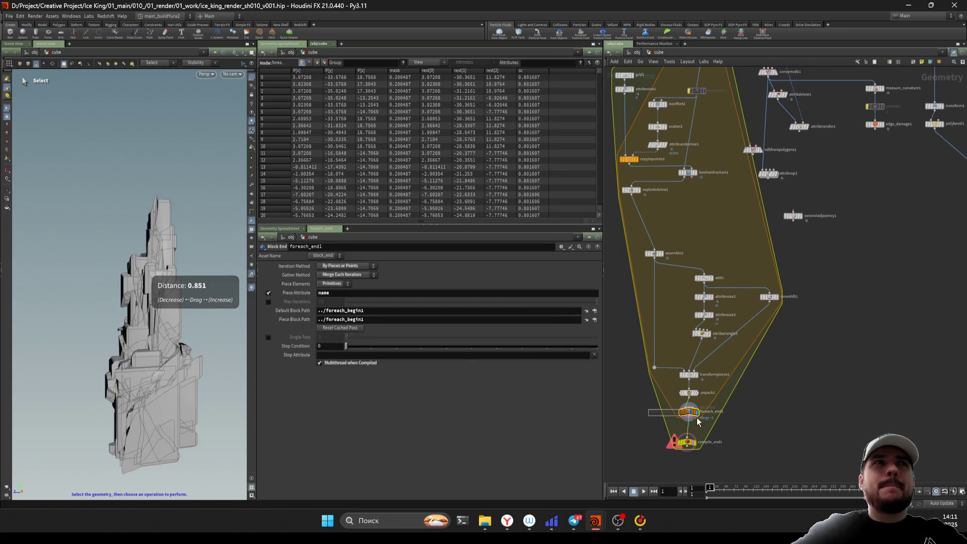
{"action": "middle_click_drag", "start_coordinate": [664, 482], "coordinate": [665, 437]}
{"action": "key", "text": "ctrl+s"}
{"action": "scroll", "coordinate": [657, 418], "scroll_direction": "up", "scroll_amount": 2}
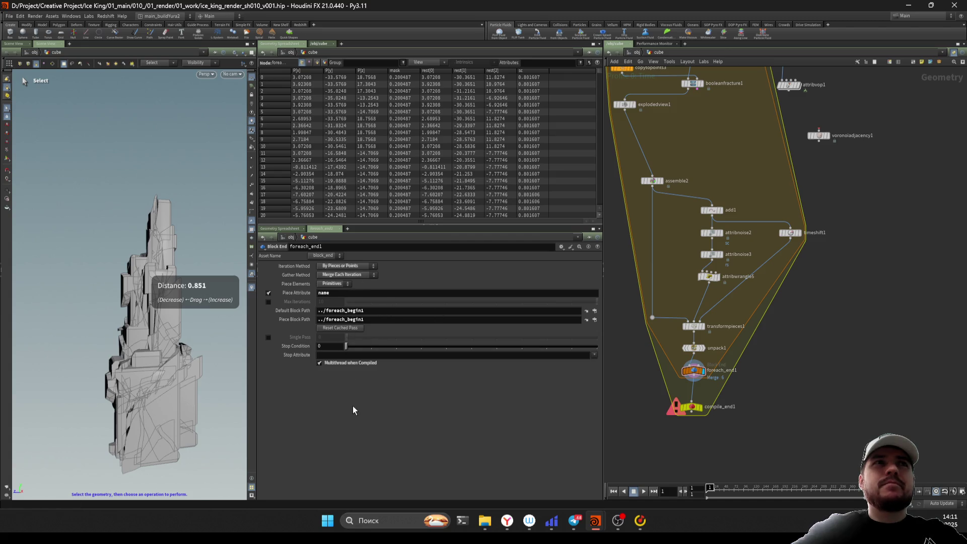
{"action": "scroll", "coordinate": [715, 407], "scroll_direction": "up", "scroll_amount": 3}
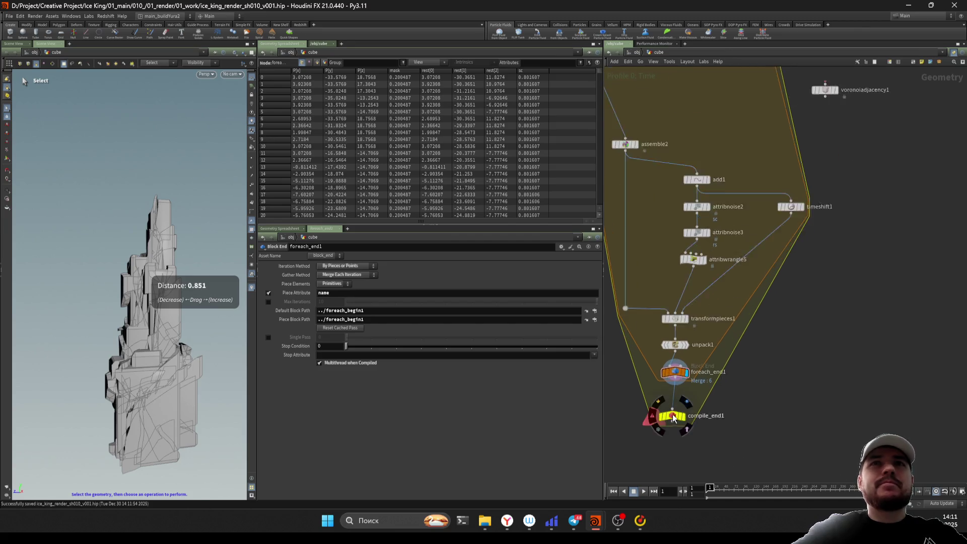
- Save the scene and display foreach_begin1's output in the viewport
{"action": "key", "text": "ctrl+s"}
{"action": "mouse_move", "coordinate": [669, 416]}
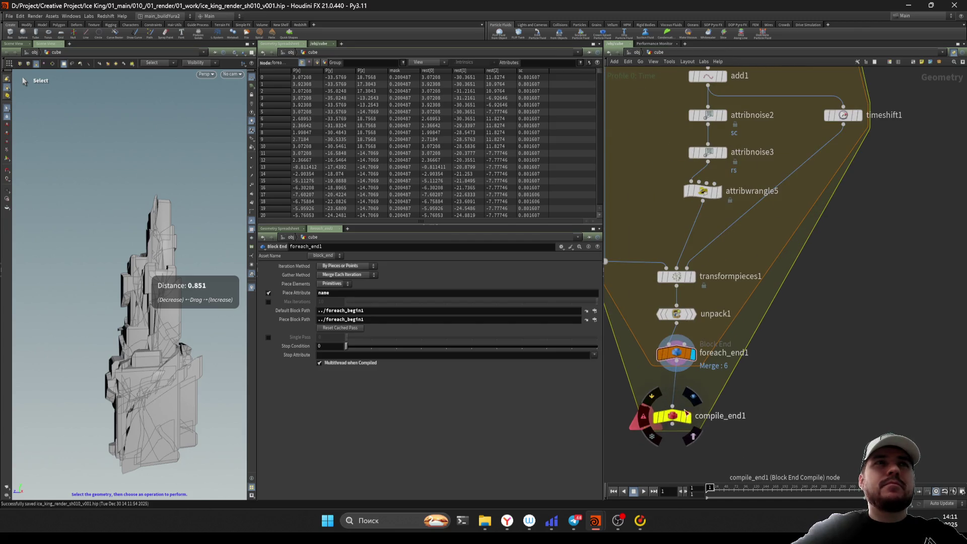
{"action": "scroll", "coordinate": [675, 416], "scroll_direction": "down", "scroll_amount": 5}
{"action": "scroll", "coordinate": [751, 182], "scroll_direction": "up", "scroll_amount": 5}
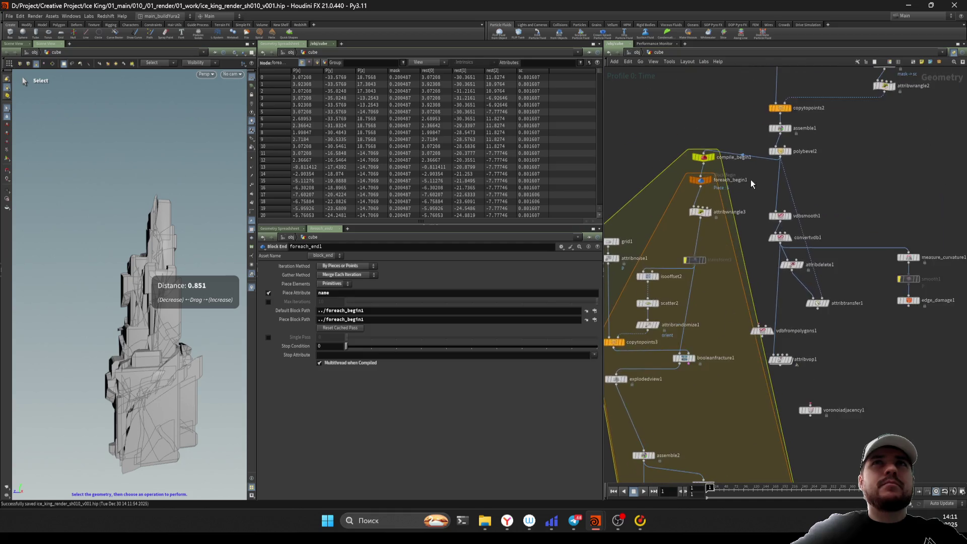
{"action": "scroll", "coordinate": [751, 183], "scroll_direction": "up", "scroll_amount": 2}
{"action": "left_click", "coordinate": [687, 179]}
{"action": "key", "text": "r"}
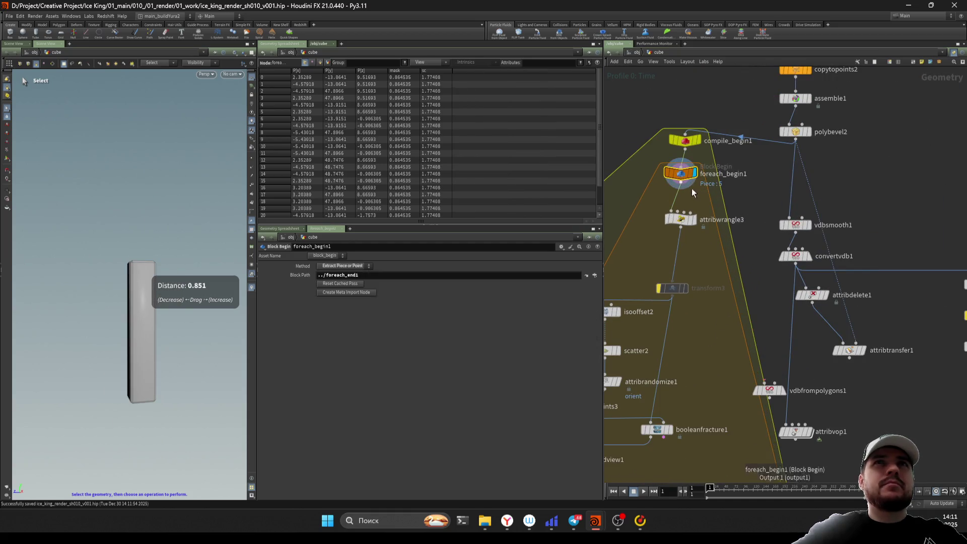
- Try pointing foreach_begin1's block path at compile_end1, undo it, and display compile_begin1
{"action": "scroll", "coordinate": [689, 189], "scroll_direction": "down", "scroll_amount": 6}
{"action": "scroll", "coordinate": [668, 455], "scroll_direction": "up", "scroll_amount": 3}
{"action": "mouse_move", "coordinate": [659, 420]}
{"action": "left_mouse_down"}
{"action": "mouse_move", "coordinate": [558, 375]}
{"action": "mouse_move", "coordinate": [394, 279]}
{"action": "left_mouse_up"}
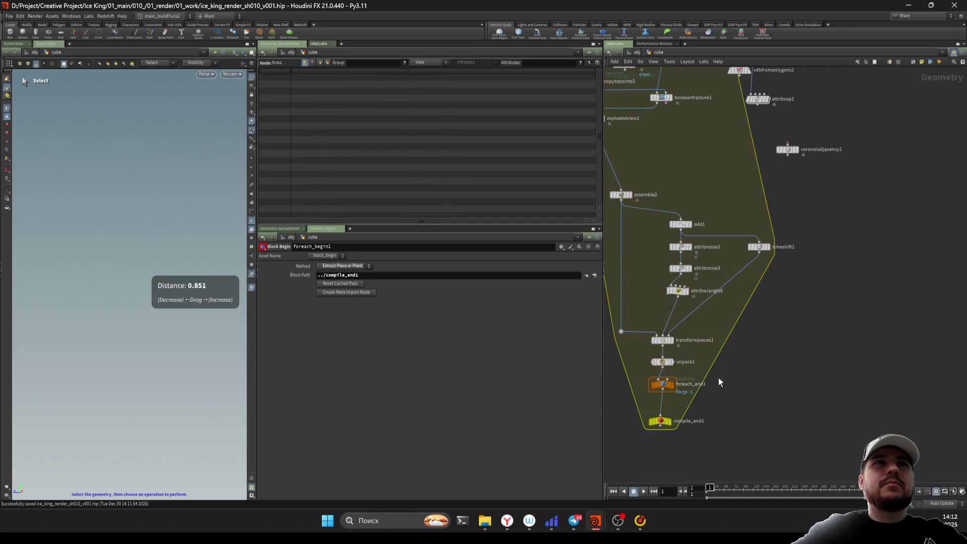
{"action": "key", "text": "ctrl+z"}
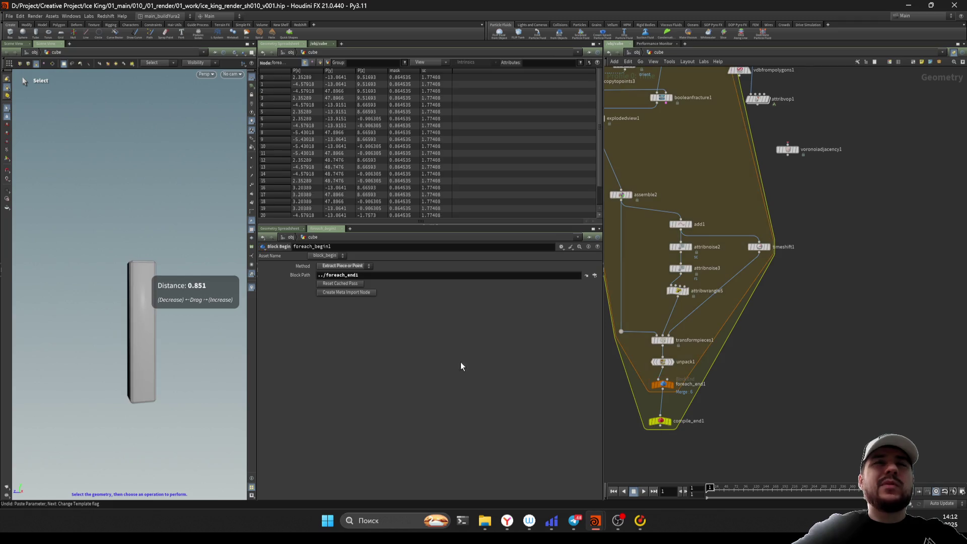
{"action": "scroll", "coordinate": [718, 367], "scroll_direction": "down", "scroll_amount": 2}
{"action": "scroll", "coordinate": [719, 372], "scroll_direction": "up", "scroll_amount": 3}
{"action": "left_click", "coordinate": [697, 209]}
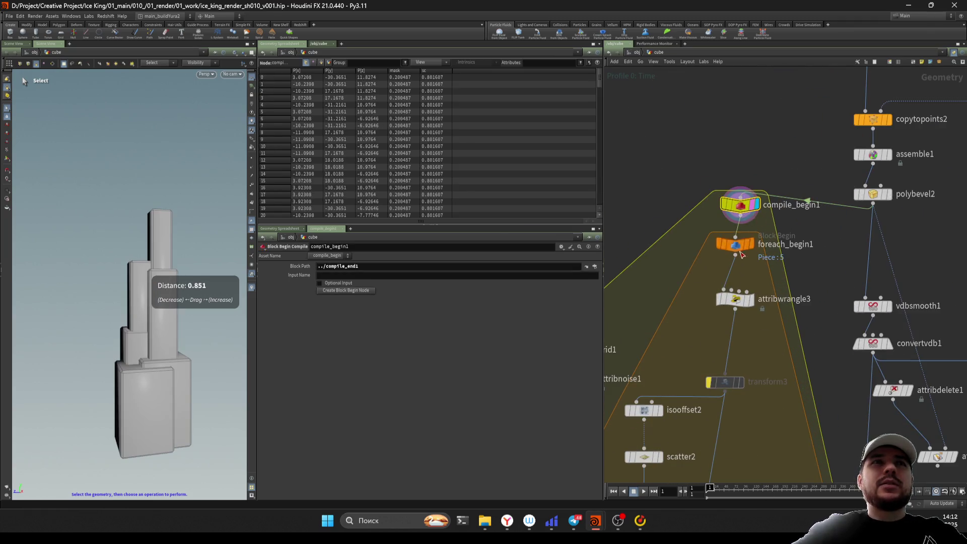
{"action": "scroll", "coordinate": [734, 346], "scroll_direction": "up", "scroll_amount": 2}
{"action": "middle_click_drag", "start_coordinate": [734, 346], "coordinate": [721, 239]}
- Set the Non-compilable SOP Badge to Large under Context Specific Badges
{"action": "key", "text": "d"}
{"action": "left_click", "coordinate": [663, 277]}
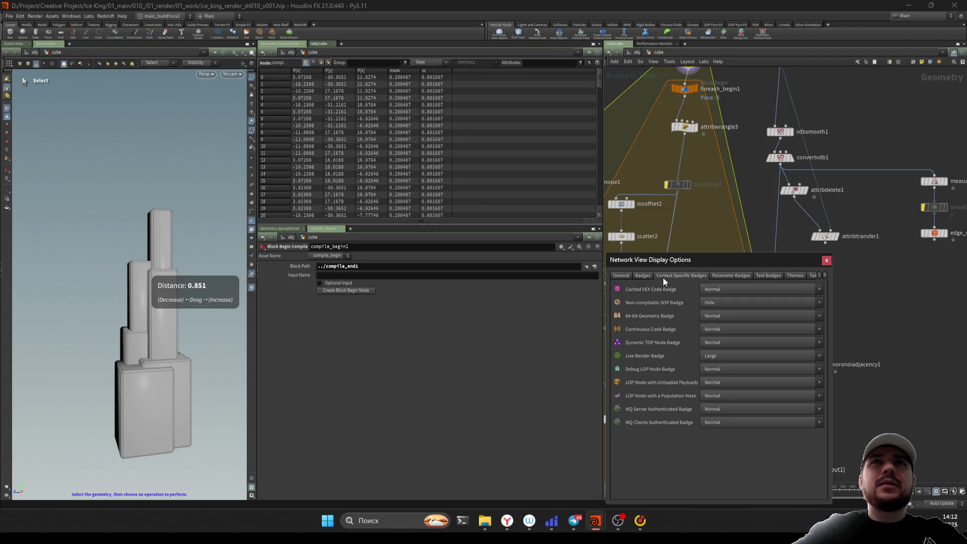
{"action": "left_click", "coordinate": [734, 303]}
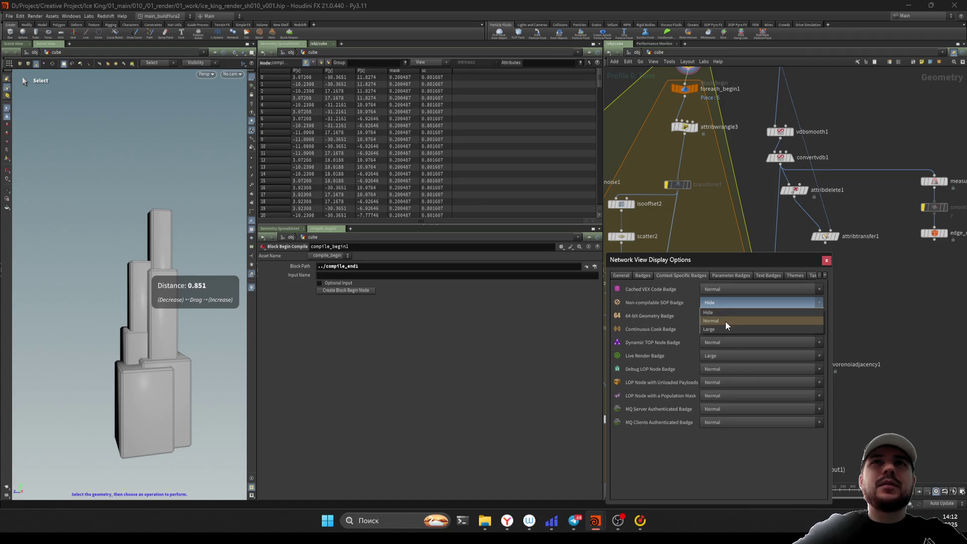
{"action": "left_click", "coordinate": [725, 320]}
{"action": "left_click", "coordinate": [723, 301]}
{"action": "left_click", "coordinate": [732, 316]}
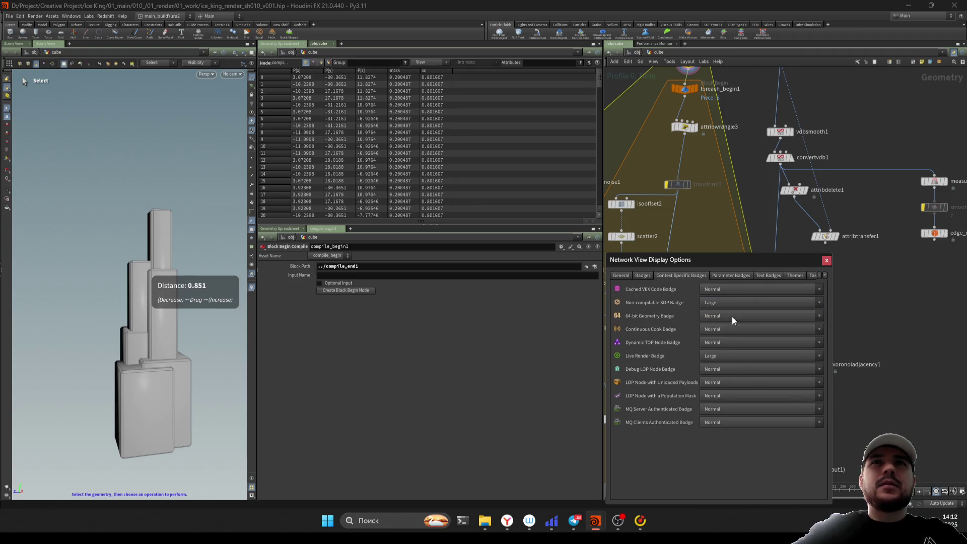
{"action": "left_click", "coordinate": [826, 261]}
{"action": "scroll", "coordinate": [796, 282], "scroll_direction": "down", "scroll_amount": 5}
- Delete the non-compilable timeshift1 node
{"action": "scroll", "coordinate": [756, 303], "scroll_direction": "up", "scroll_amount": 5}
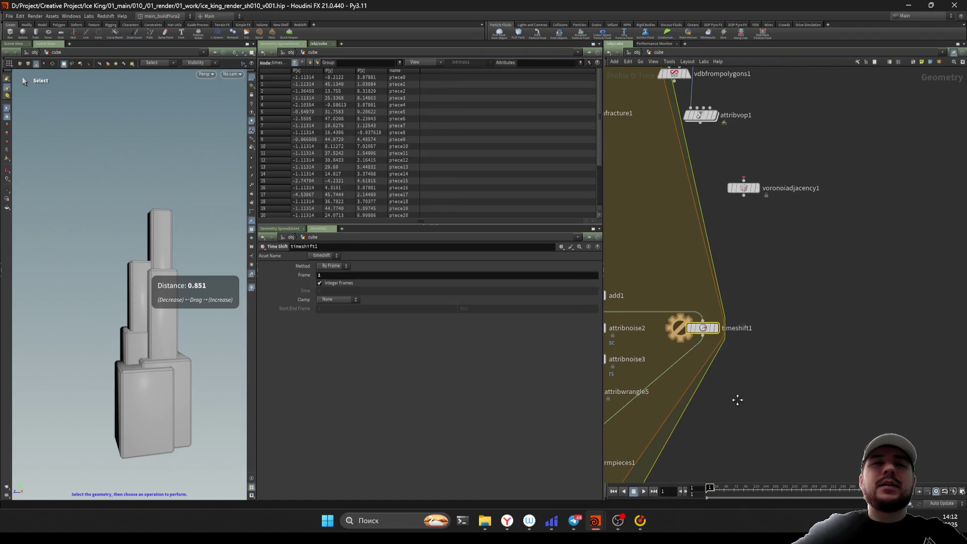
{"action": "scroll", "coordinate": [769, 378], "scroll_direction": "down", "scroll_amount": 4}
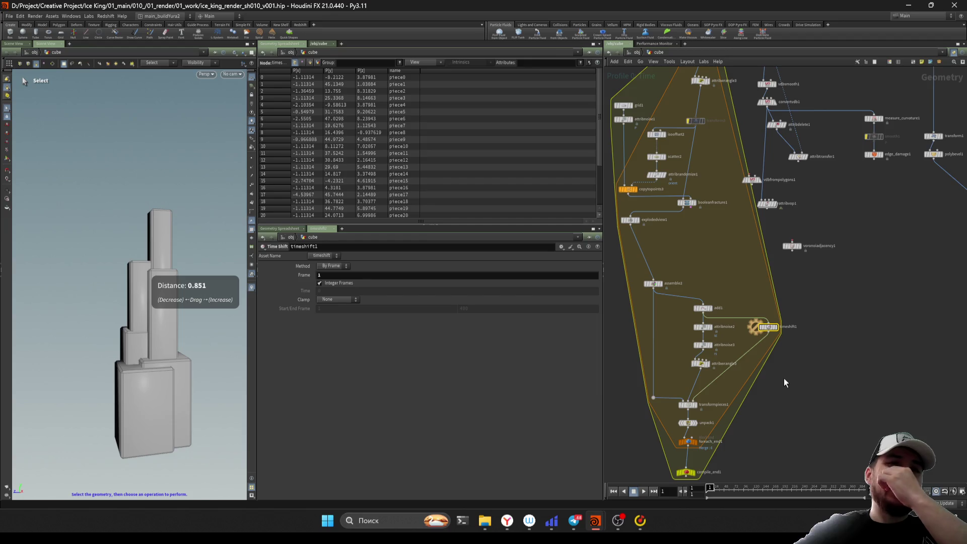
{"action": "scroll", "coordinate": [782, 379], "scroll_direction": "up", "scroll_amount": 1}
{"action": "scroll", "coordinate": [782, 376], "scroll_direction": "down", "scroll_amount": 4}
{"action": "scroll", "coordinate": [776, 371], "scroll_direction": "up", "scroll_amount": 4}
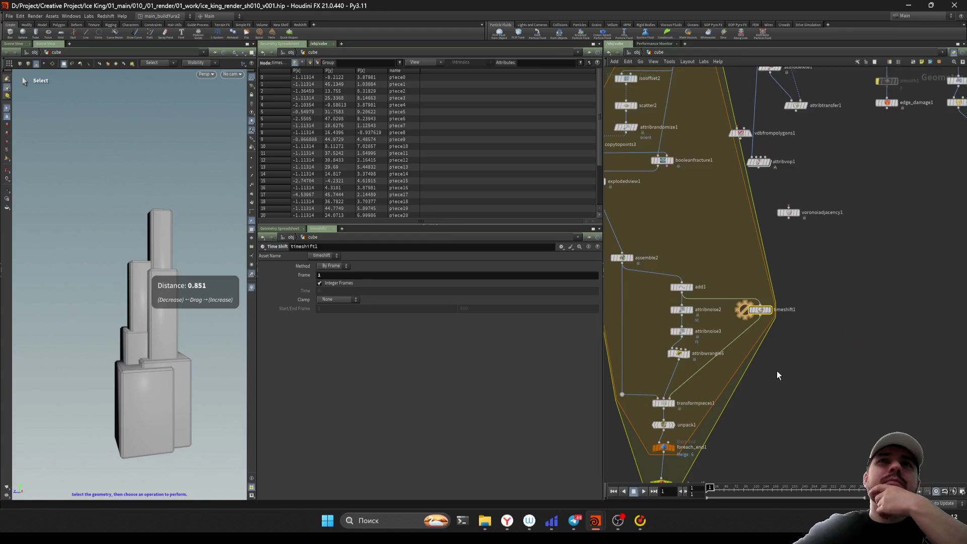
{"action": "key", "text": "Delete"}
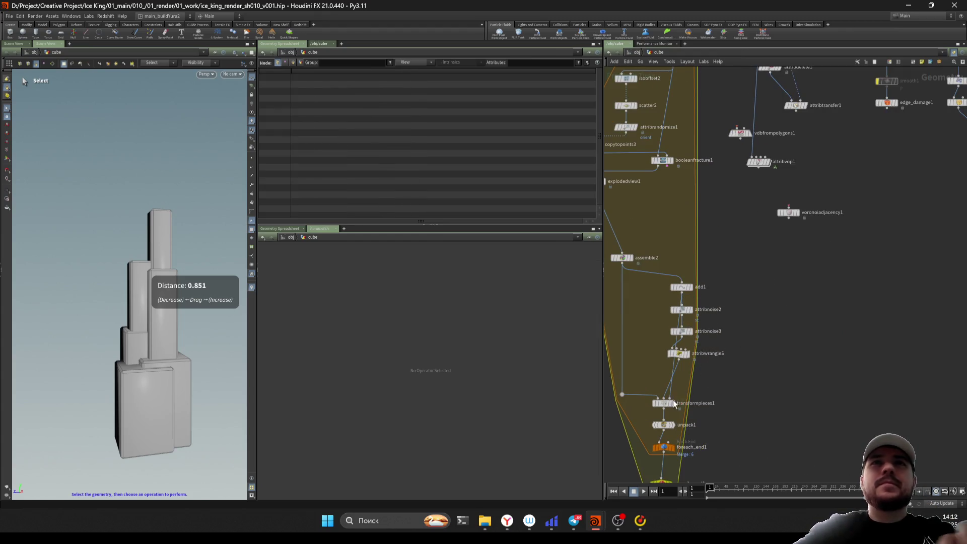
- Wire add1 straight into transformpieces1 and display the compile block's output
{"action": "scroll", "coordinate": [673, 308], "scroll_direction": "up", "scroll_amount": 3}
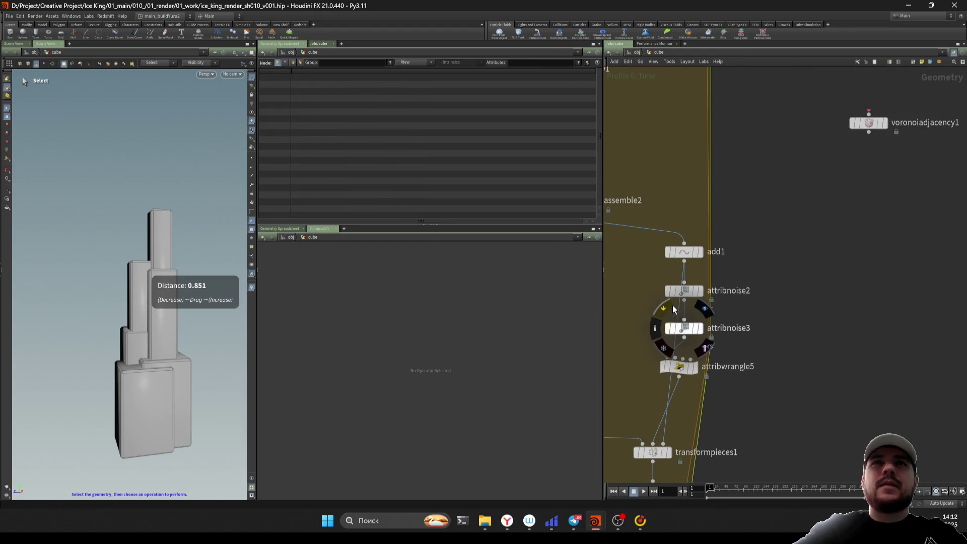
{"action": "scroll", "coordinate": [673, 309], "scroll_direction": "up", "scroll_amount": 3}
{"action": "mouse_move", "coordinate": [686, 206]}
{"action": "left_mouse_down"}
{"action": "mouse_move", "coordinate": [943, 246]}
{"action": "mouse_move", "coordinate": [960, 229]}
{"action": "left_mouse_up"}
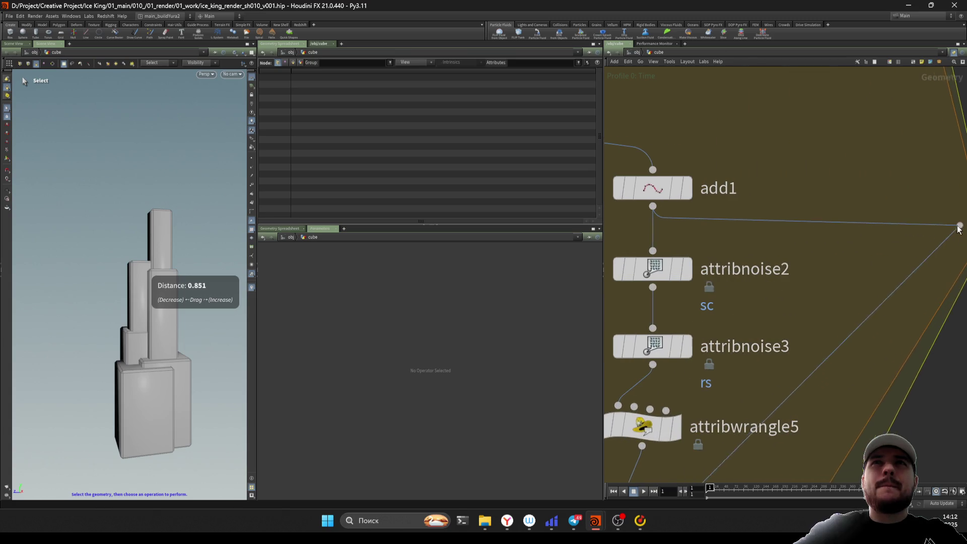
{"action": "scroll", "coordinate": [805, 242], "scroll_direction": "down", "scroll_amount": 5}
{"action": "left_click", "coordinate": [733, 244]}
{"action": "scroll", "coordinate": [805, 302], "scroll_direction": "up", "scroll_amount": 2}
{"action": "mouse_move", "coordinate": [720, 302]}
{"action": "left_mouse_down"}
{"action": "mouse_move", "coordinate": [676, 342]}
{"action": "mouse_move", "coordinate": [693, 343]}
{"action": "left_mouse_up"}
- Reset foreach_end1's cached pass and check compile_end1's cook info for warnings
{"action": "scroll", "coordinate": [731, 354], "scroll_direction": "down", "scroll_amount": 6}
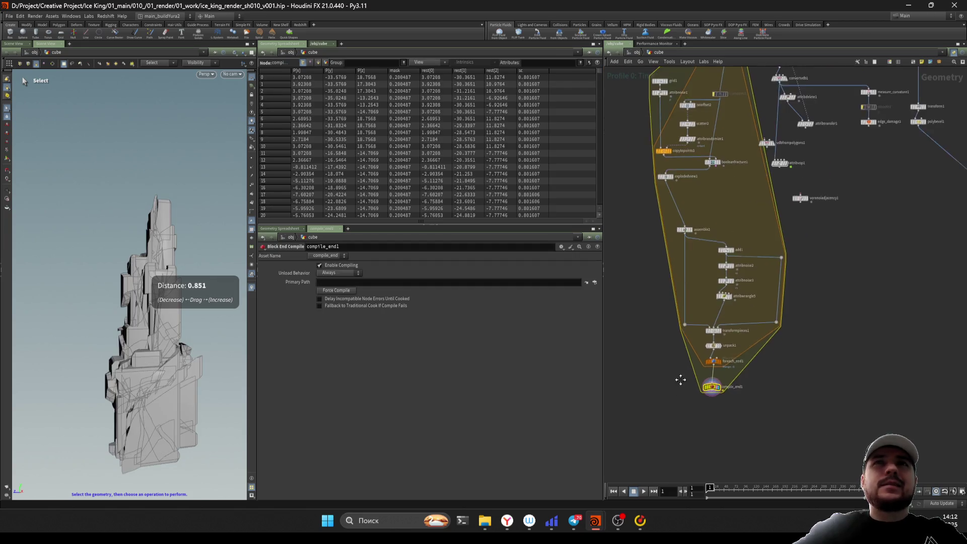
{"action": "scroll", "coordinate": [710, 396], "scroll_direction": "up", "scroll_amount": 3}
{"action": "left_click", "coordinate": [710, 390]}
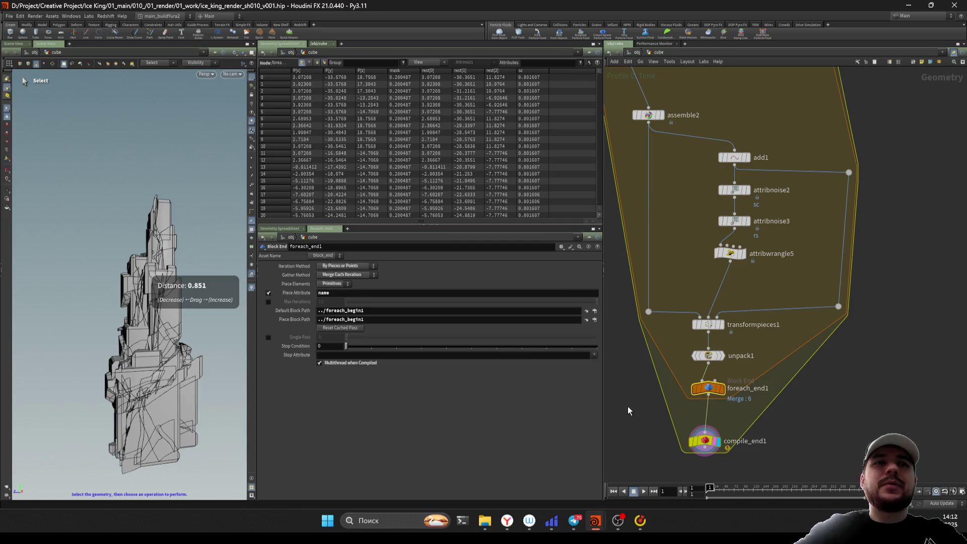
{"action": "left_click", "coordinate": [330, 328]}
{"action": "left_click", "coordinate": [704, 442]}
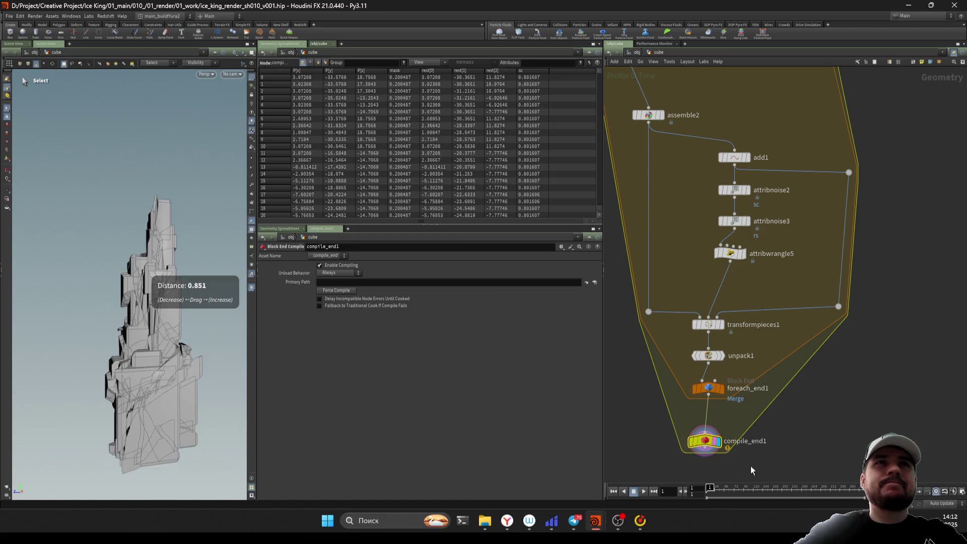
{"action": "middle_click", "coordinate": [704, 443]}
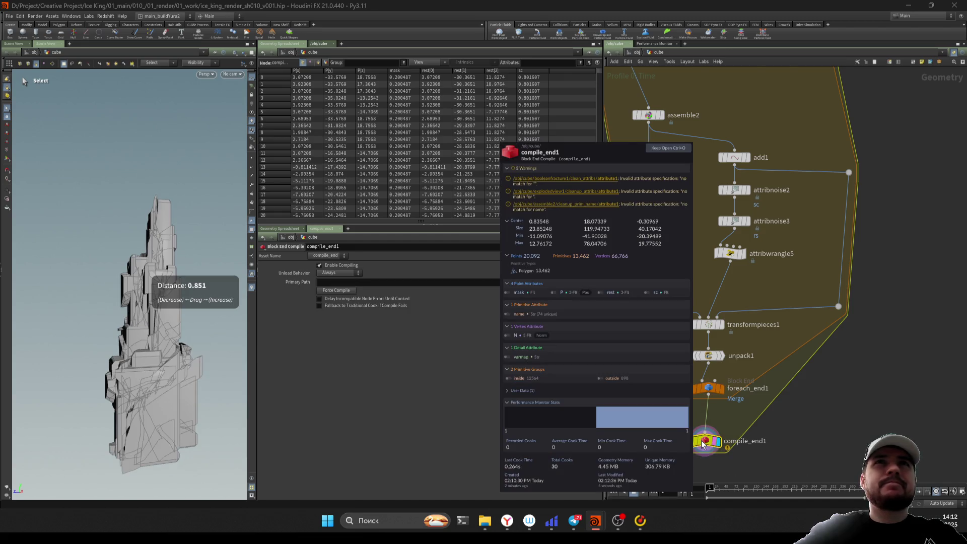
{"action": "left_click", "coordinate": [738, 197]}
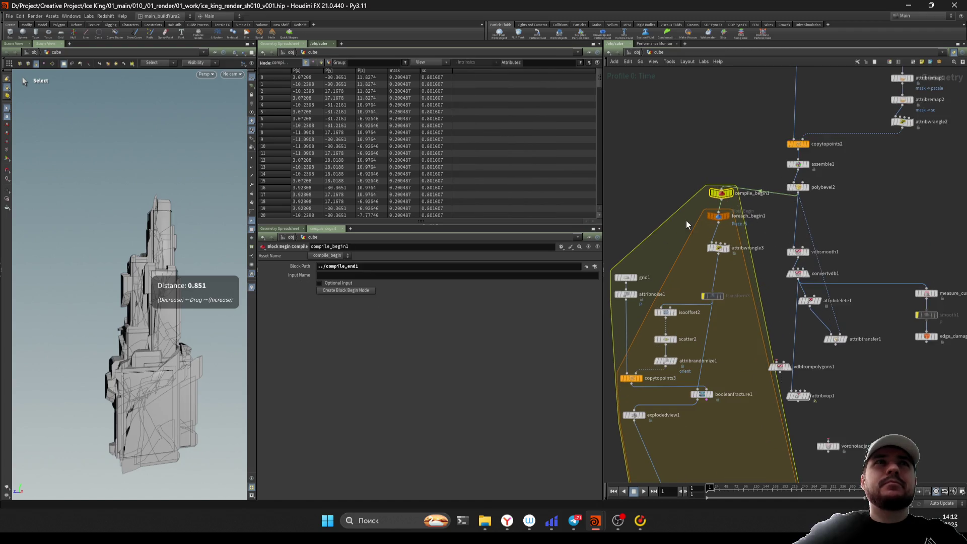
{"action": "scroll", "coordinate": [686, 221], "scroll_direction": "down", "scroll_amount": 2}
{"action": "scroll", "coordinate": [741, 389], "scroll_direction": "down", "scroll_amount": 2}
{"action": "mouse_move", "coordinate": [745, 352]}
{"action": "middle_mouse_down"}
{"action": "mouse_move", "coordinate": [789, 294]}
{"action": "mouse_move", "coordinate": [754, 342]}
{"action": "mouse_move", "coordinate": [789, 336]}
{"action": "middle_mouse_up"}
{"action": "scroll", "coordinate": [789, 336], "scroll_direction": "up", "scroll_amount": 3}
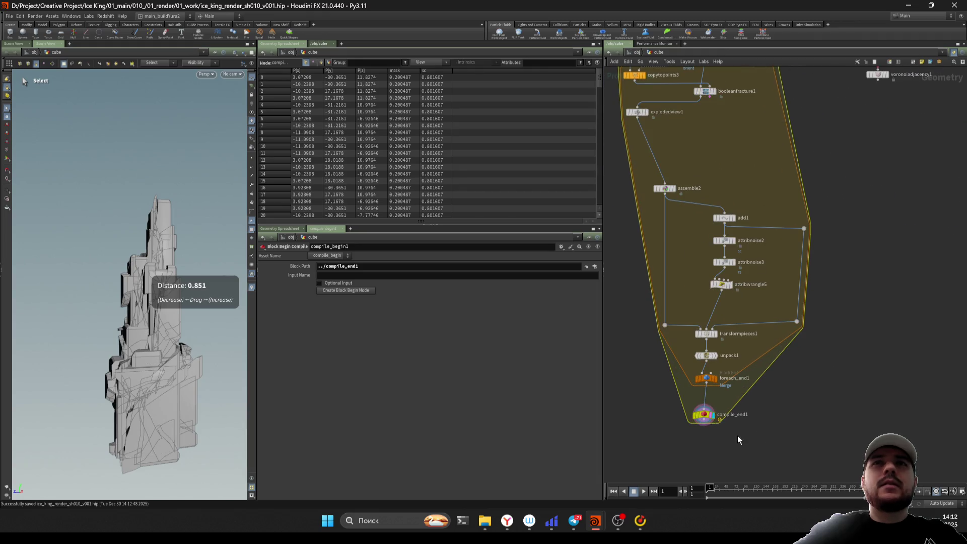
{"action": "left_click", "coordinate": [701, 410]}
{"action": "key", "text": "ctrl+s"}
{"action": "scroll", "coordinate": [714, 382], "scroll_direction": "up", "scroll_amount": 2}
{"action": "left_click", "coordinate": [693, 348]}
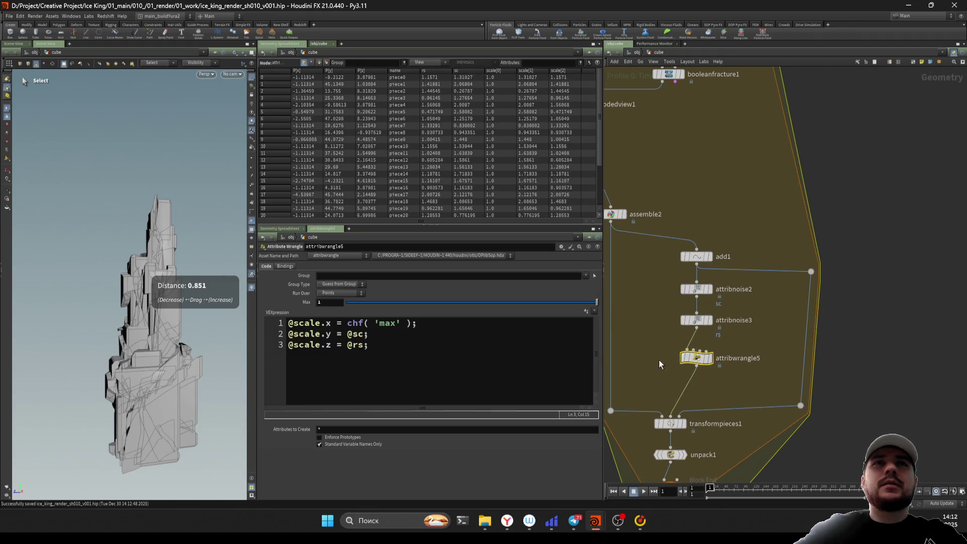
- Set attribwrangle5's Max scale slider to about 0.849
{"action": "mouse_move", "coordinate": [388, 304]}
{"action": "left_mouse_down"}
{"action": "mouse_move", "coordinate": [358, 303]}
{"action": "mouse_move", "coordinate": [559, 315]}
{"action": "mouse_move", "coordinate": [626, 302]}
{"action": "left_mouse_up"}
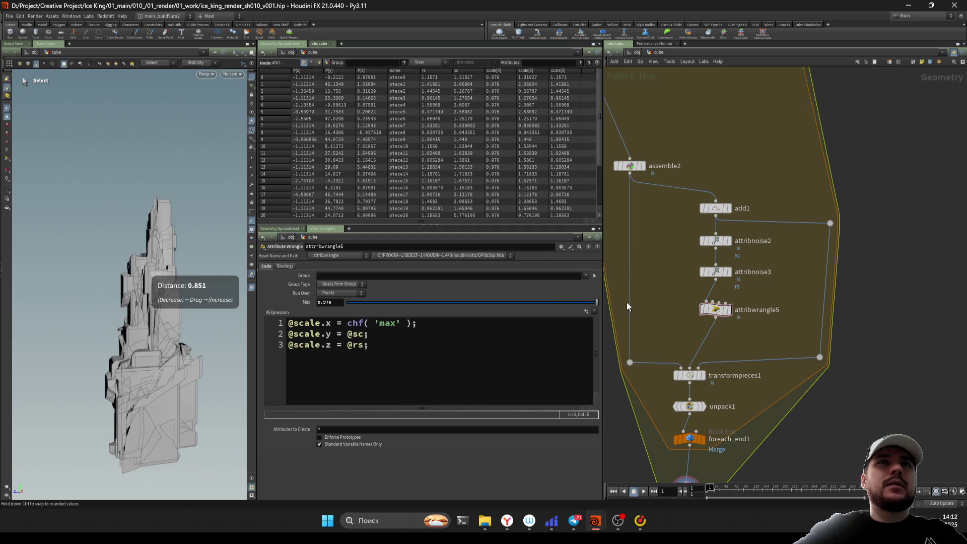
{"action": "scroll", "coordinate": [643, 305], "scroll_direction": "up", "scroll_amount": 2}
{"action": "left_click_drag", "start_coordinate": [782, 377], "coordinate": [528, 245]}
{"action": "left_click_drag", "start_coordinate": [355, 312], "coordinate": [777, 378]}
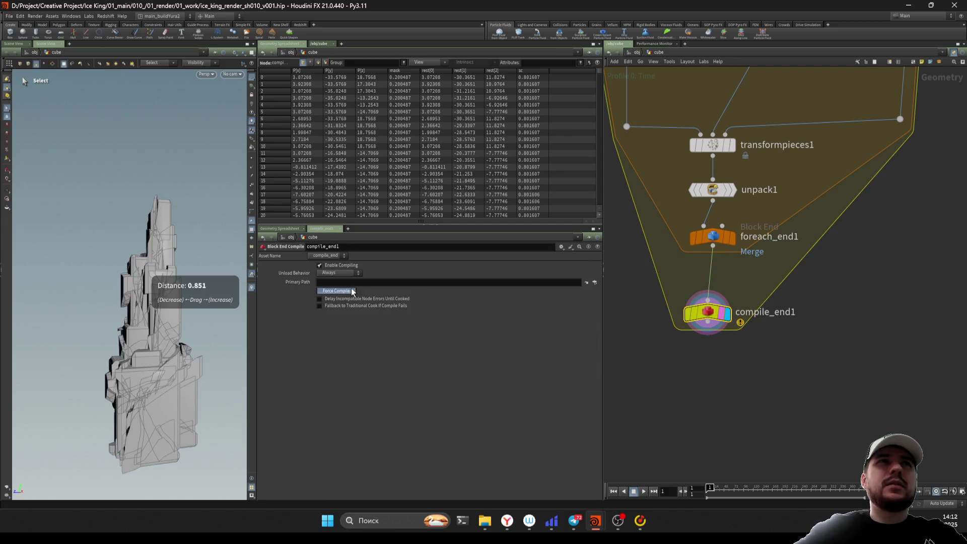
{"action": "left_click", "coordinate": [725, 234]}
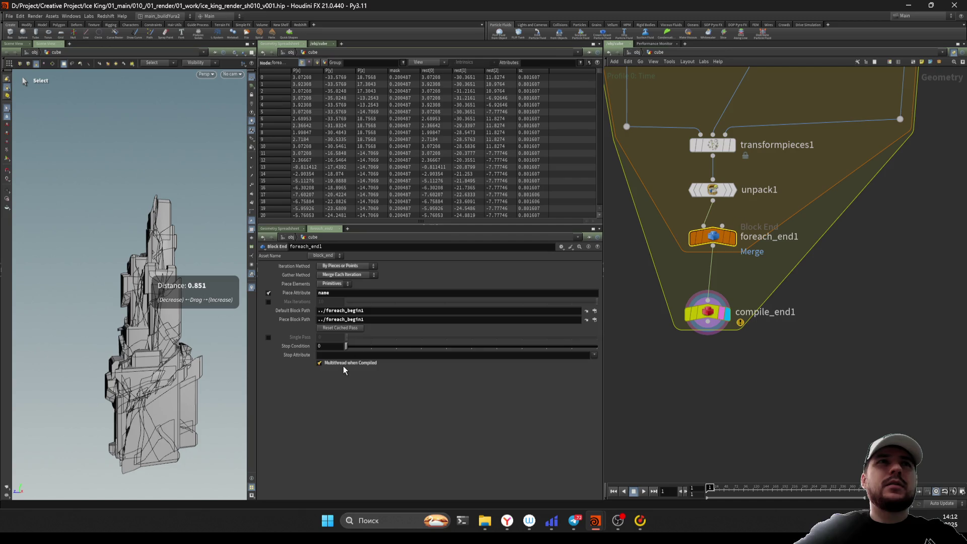
{"action": "left_click", "coordinate": [707, 313]}
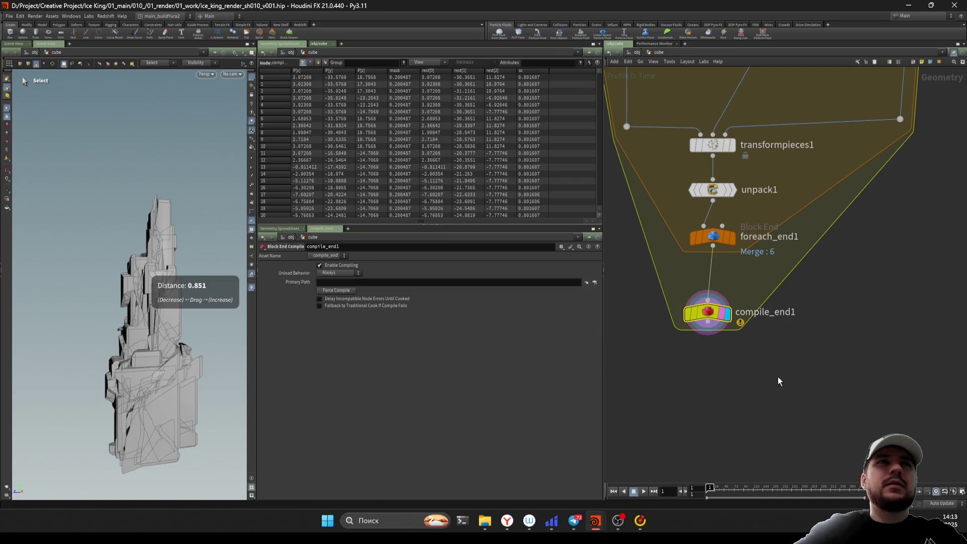
{"action": "scroll", "coordinate": [624, 293], "scroll_direction": "up", "scroll_amount": 5}
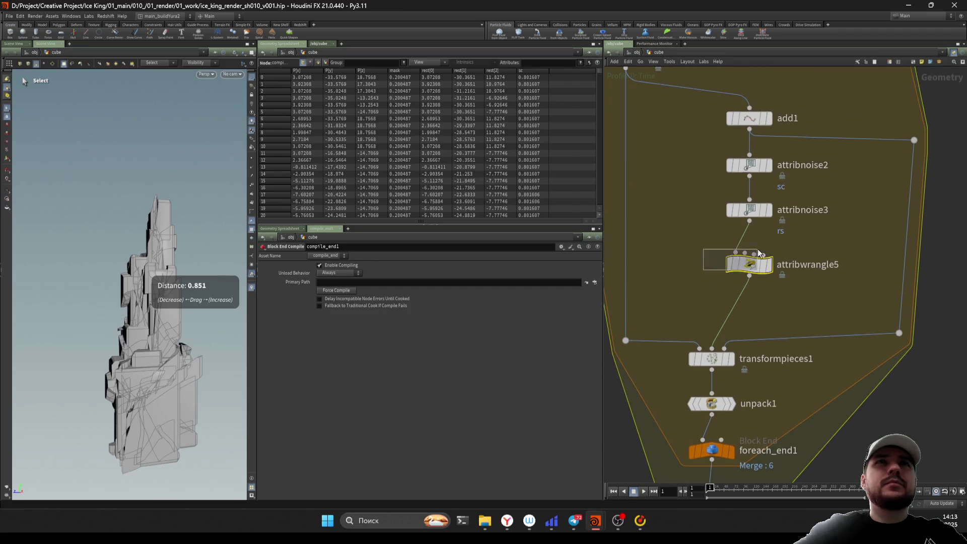
{"action": "left_click", "coordinate": [730, 266]}
{"action": "left_click_drag", "start_coordinate": [596, 302], "coordinate": [392, 302]}
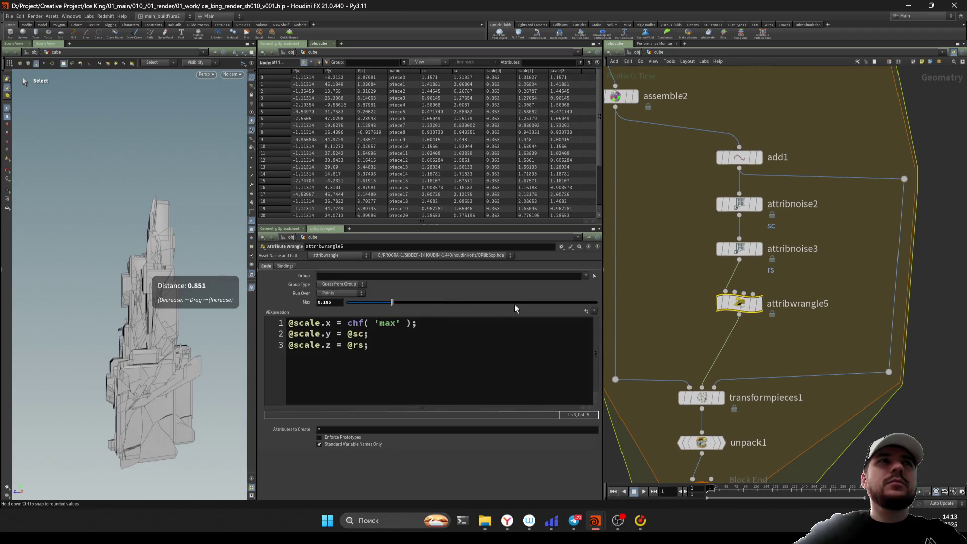
{"action": "left_click", "coordinate": [558, 303]}
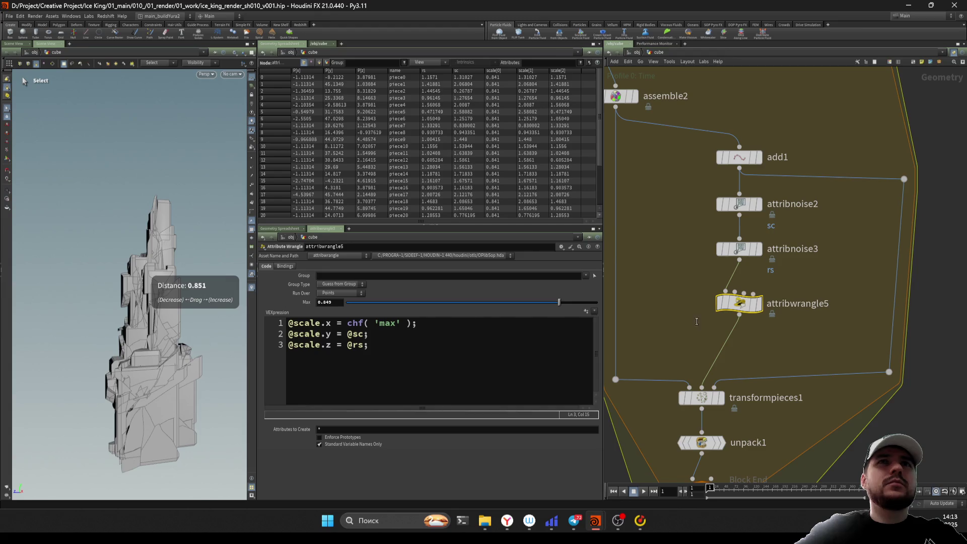
- On foreach_end1, enable Multithread when Compiled and reset the cached pass
{"action": "middle_click_drag", "start_coordinate": [681, 342], "coordinate": [665, 161]}
{"action": "left_click", "coordinate": [681, 383]}
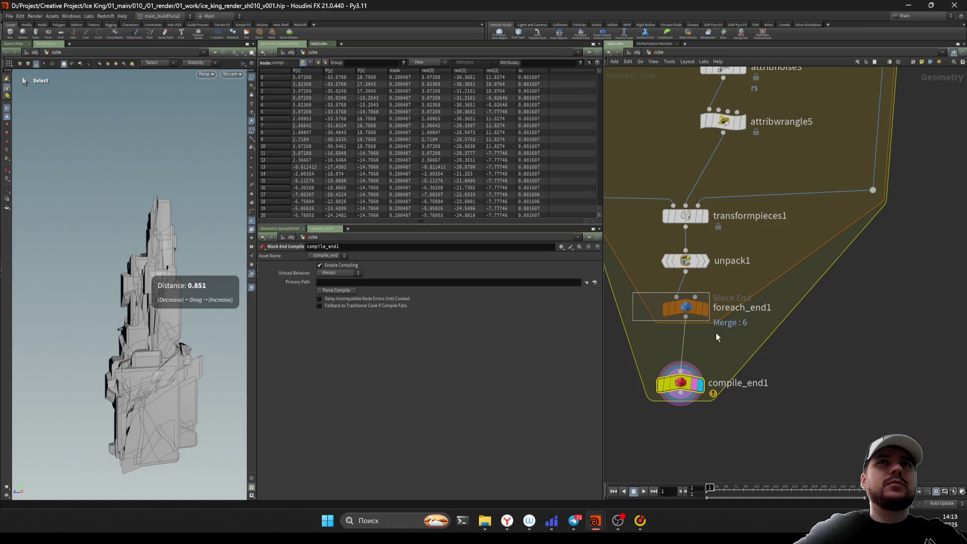
{"action": "left_click_drag", "start_coordinate": [738, 348], "coordinate": [689, 342]}
{"action": "left_click", "coordinate": [320, 363]}
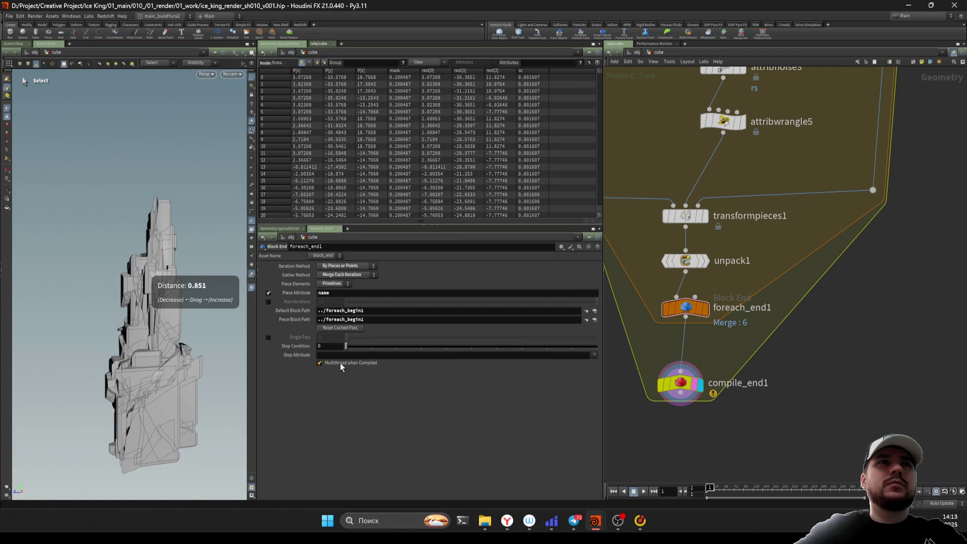
{"action": "left_click", "coordinate": [343, 327]}
- Inspect compile_end1's info: 20,092 points, 13,462 primitives, 0.307 s cook, three warnings
{"action": "middle_click", "coordinate": [688, 387]}
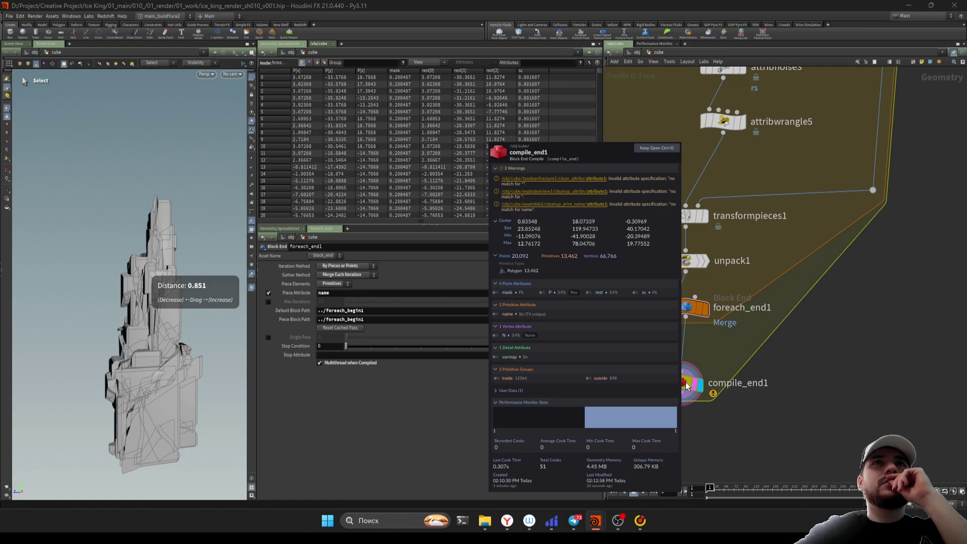
{"action": "scroll", "coordinate": [806, 345], "scroll_direction": "down", "scroll_amount": 3}
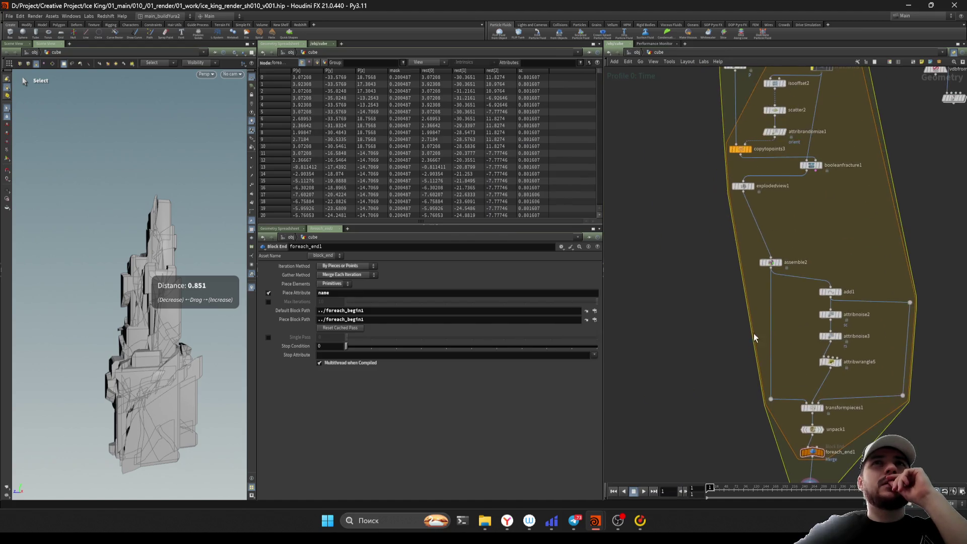
{"action": "scroll", "coordinate": [707, 336], "scroll_direction": "up", "scroll_amount": 2}
{"action": "scroll", "coordinate": [775, 356], "scroll_direction": "up", "scroll_amount": 2}
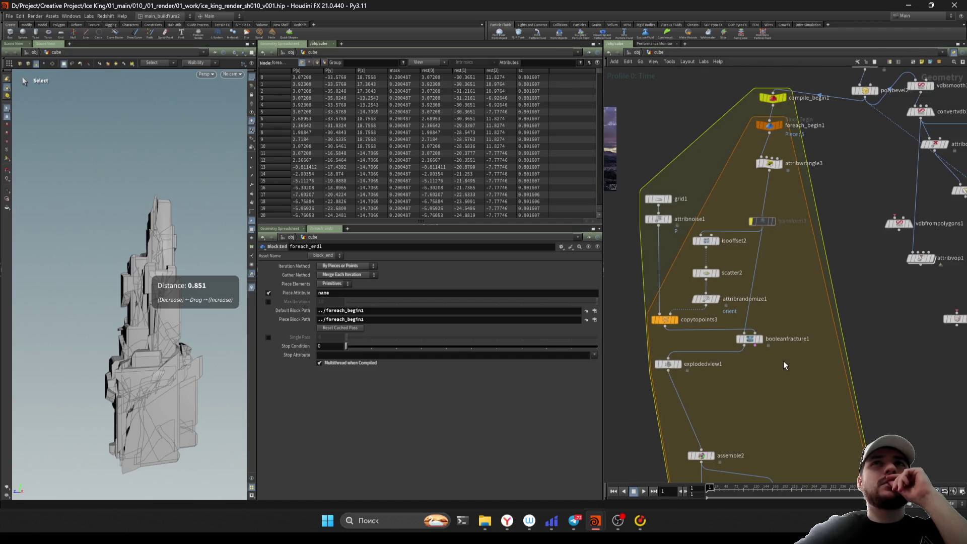
{"action": "scroll", "coordinate": [799, 362], "scroll_direction": "up", "scroll_amount": 1}
{"action": "scroll", "coordinate": [799, 362], "scroll_direction": "down", "scroll_amount": 5}
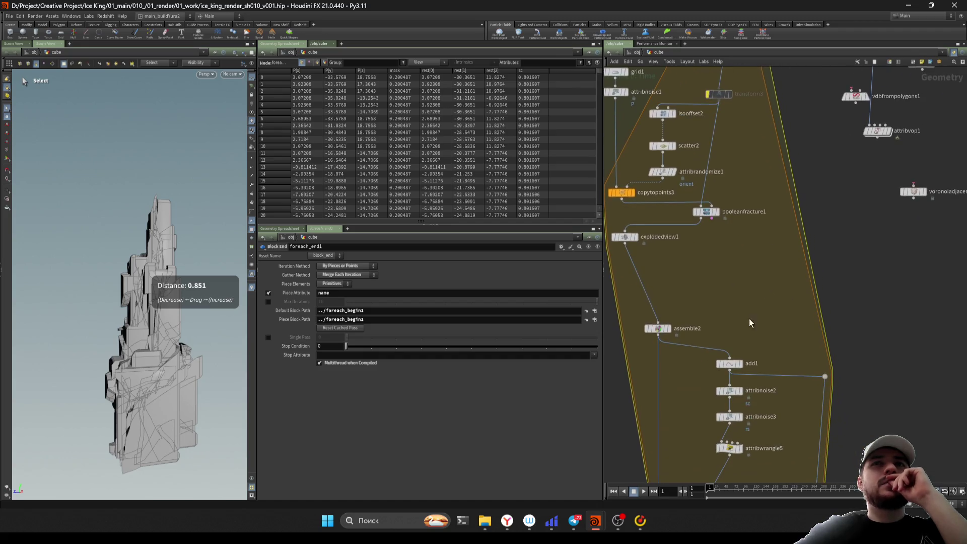
{"action": "scroll", "coordinate": [718, 315], "scroll_direction": "down", "scroll_amount": 3}
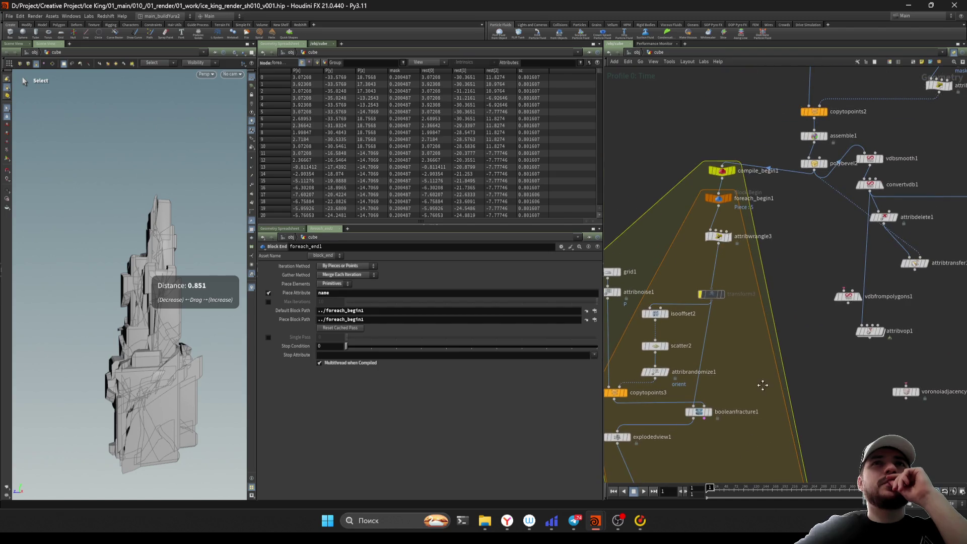
{"action": "scroll", "coordinate": [746, 248], "scroll_direction": "up", "scroll_amount": 3}
{"action": "scroll", "coordinate": [740, 328], "scroll_direction": "down", "scroll_amount": 3}
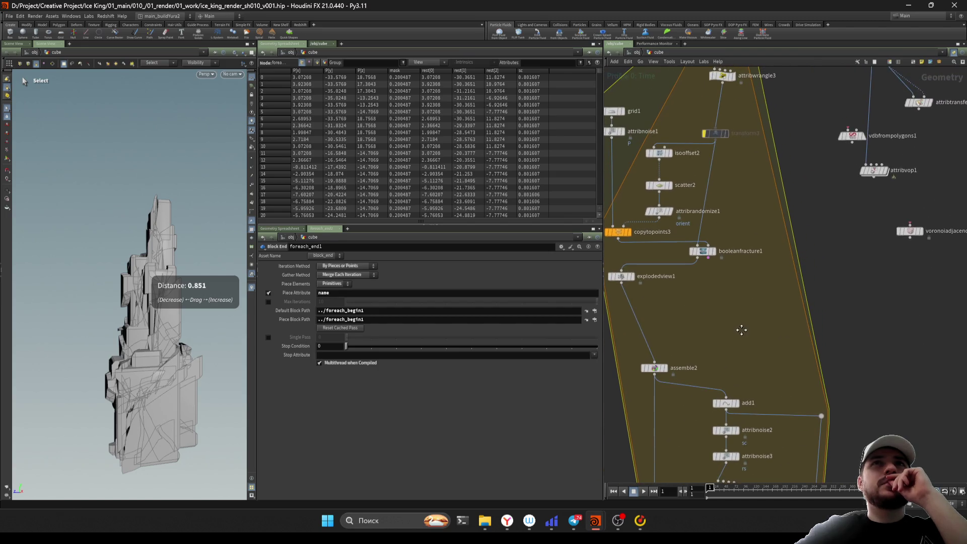
{"action": "scroll", "coordinate": [704, 186], "scroll_direction": "up", "scroll_amount": 3}
{"action": "scroll", "coordinate": [704, 186], "scroll_direction": "up", "scroll_amount": 2}
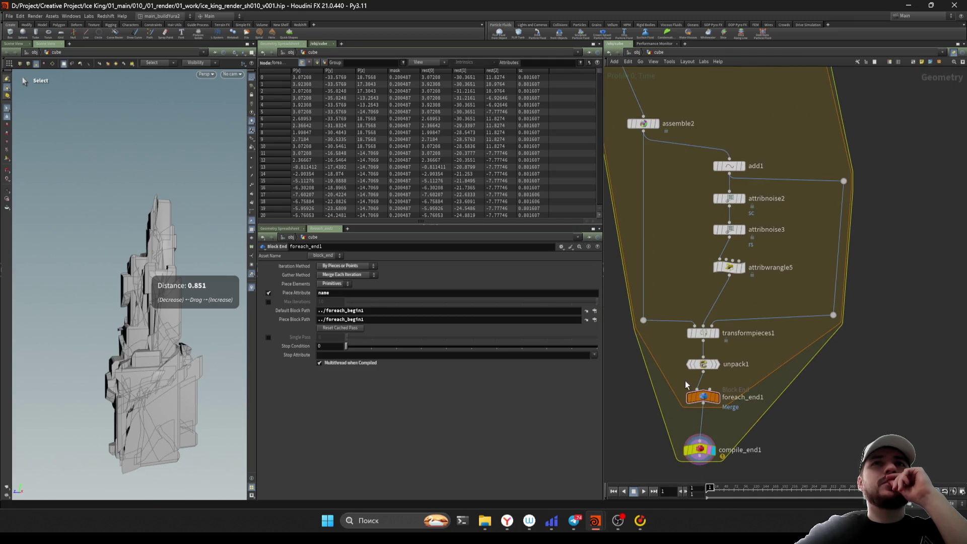
{"action": "middle_click", "coordinate": [704, 453]}
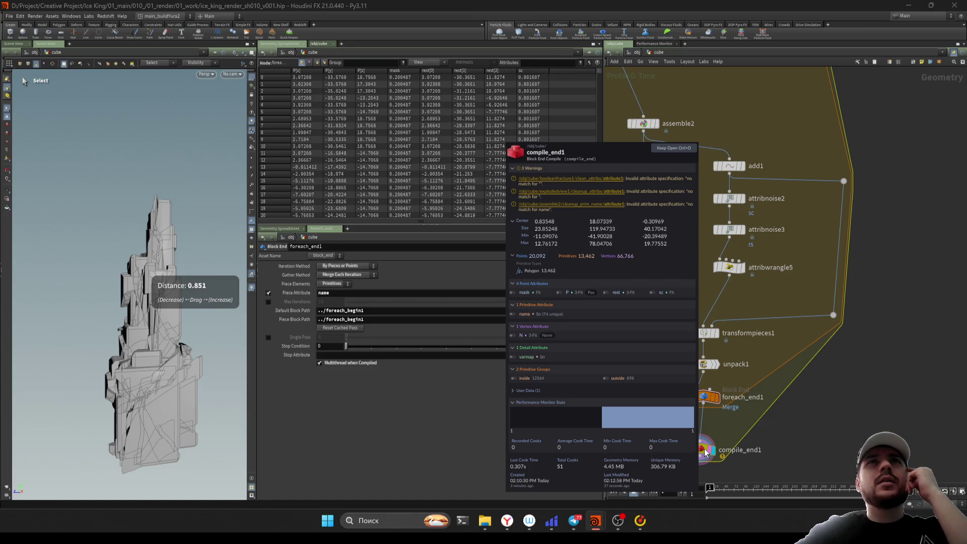
- Review compile_end1's cook info and attribute warnings again
{"action": "middle_click_drag", "start_coordinate": [668, 266], "coordinate": [678, 333]}
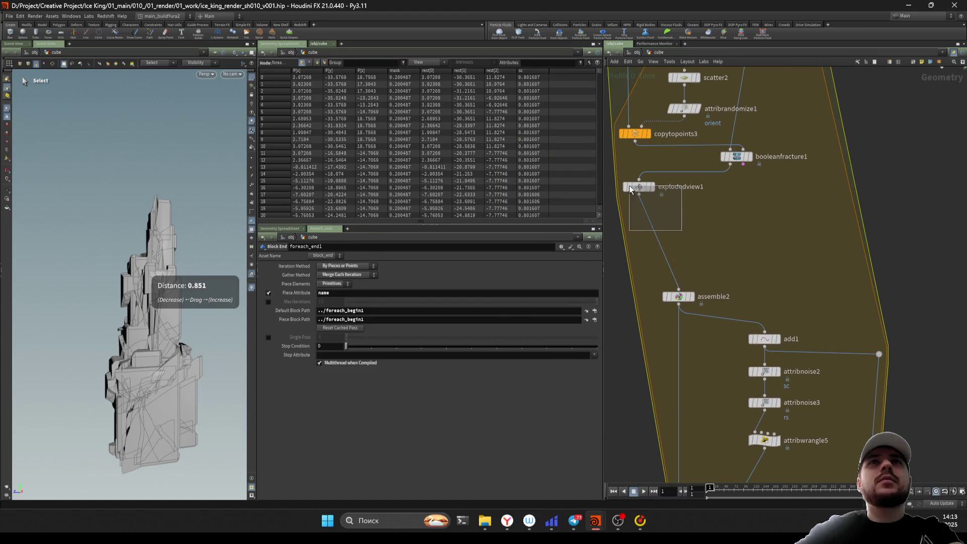
{"action": "left_click", "coordinate": [711, 332]}
{"action": "scroll", "coordinate": [689, 408], "scroll_direction": "down", "scroll_amount": 4}
{"action": "middle_click", "coordinate": [689, 421]}
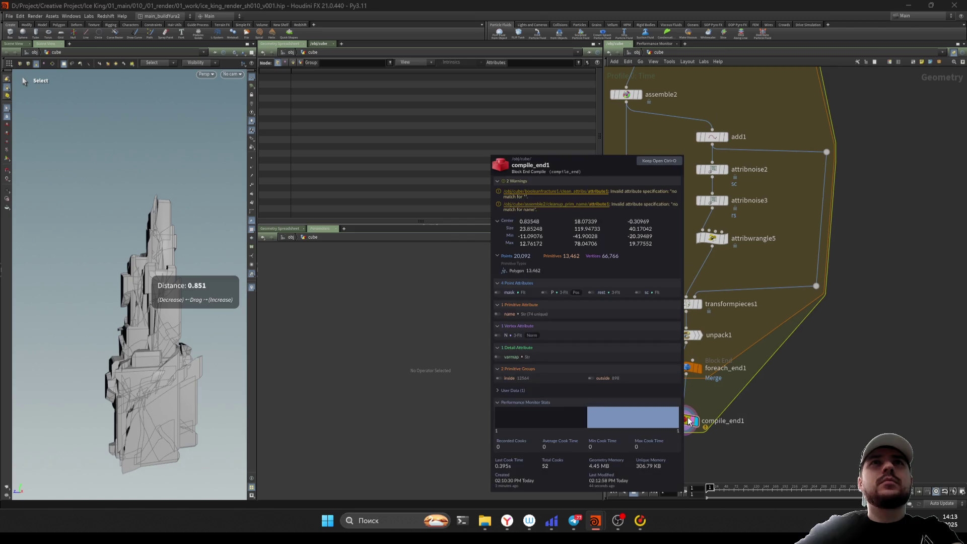
{"action": "left_click", "coordinate": [554, 204]}
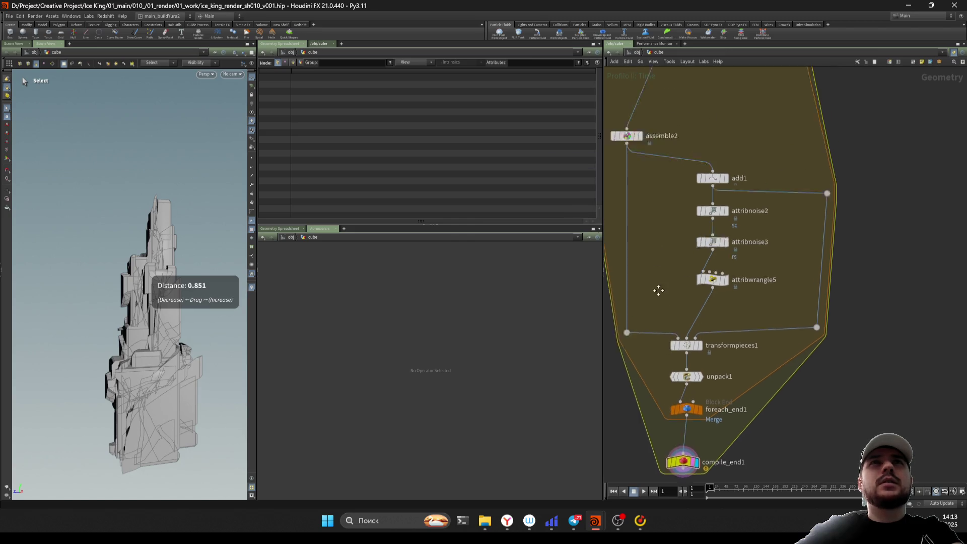
{"action": "scroll", "coordinate": [627, 404], "scroll_direction": "down", "scroll_amount": 5}
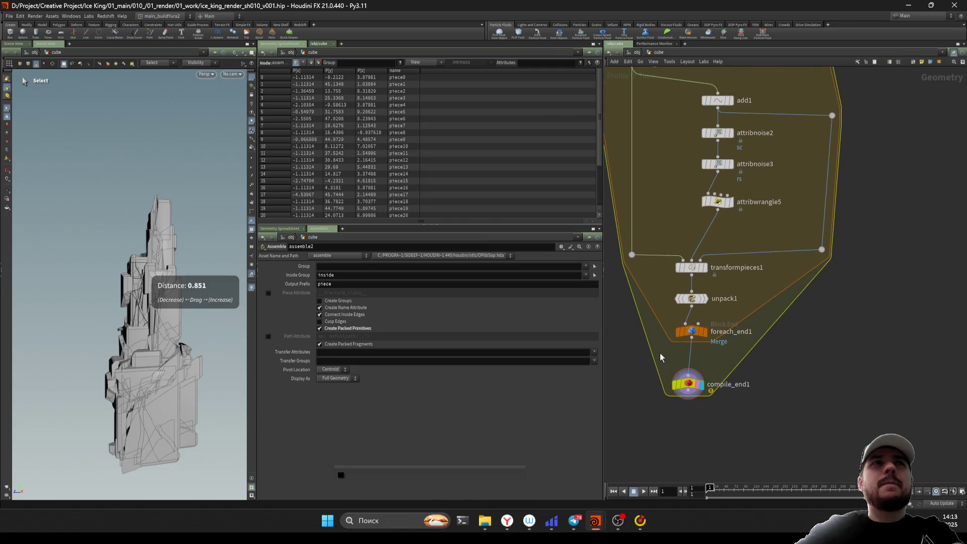
{"action": "middle_click", "coordinate": [686, 385]}
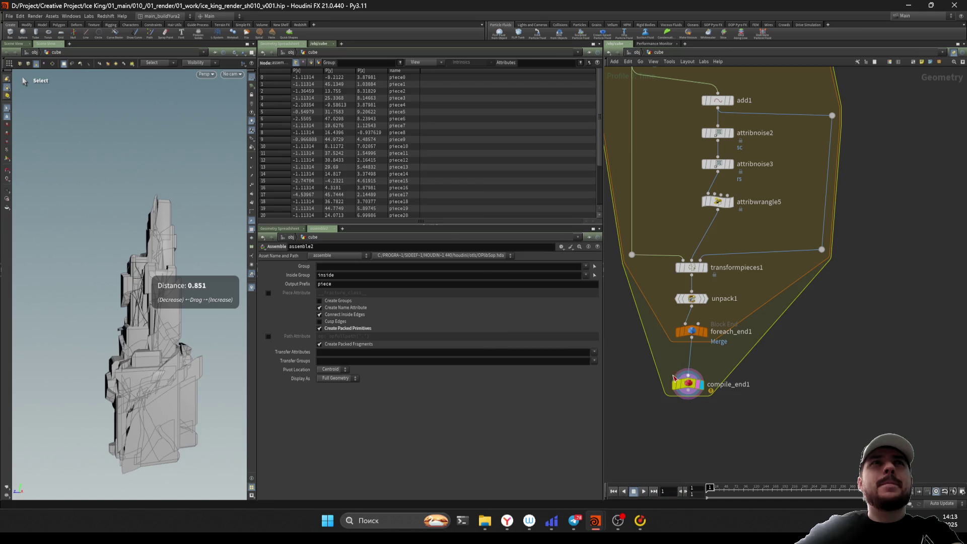
- On assemble2, toggle Create Name Attribute and turn on Create Groups
{"action": "left_click", "coordinate": [339, 308]}
{"action": "middle_click", "coordinate": [687, 385]}
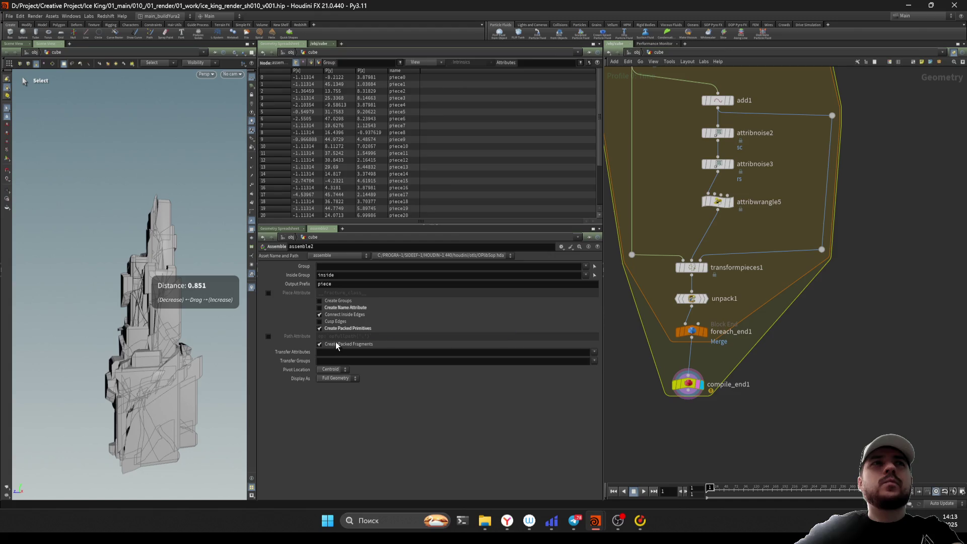
{"action": "middle_click", "coordinate": [687, 385]}
{"action": "left_click", "coordinate": [335, 303]}
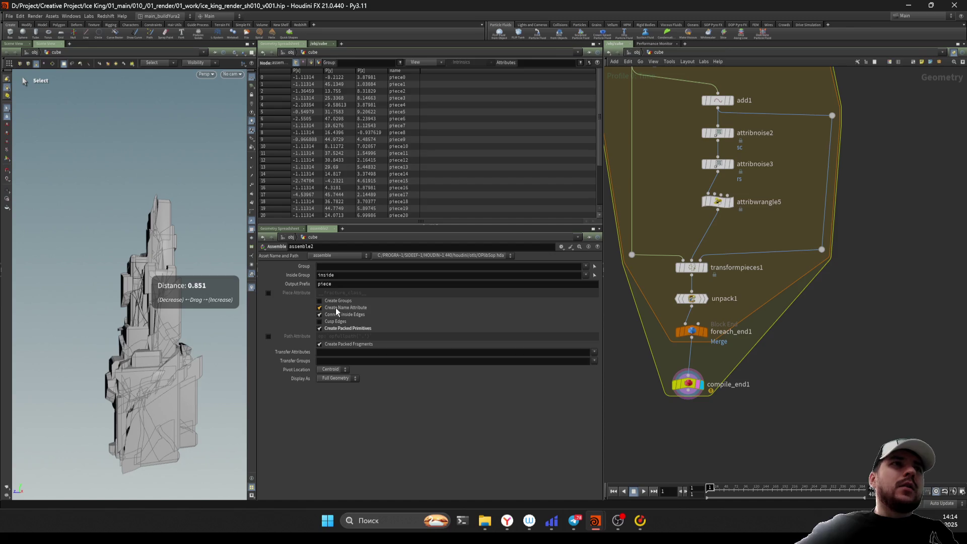
{"action": "middle_click_drag", "start_coordinate": [747, 374], "coordinate": [768, 331]}
{"action": "key", "text": "Escape"}
{"action": "mouse_move", "coordinate": [235, 318]}
{"action": "left_mouse_down"}
{"action": "mouse_move", "coordinate": [196, 349]}
{"action": "mouse_move", "coordinate": [177, 269]}
{"action": "mouse_move", "coordinate": [203, 372]}
{"action": "left_mouse_up"}
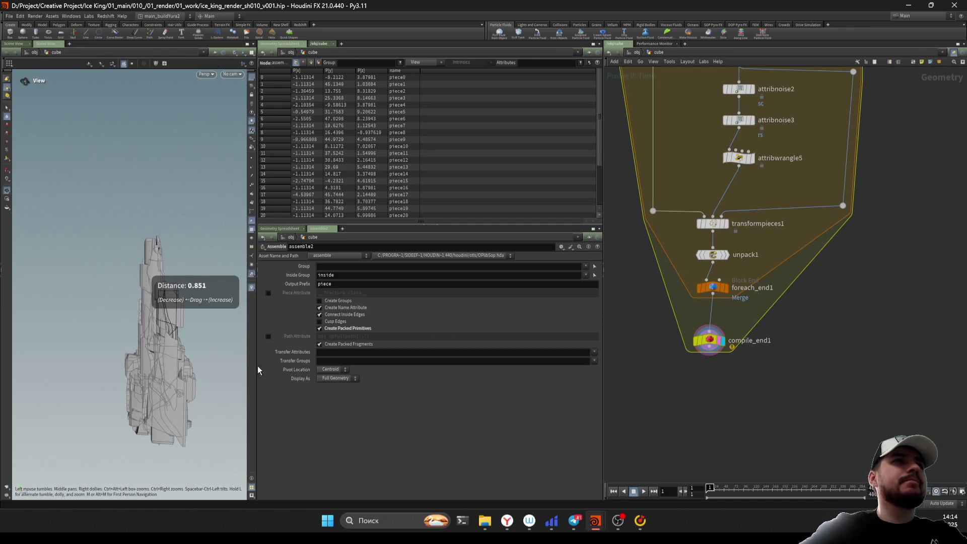
- Show the unpacked pieces from unpack1, save the scene, and undo the wrangle Max back to 1
{"action": "scroll", "coordinate": [725, 192], "scroll_direction": "up", "scroll_amount": 2}
{"action": "left_click", "coordinate": [702, 230]}
{"action": "left_click", "coordinate": [725, 230]}
{"action": "middle_click_drag", "start_coordinate": [760, 204], "coordinate": [764, 249]}
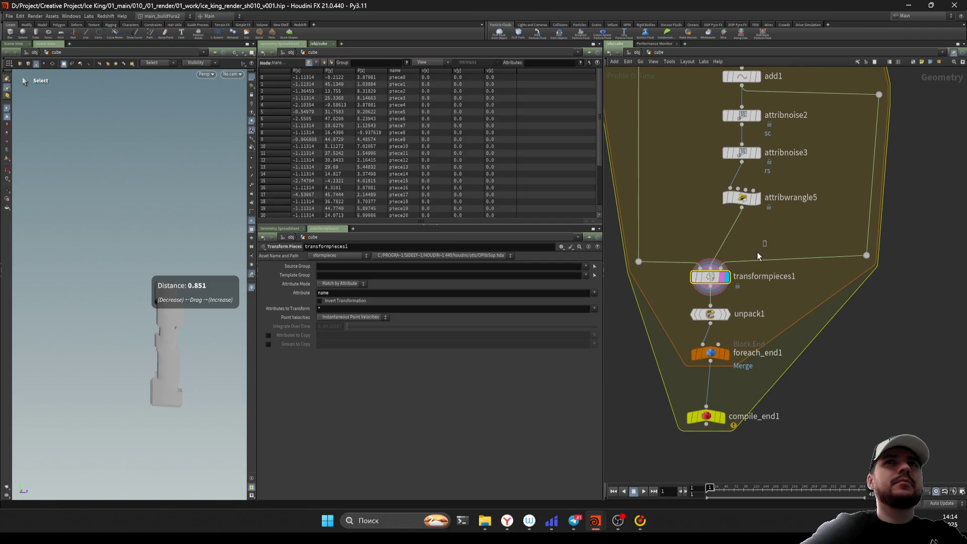
{"action": "left_click_drag", "start_coordinate": [134, 327], "coordinate": [218, 371]}
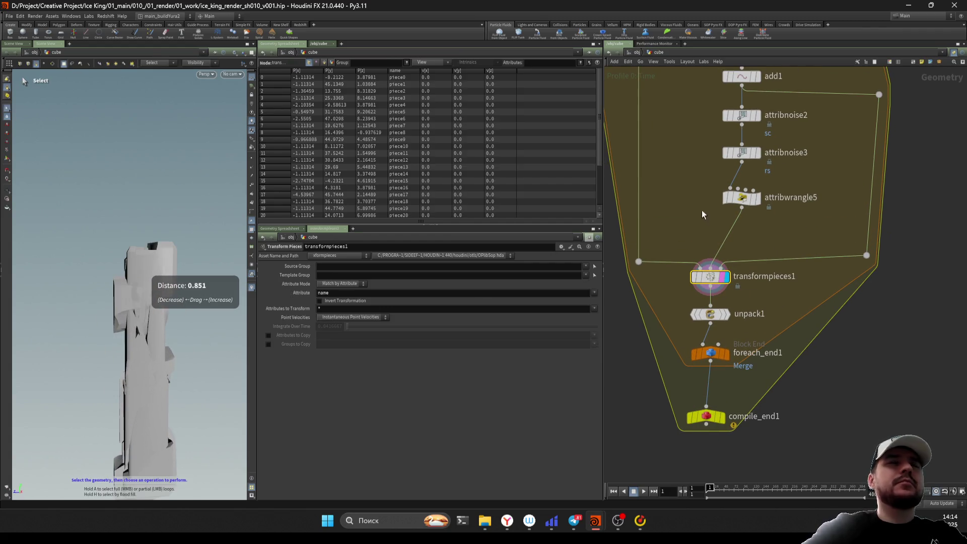
{"action": "middle_click_drag", "start_coordinate": [700, 213], "coordinate": [666, 244]}
{"action": "key", "text": "Up"}
{"action": "left_click", "coordinate": [699, 363]}
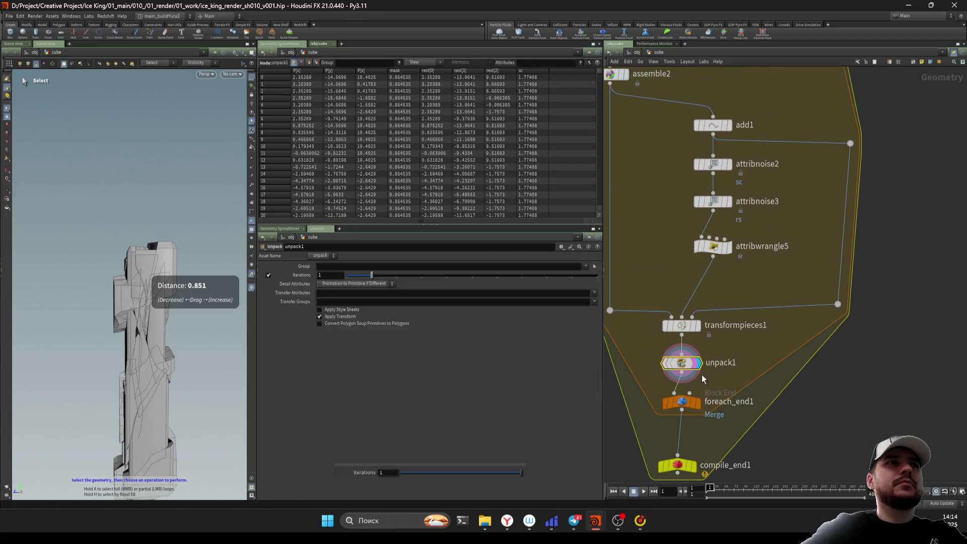
{"action": "key", "text": "ctrl+s"}
{"action": "key", "text": "ctrl+z"}
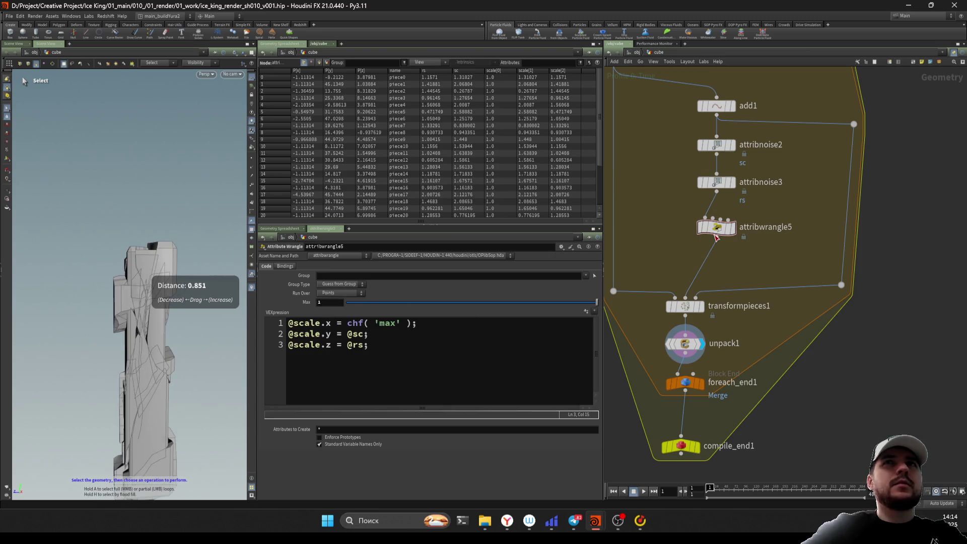
- Set attribnoise3's rs noise Amplitude to 2.41
{"action": "left_click", "coordinate": [716, 182]}
{"action": "mouse_move", "coordinate": [420, 349]}
{"action": "left_mouse_down"}
{"action": "mouse_move", "coordinate": [442, 351]}
{"action": "mouse_move", "coordinate": [362, 347]}
{"action": "mouse_move", "coordinate": [397, 359]}
{"action": "mouse_move", "coordinate": [356, 360]}
{"action": "mouse_move", "coordinate": [427, 358]}
{"action": "mouse_move", "coordinate": [408, 359]}
{"action": "left_mouse_up"}
{"action": "key", "text": "Escape"}
{"action": "mouse_move", "coordinate": [166, 302]}
{"action": "left_mouse_down"}
{"action": "mouse_move", "coordinate": [151, 281]}
{"action": "mouse_move", "coordinate": [193, 310]}
{"action": "mouse_move", "coordinate": [425, 338]}
{"action": "left_mouse_up"}
{"action": "key", "text": "s"}
{"action": "scroll", "coordinate": [645, 303], "scroll_direction": "up", "scroll_amount": 3}
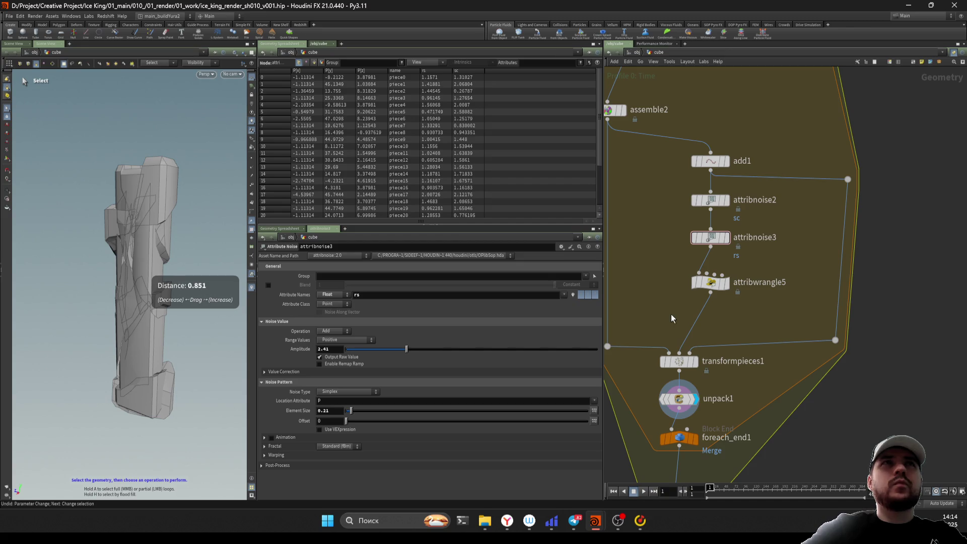
- Raise attribnoise2's sc noise Amplitude to 3.17 and turn on point display in the viewport
{"action": "scroll", "coordinate": [671, 314], "scroll_direction": "up", "scroll_amount": 4}
{"action": "left_click_drag", "start_coordinate": [679, 312], "coordinate": [709, 330]}
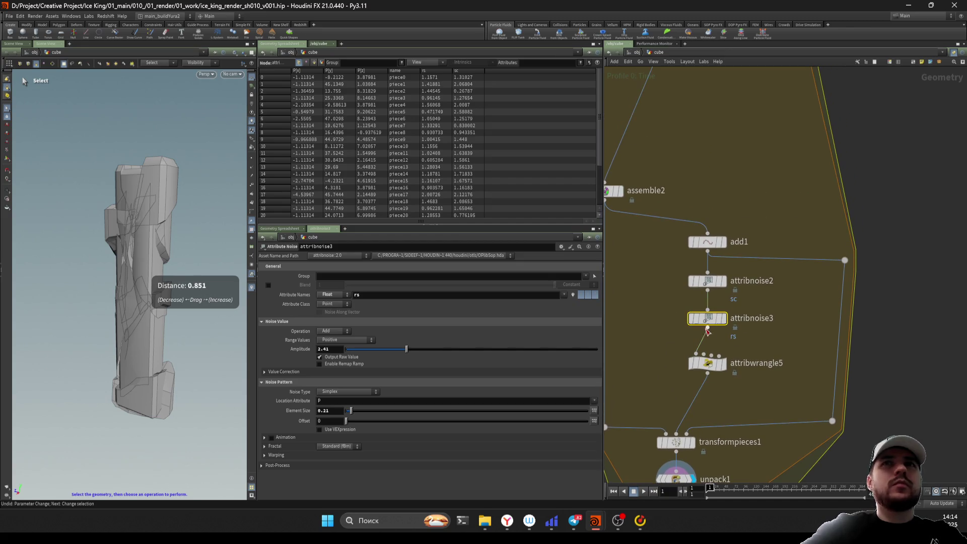
{"action": "left_click", "coordinate": [707, 280]}
{"action": "mouse_move", "coordinate": [406, 348]}
{"action": "left_mouse_down"}
{"action": "mouse_move", "coordinate": [522, 360]}
{"action": "mouse_move", "coordinate": [360, 356]}
{"action": "left_mouse_up"}
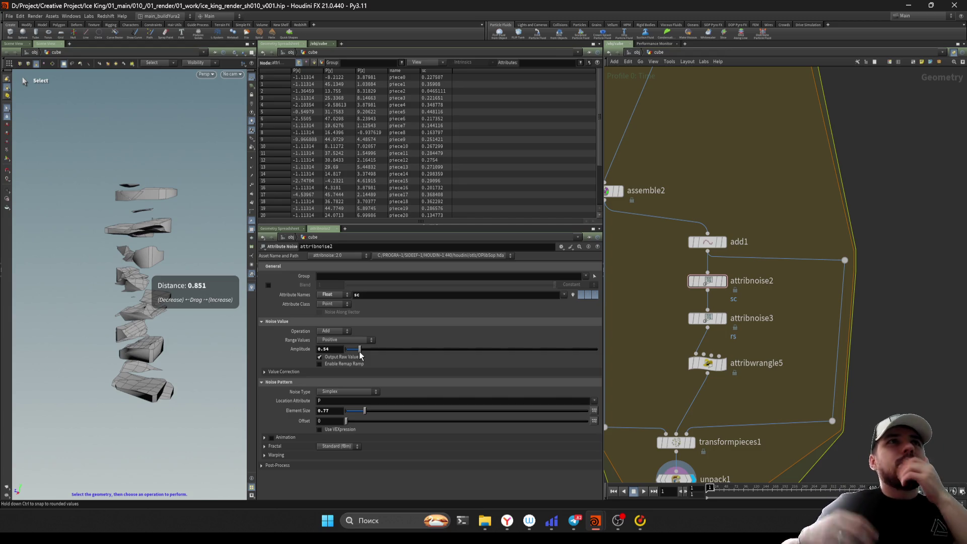
{"action": "mouse_move", "coordinate": [360, 355]}
{"action": "left_mouse_down"}
{"action": "mouse_move", "coordinate": [429, 352]}
{"action": "mouse_move", "coordinate": [467, 362]}
{"action": "mouse_move", "coordinate": [426, 358]}
{"action": "left_mouse_up"}
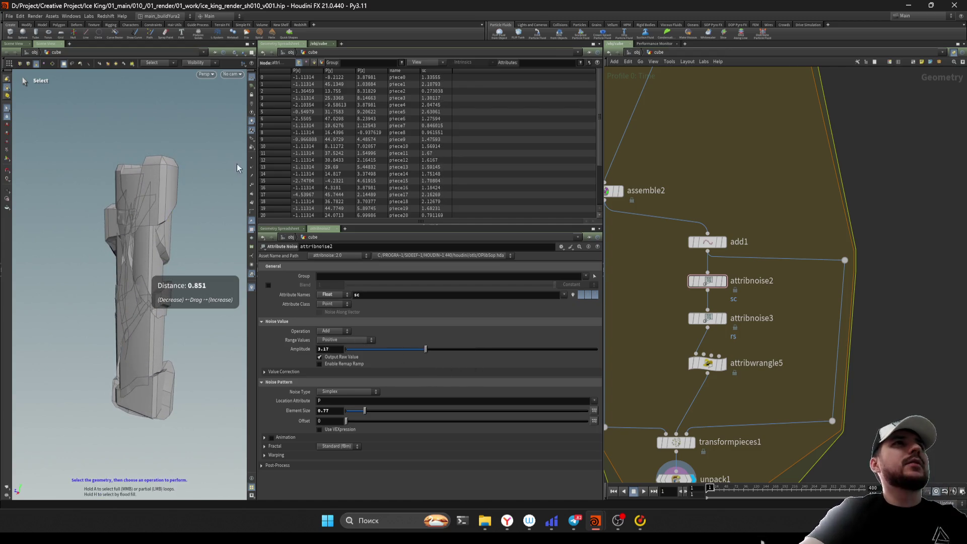
{"action": "left_click", "coordinate": [252, 158]}
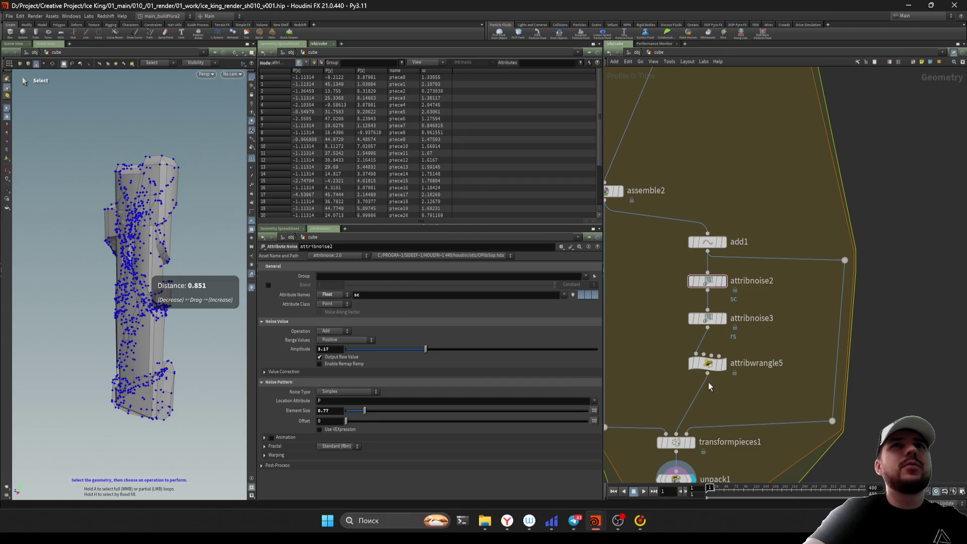
{"action": "mouse_move", "coordinate": [671, 389]}
{"action": "middle_mouse_down"}
{"action": "mouse_move", "coordinate": [696, 320]}
{"action": "mouse_move", "coordinate": [691, 306]}
{"action": "middle_mouse_up"}
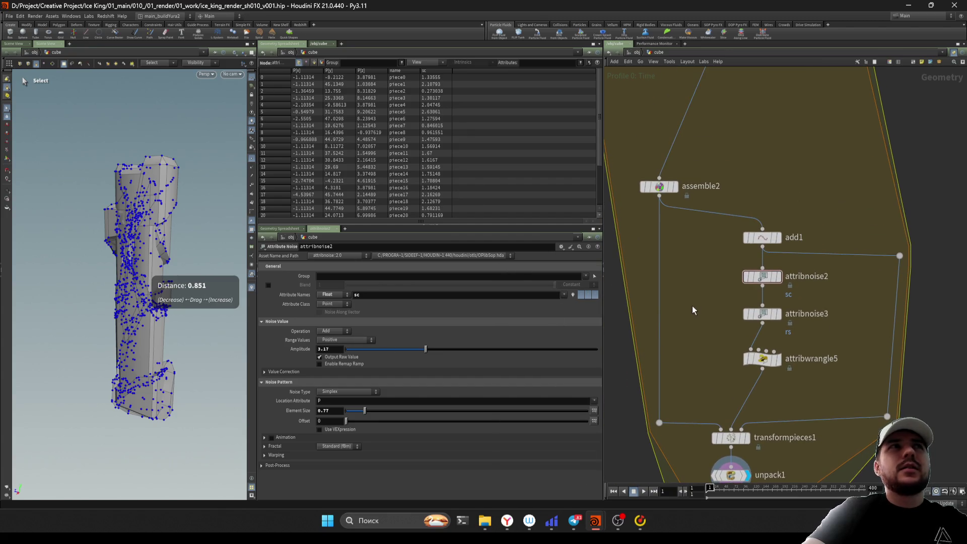
{"action": "left_click_drag", "start_coordinate": [684, 240], "coordinate": [644, 174]}
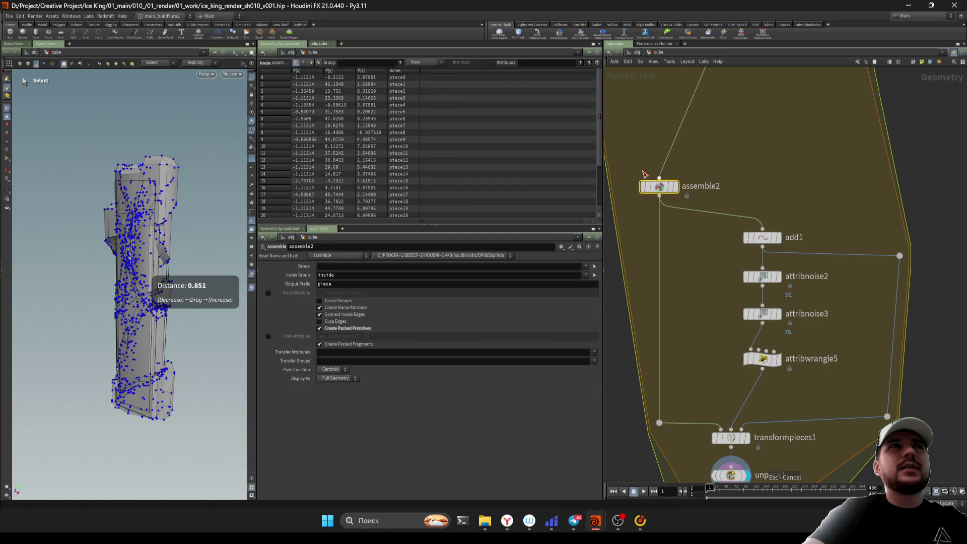
- Display the transformpieces1 result in the viewport
{"action": "key", "text": "r"}
{"action": "middle_click_drag", "start_coordinate": [699, 310], "coordinate": [690, 280]}
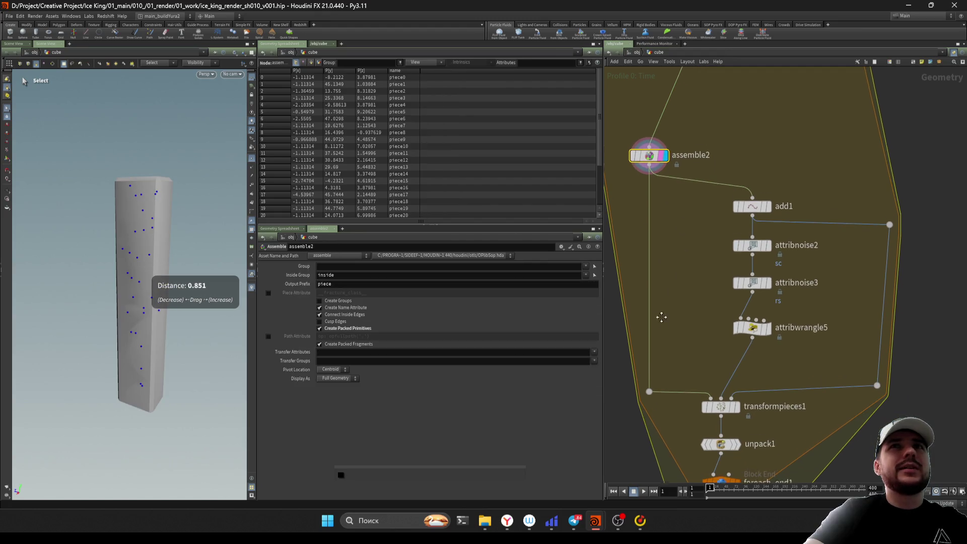
{"action": "left_click", "coordinate": [738, 408]}
{"action": "middle_click_drag", "start_coordinate": [738, 408], "coordinate": [727, 365]}
{"action": "middle_click_drag", "start_coordinate": [697, 328], "coordinate": [693, 359]}
- Lower attribnoise2's sc noise Amplitude to 3.07, toggling point numbers on and off
{"action": "left_click", "coordinate": [725, 318]}
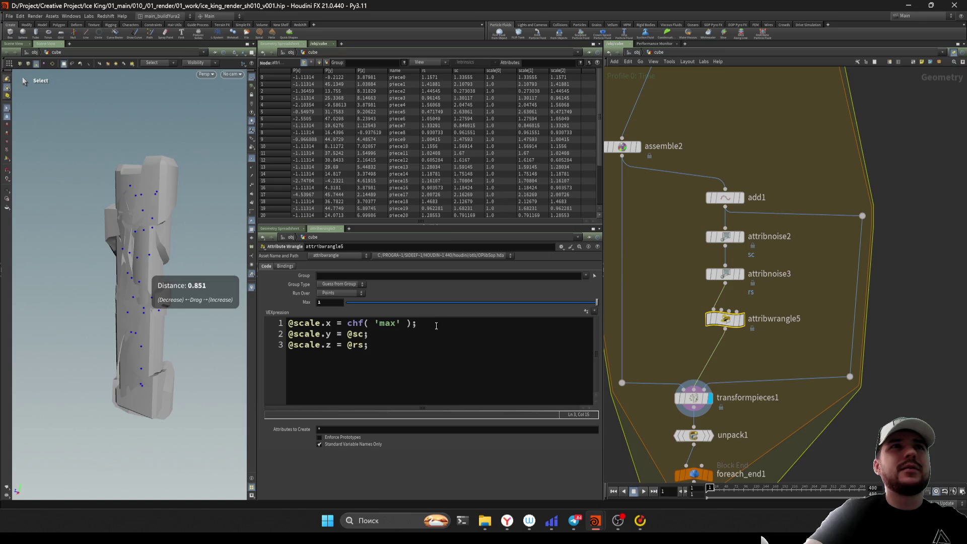
{"action": "left_click_drag", "start_coordinate": [665, 276], "coordinate": [748, 230]}
{"action": "mouse_move", "coordinate": [404, 358]}
{"action": "left_mouse_down"}
{"action": "mouse_move", "coordinate": [350, 359]}
{"action": "mouse_move", "coordinate": [423, 364]}
{"action": "left_mouse_up"}
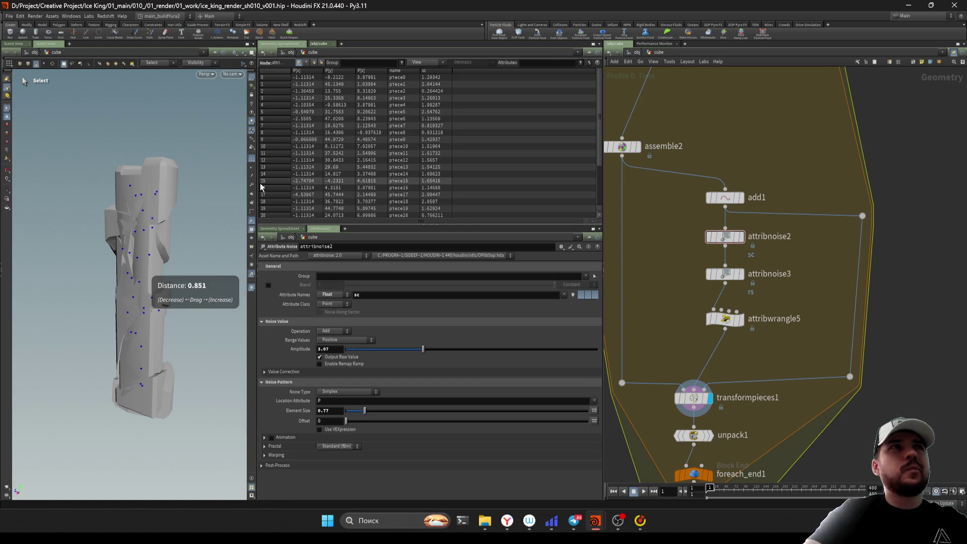
{"action": "left_click", "coordinate": [252, 185]}
{"action": "left_click", "coordinate": [253, 185]}
{"action": "left_click", "coordinate": [253, 185]}
{"action": "left_click", "coordinate": [253, 185]}
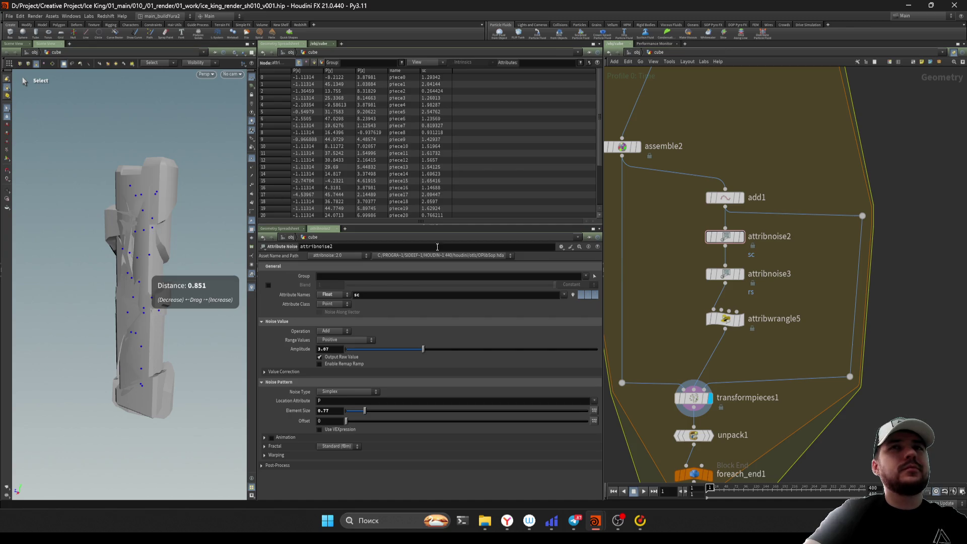
{"action": "left_click", "coordinate": [356, 338]}
{"action": "left_click", "coordinate": [694, 398]}
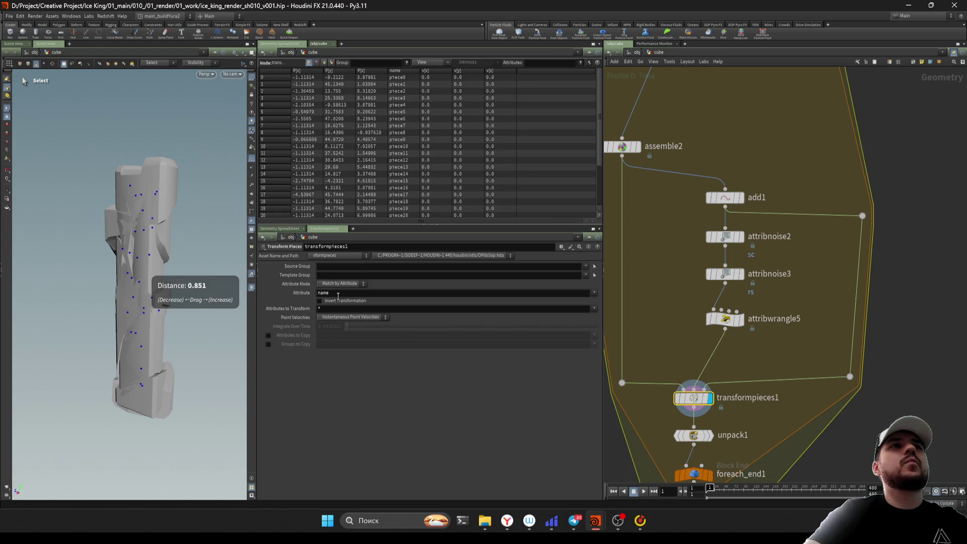
- Keep transformpieces1's Attribute Mode set to Match by Attribute
{"action": "left_click", "coordinate": [353, 285]}
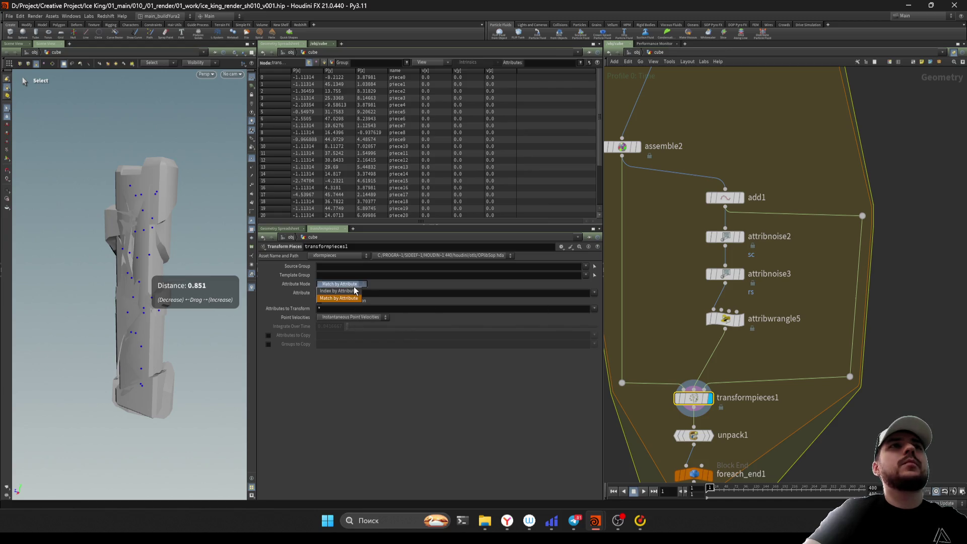
{"action": "left_click", "coordinate": [339, 299]}
{"action": "mouse_move", "coordinate": [655, 347]}
{"action": "middle_mouse_down"}
{"action": "mouse_move", "coordinate": [647, 389]}
{"action": "mouse_move", "coordinate": [660, 358]}
{"action": "mouse_move", "coordinate": [652, 342]}
{"action": "middle_mouse_up"}
- Inspect attribnoise3's noise settings, undoing a trial Amplitude increase
{"action": "left_click", "coordinate": [695, 351]}
{"action": "left_click", "coordinate": [704, 377]}
{"action": "left_click", "coordinate": [719, 377]}
{"action": "left_click", "coordinate": [697, 322]}
{"action": "left_click", "coordinate": [718, 336]}
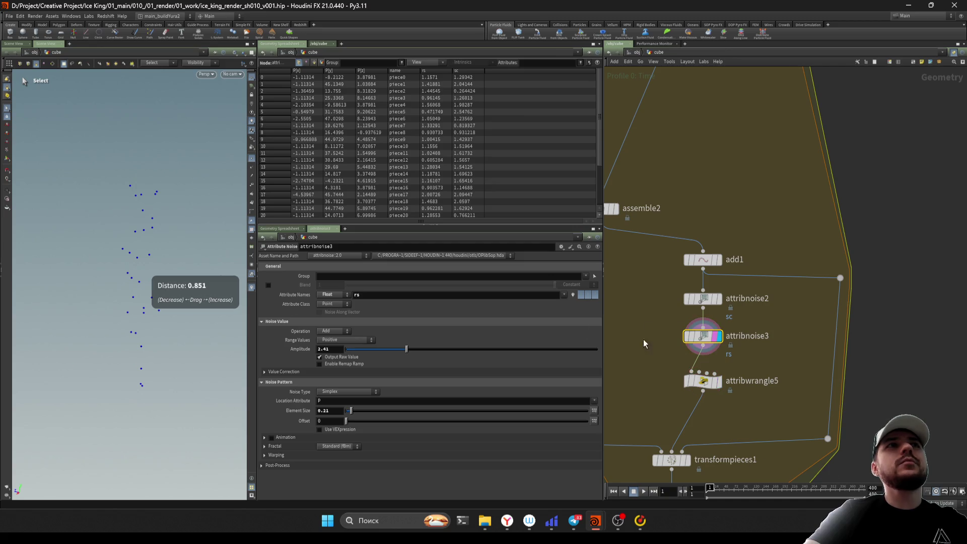
{"action": "left_click_drag", "start_coordinate": [409, 349], "coordinate": [482, 349]}
{"action": "key", "text": "ctrl+z"}
- Set the display flag on attribwrangle5 to show its scaled points
{"action": "left_click_drag", "start_coordinate": [658, 310], "coordinate": [697, 290]}
{"action": "left_click", "coordinate": [715, 382]}
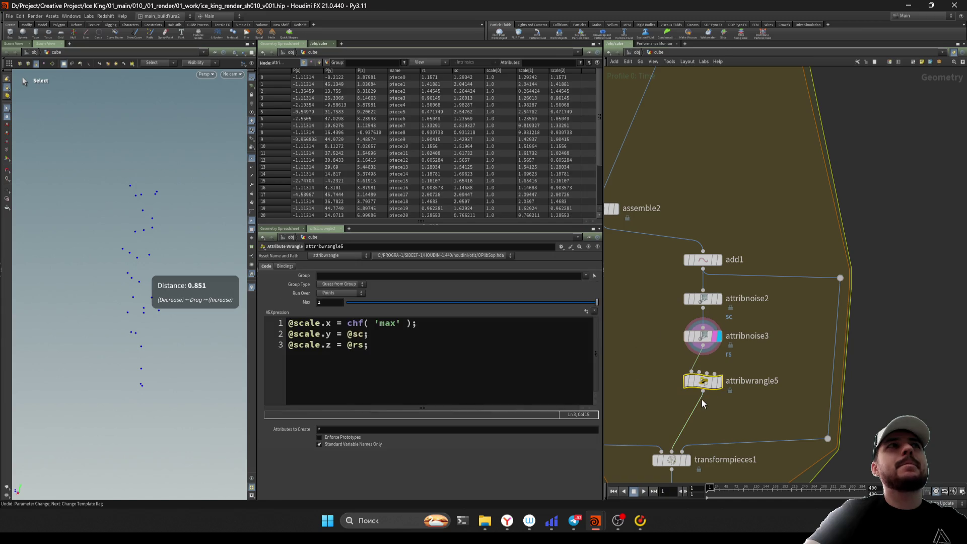
{"action": "middle_click_drag", "start_coordinate": [718, 409], "coordinate": [708, 399]}
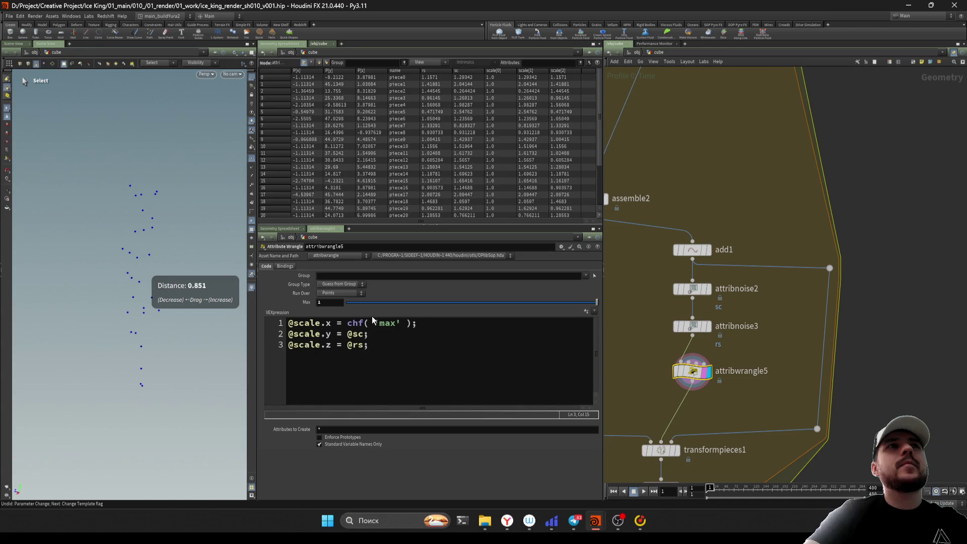
{"action": "middle_click_drag", "start_coordinate": [663, 386], "coordinate": [663, 339]}
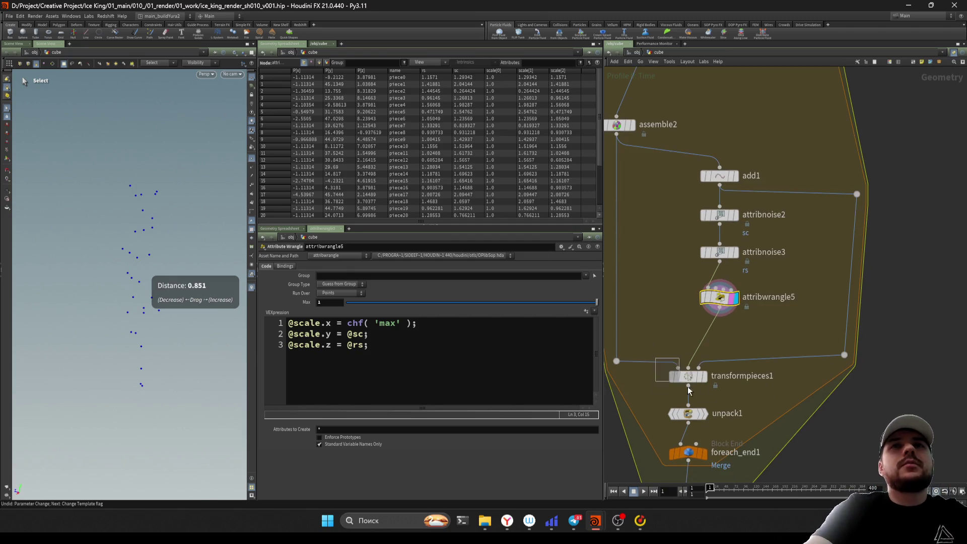
- Insert a Time Shift node between add1 and transformpieces1, then delete it
{"action": "left_click", "coordinate": [676, 380]}
{"action": "left_click", "coordinate": [703, 377]}
{"action": "scroll", "coordinate": [647, 330], "scroll_direction": "up", "scroll_amount": 3}
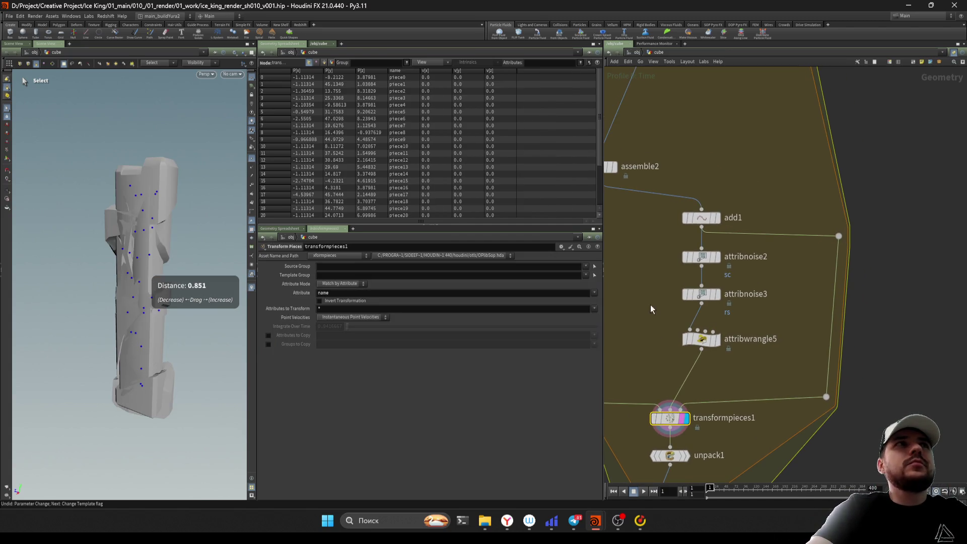
{"action": "key", "text": "Tab"}
{"action": "type", "text": "timeshift"}
{"action": "key", "text": "Return"}
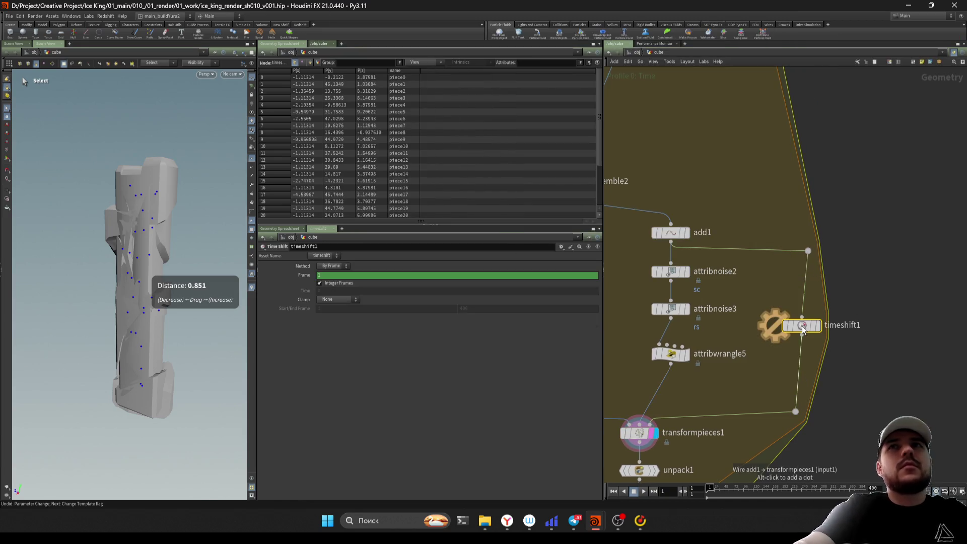
{"action": "left_click", "coordinate": [802, 325]}
{"action": "left_click", "coordinate": [422, 275], "text": "ctrl+shift"}
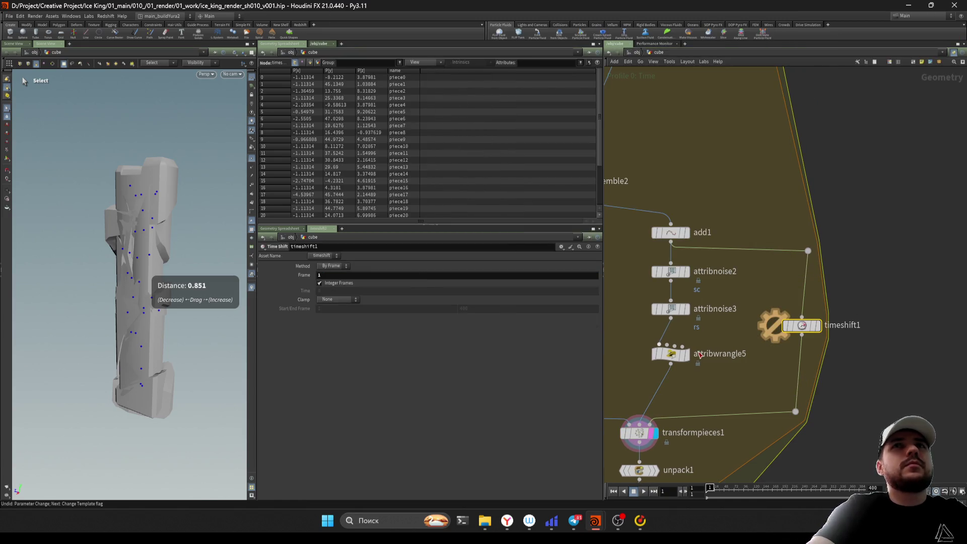
{"action": "key", "text": "Delete"}
- Inspect add1, assemble2 and unpack1 by displaying their outputs
{"action": "middle_click_drag", "start_coordinate": [821, 354], "coordinate": [865, 307]}
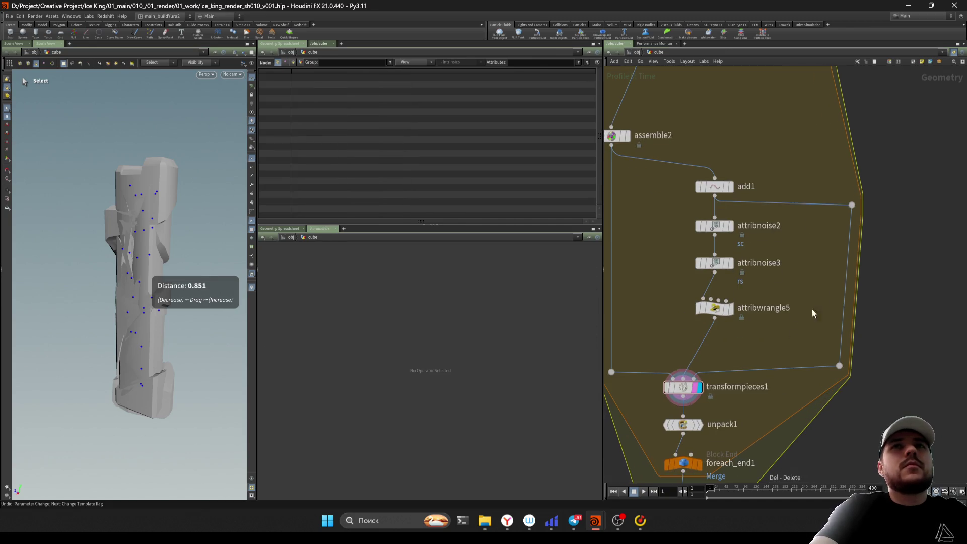
{"action": "left_click", "coordinate": [676, 398]}
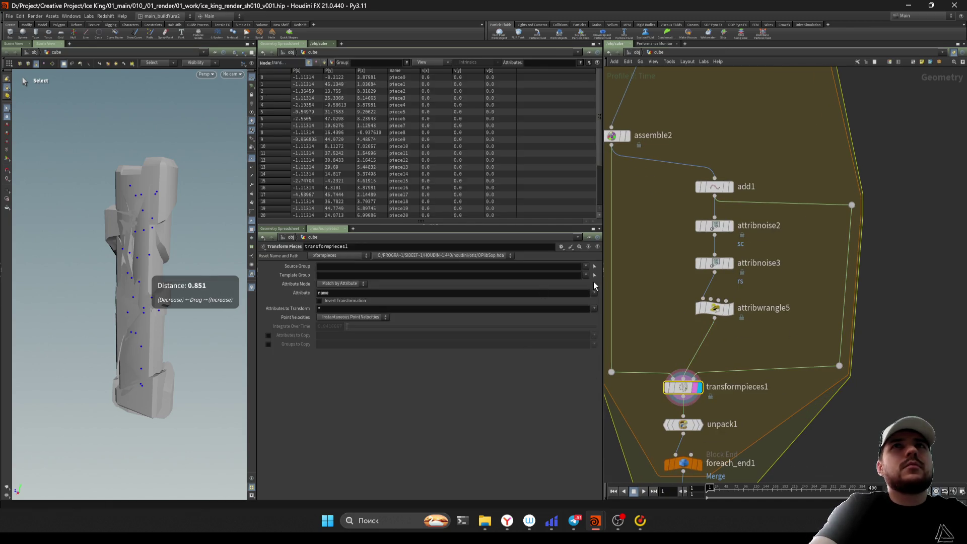
{"action": "left_click", "coordinate": [730, 186]}
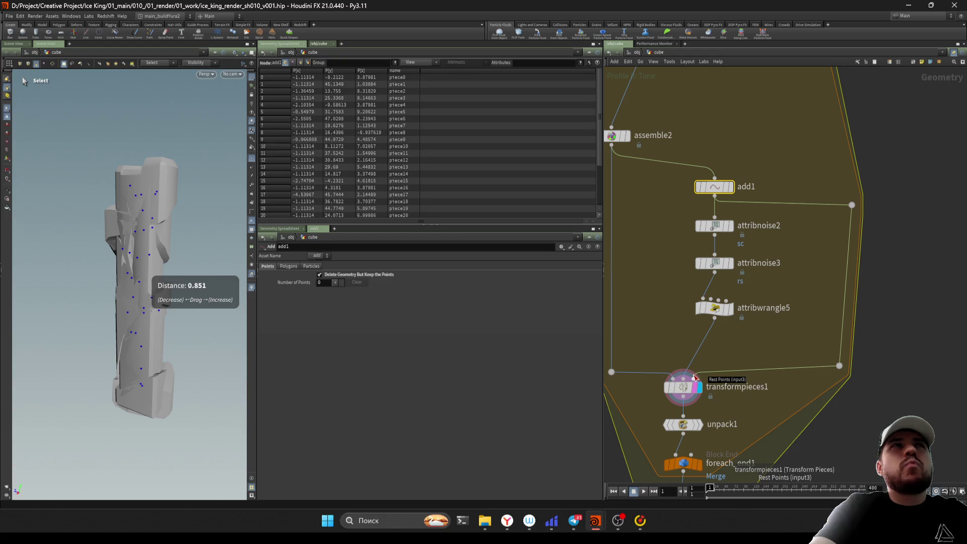
{"action": "middle_click_drag", "start_coordinate": [620, 201], "coordinate": [657, 207]}
{"action": "left_click", "coordinate": [640, 141]}
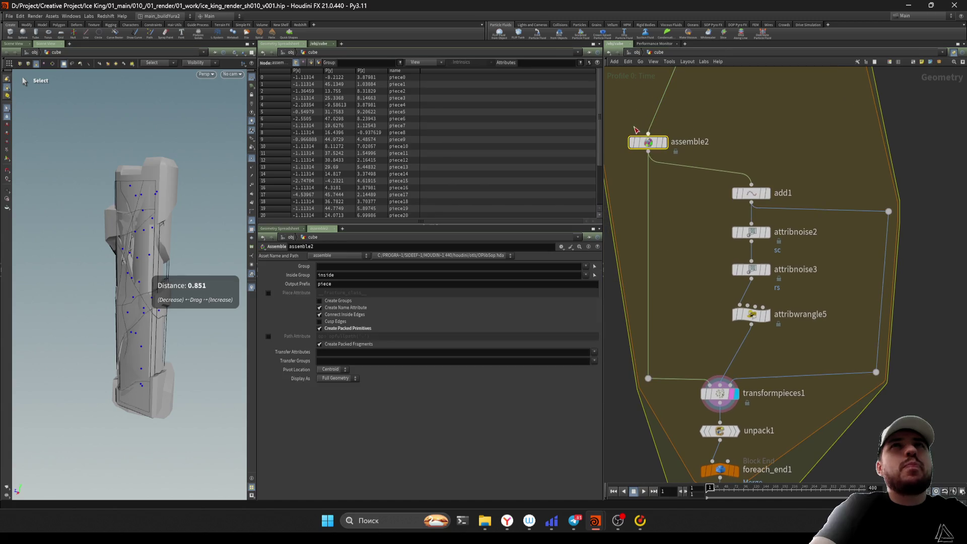
{"action": "key", "text": "r"}
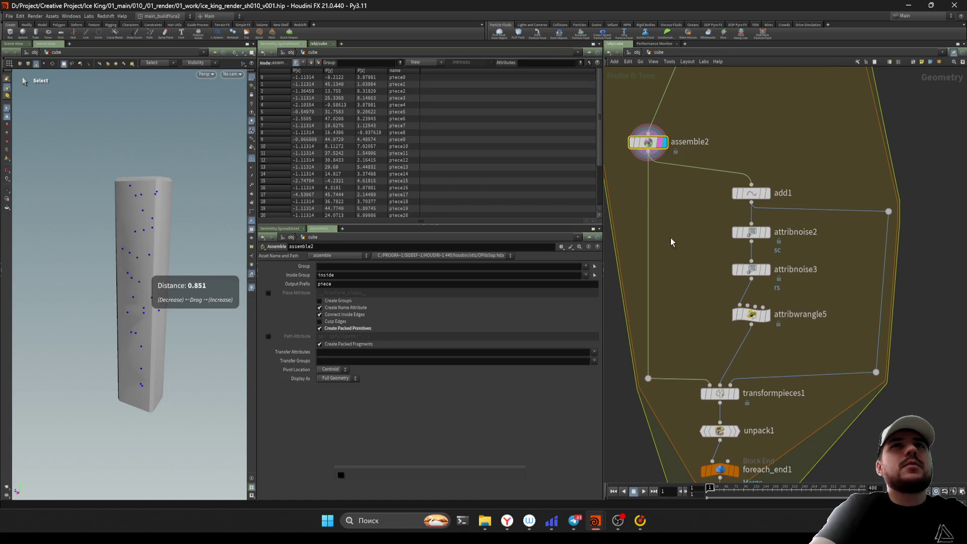
{"action": "middle_click_drag", "start_coordinate": [658, 209], "coordinate": [645, 125]}
{"action": "left_click", "coordinate": [719, 347]}
{"action": "key", "text": "r"}
- Check assemble2's attributes in the spreadsheet and bring up foreach_end1's block-end settings
{"action": "mouse_move", "coordinate": [654, 240]}
{"action": "middle_mouse_down"}
{"action": "mouse_move", "coordinate": [680, 273]}
{"action": "mouse_move", "coordinate": [690, 231]}
{"action": "middle_mouse_up"}
{"action": "left_click", "coordinate": [655, 141]}
{"action": "left_click_drag", "start_coordinate": [633, 114], "coordinate": [675, 202]}
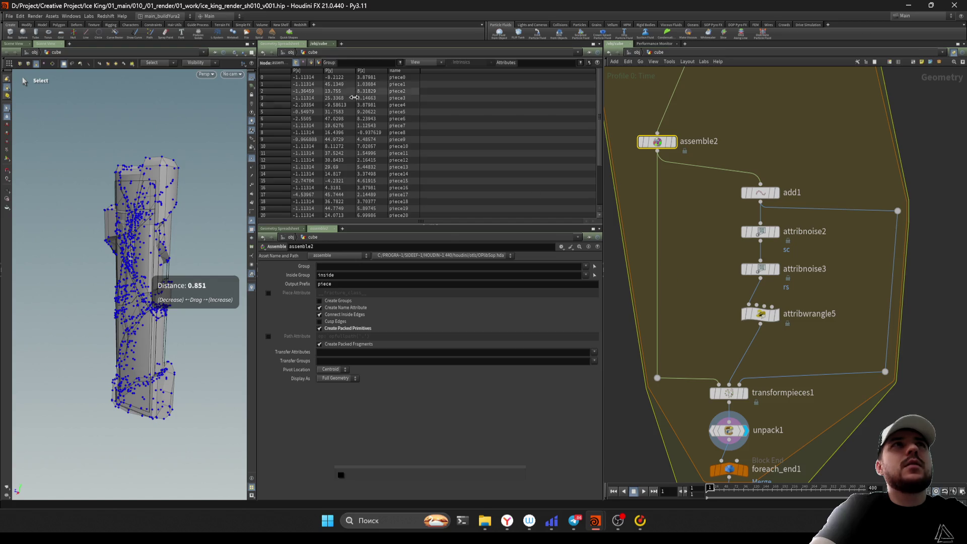
{"action": "left_click", "coordinate": [310, 63]}
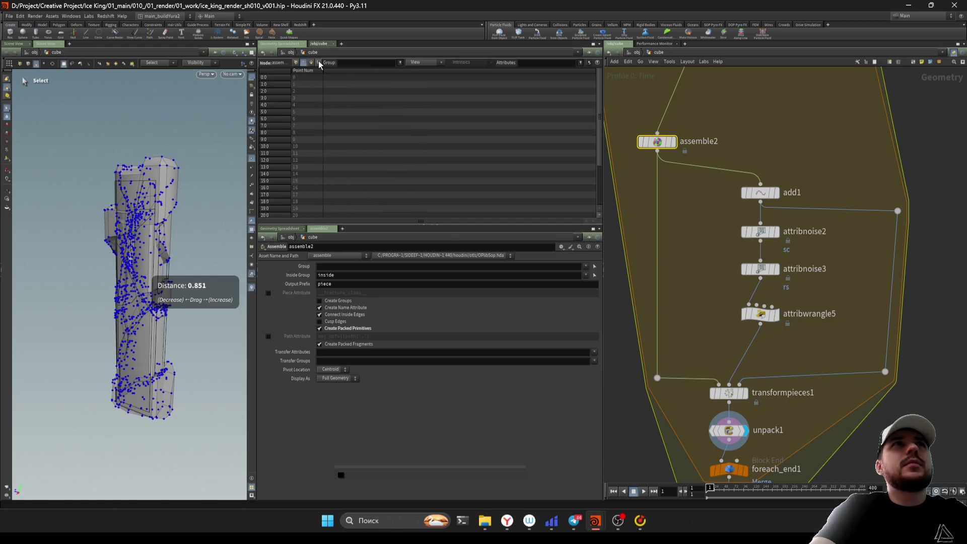
{"action": "left_click", "coordinate": [296, 62]}
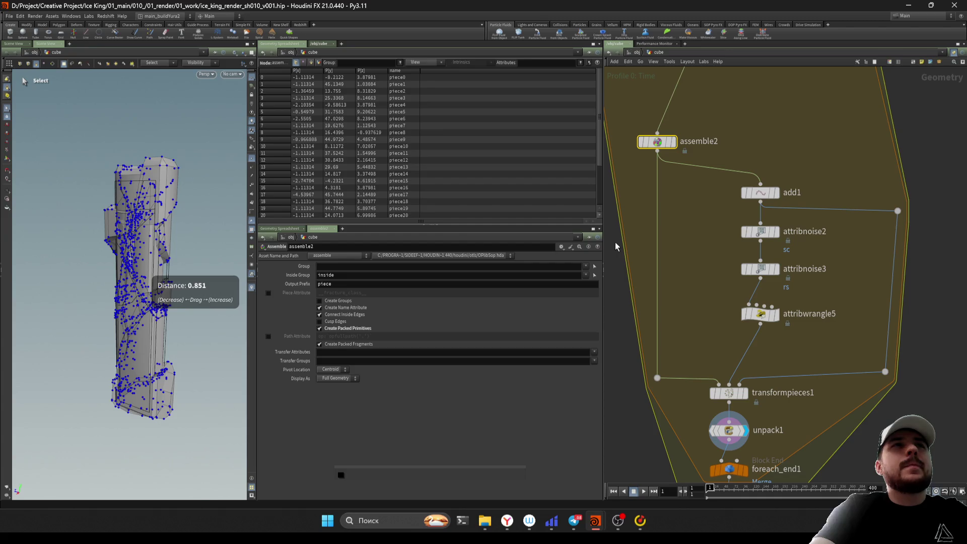
{"action": "mouse_move", "coordinate": [707, 256]}
{"action": "middle_mouse_down"}
{"action": "mouse_move", "coordinate": [690, 271]}
{"action": "mouse_move", "coordinate": [673, 100]}
{"action": "middle_mouse_up"}
{"action": "left_click_drag", "start_coordinate": [704, 313], "coordinate": [697, 426]}
- Add an Attribute Promote node, attribpromote1, onto the assemble2 wire
{"action": "key", "text": "Tab"}
{"action": "type", "text": "at"}
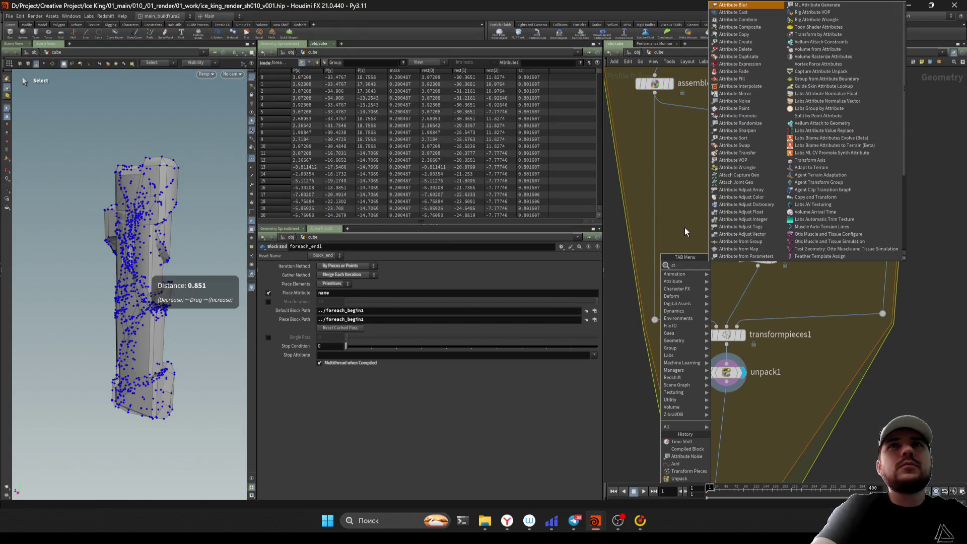
{"action": "key", "text": "BackSpace"}
{"action": "key", "text": "BackSpace"}
{"action": "key", "text": "Tab"}
{"action": "type", "text": "promote"}
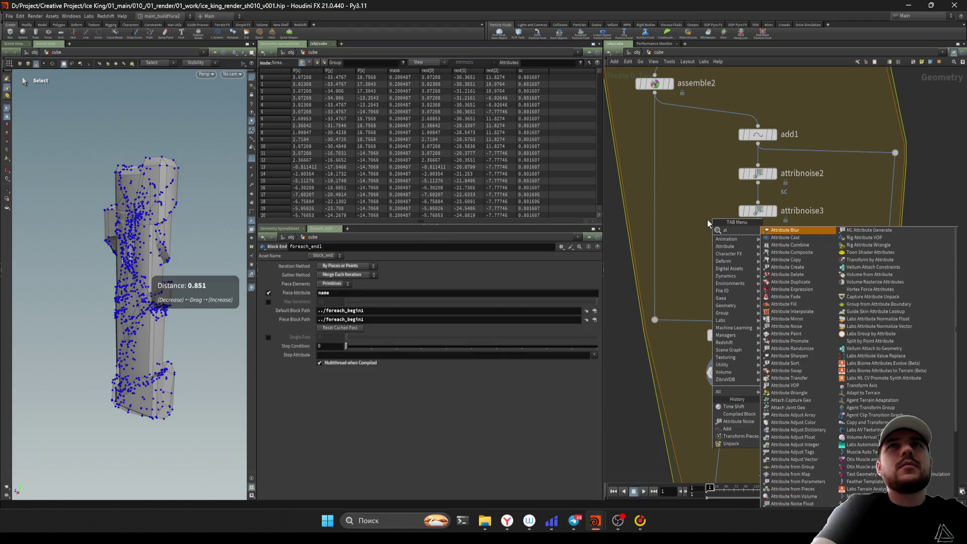
{"action": "key", "text": "Return"}
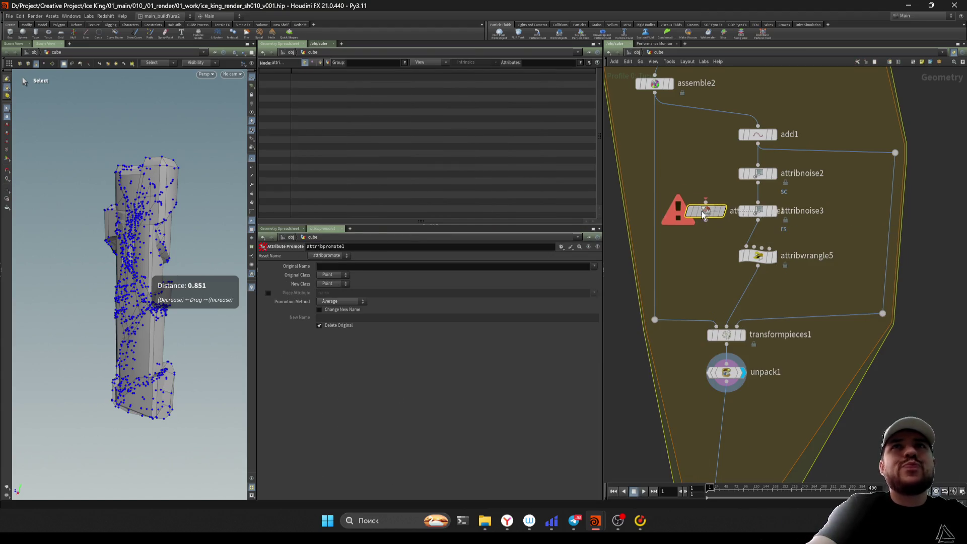
{"action": "left_click", "coordinate": [654, 191]}
- Promote the name attribute from Point to Primitive in attribpromote1
{"action": "left_click", "coordinate": [330, 276]}
{"action": "left_click", "coordinate": [328, 289]}
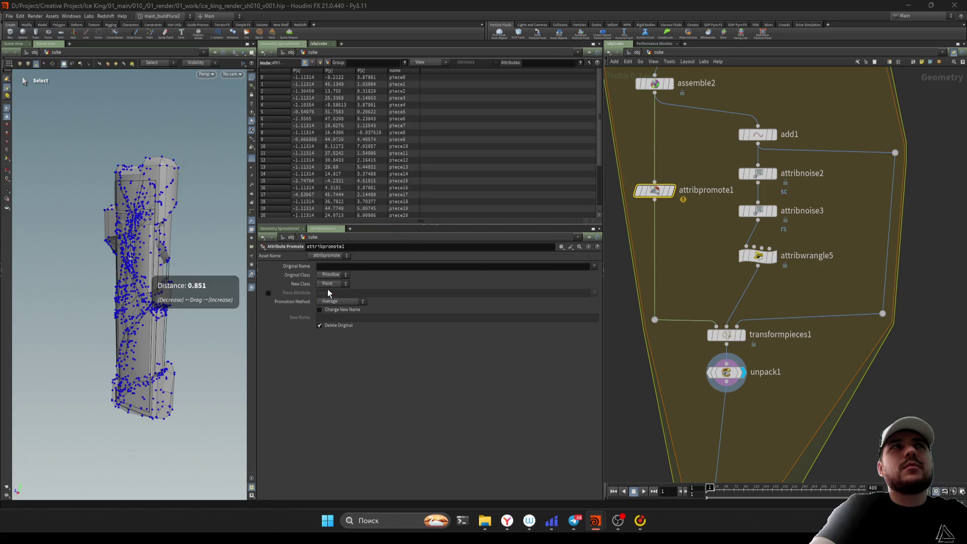
{"action": "left_click", "coordinate": [330, 275]}
{"action": "left_click", "coordinate": [330, 275]}
{"action": "left_click", "coordinate": [331, 284]}
{"action": "left_click", "coordinate": [330, 303]}
{"action": "left_click", "coordinate": [594, 266]}
{"action": "left_click", "coordinate": [609, 282]}
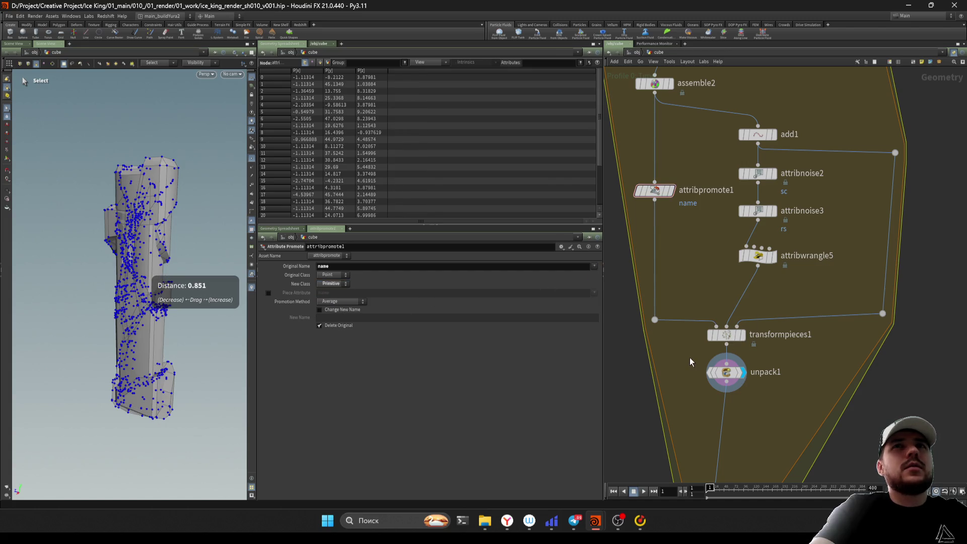
- Try Transform Pieces matching by index, then set it back to match by attribute
{"action": "left_click_drag", "start_coordinate": [690, 243], "coordinate": [644, 172]}
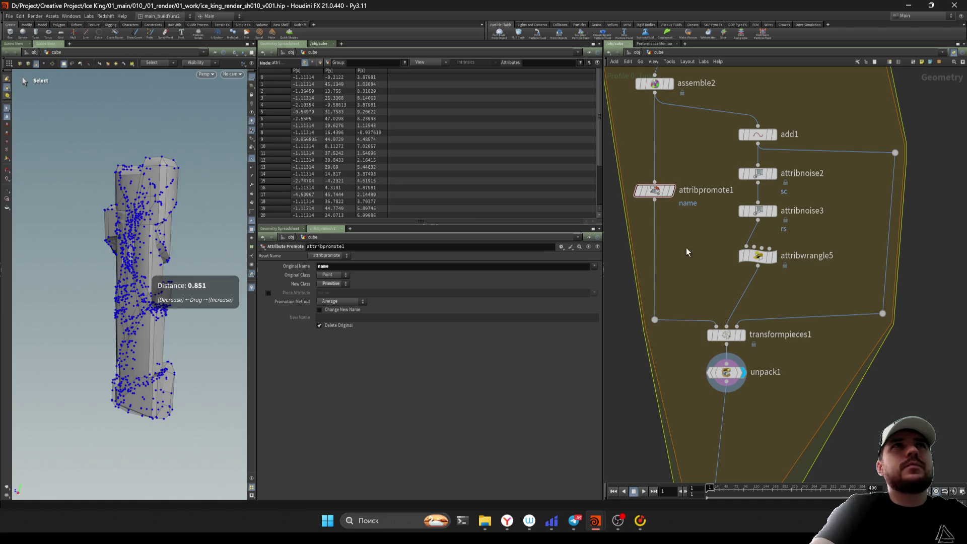
{"action": "middle_click_drag", "start_coordinate": [684, 244], "coordinate": [679, 221]}
{"action": "left_click", "coordinate": [718, 312]}
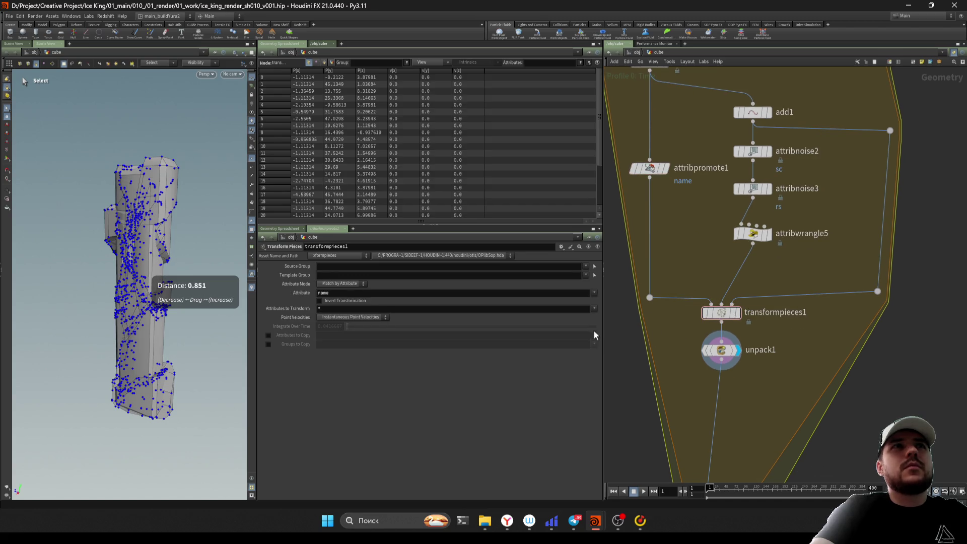
{"action": "left_click", "coordinate": [352, 284]}
{"action": "left_click", "coordinate": [351, 292]}
{"action": "left_click", "coordinate": [351, 285]}
{"action": "left_click", "coordinate": [350, 300]}
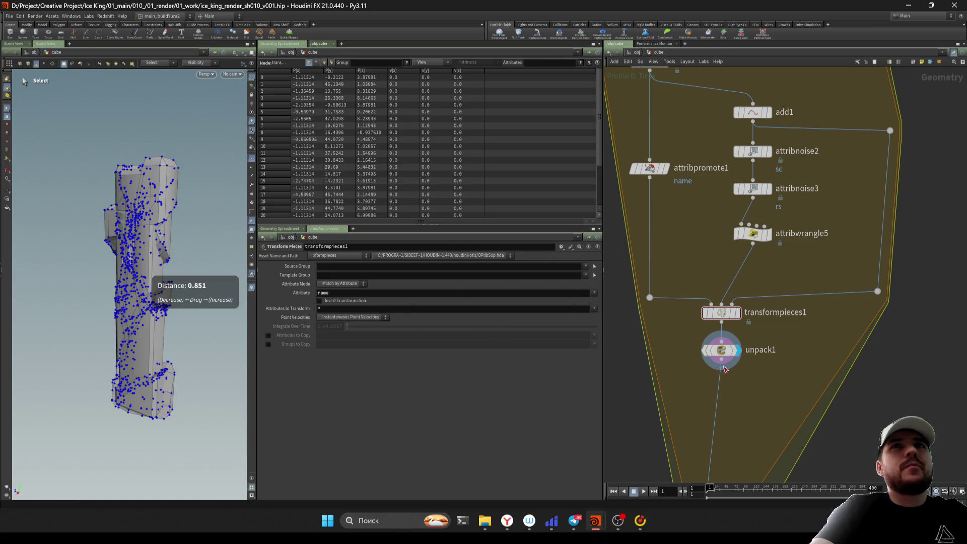
{"action": "left_click", "coordinate": [721, 313]}
- Splice attribpromote1 between assemble2 and add1, undo it, and call up the node list
{"action": "left_click", "coordinate": [753, 233]}
{"action": "mouse_move", "coordinate": [704, 225]}
{"action": "middle_mouse_down"}
{"action": "mouse_move", "coordinate": [704, 299]}
{"action": "mouse_move", "coordinate": [680, 328]}
{"action": "mouse_move", "coordinate": [680, 343]}
{"action": "middle_mouse_up"}
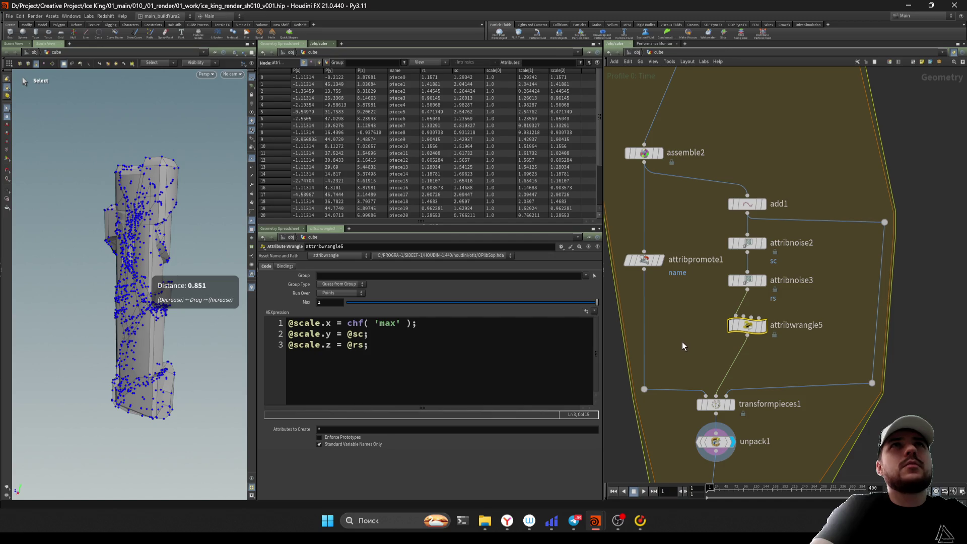
{"action": "key", "text": "Left"}
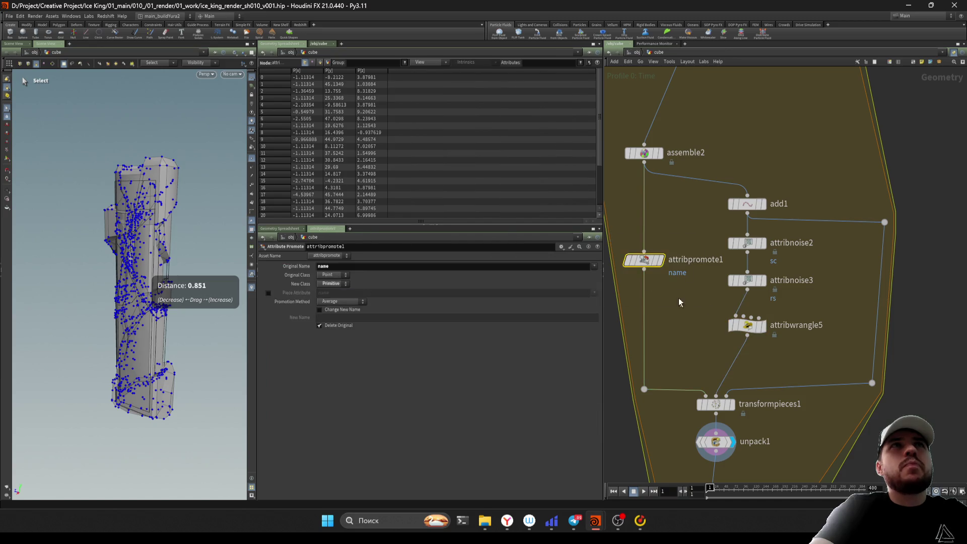
{"action": "left_click_drag", "start_coordinate": [657, 268], "coordinate": [650, 230]}
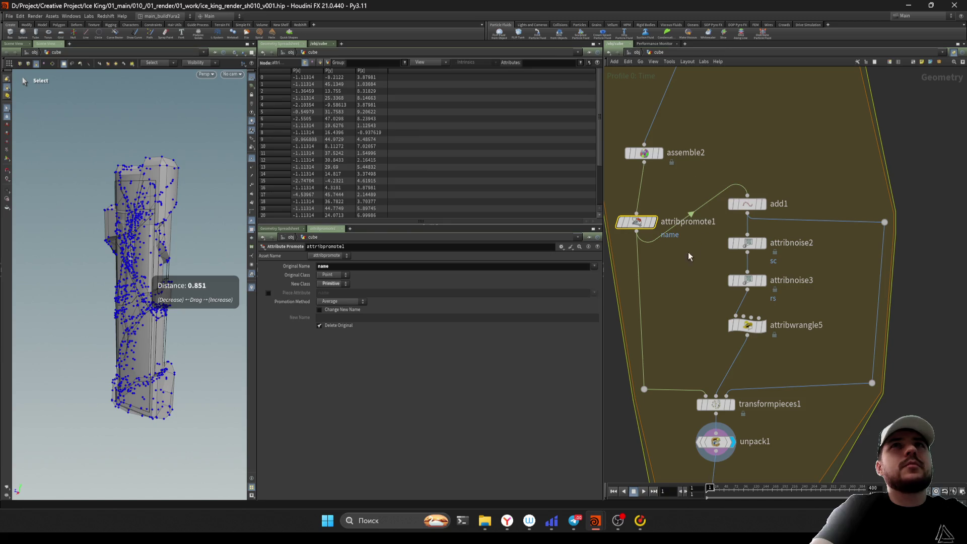
{"action": "key", "text": "ctrl+z"}
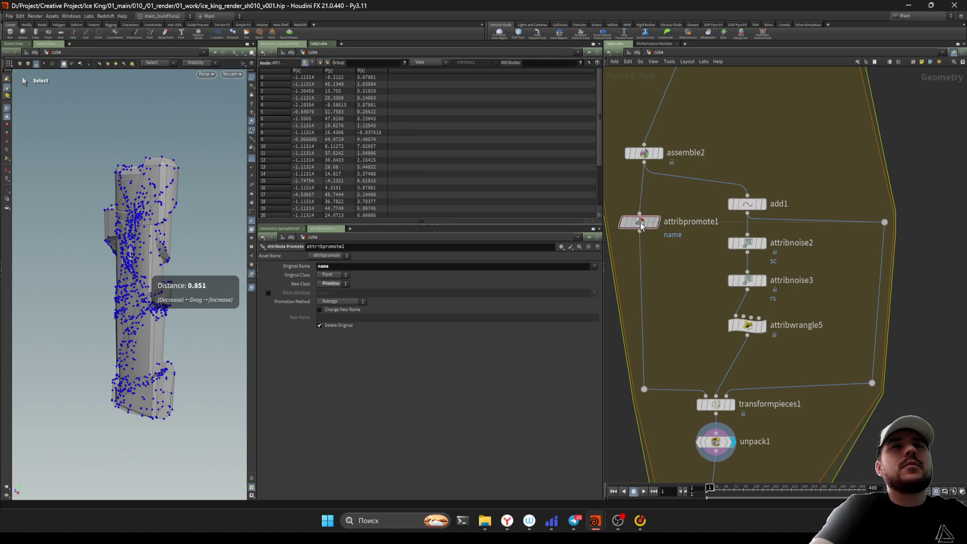
{"action": "scroll", "coordinate": [678, 274], "scroll_direction": "down", "scroll_amount": 2}
{"action": "key", "text": "Tab"}
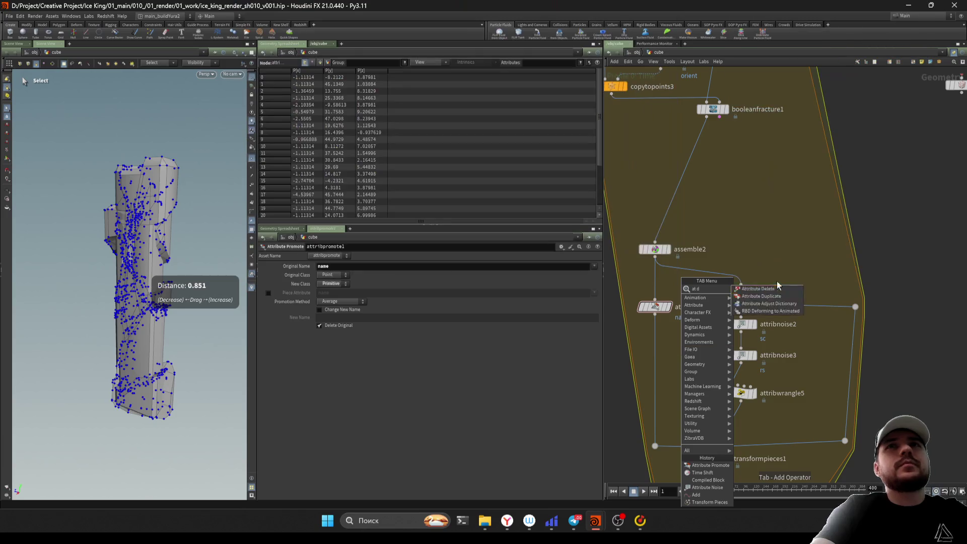
- Insert an Attribute Delete node above assemble2 that removes the name primitive attribute
{"action": "left_click", "coordinate": [730, 267]}
{"action": "left_click", "coordinate": [663, 201]}
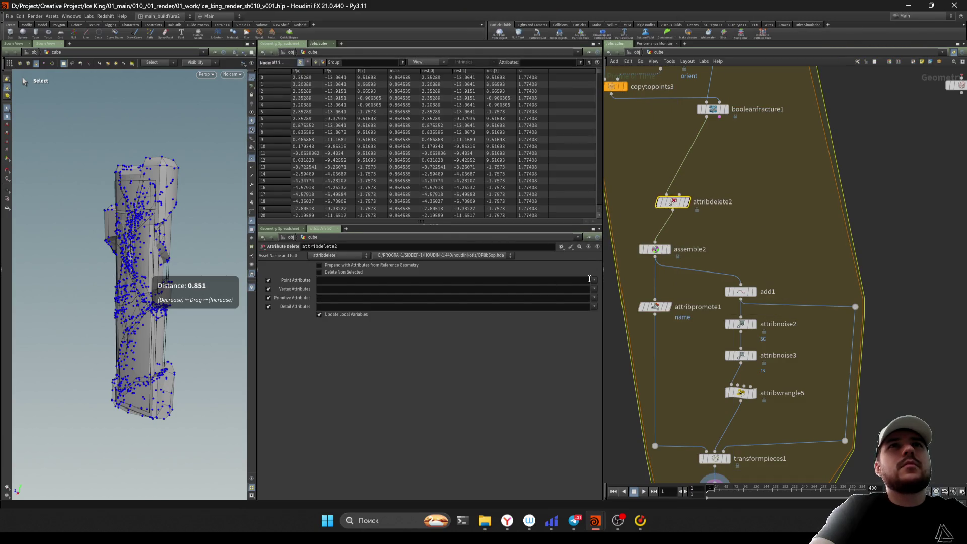
{"action": "left_click", "coordinate": [597, 305]}
{"action": "scroll", "coordinate": [672, 347], "scroll_direction": "down", "scroll_amount": 2}
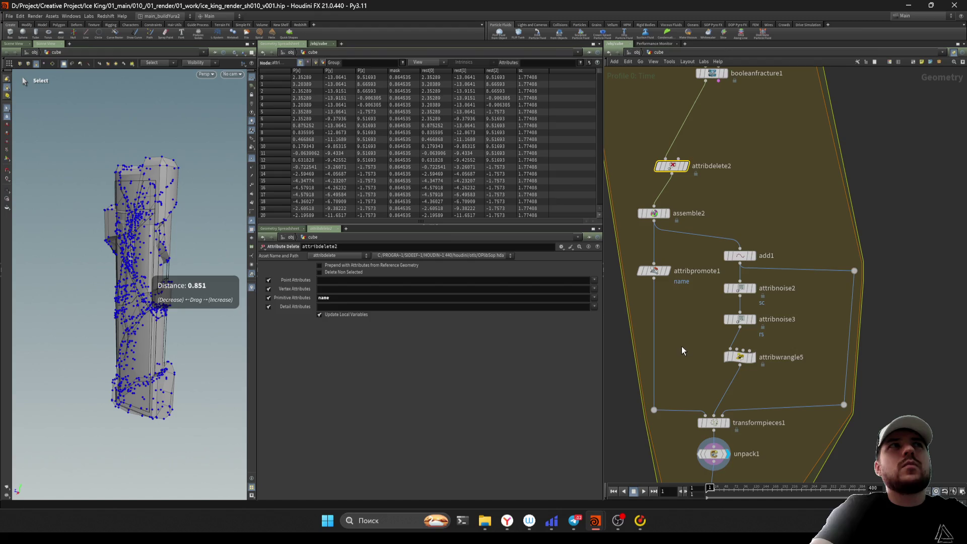
{"action": "scroll", "coordinate": [682, 346], "scroll_direction": "up", "scroll_amount": 1}
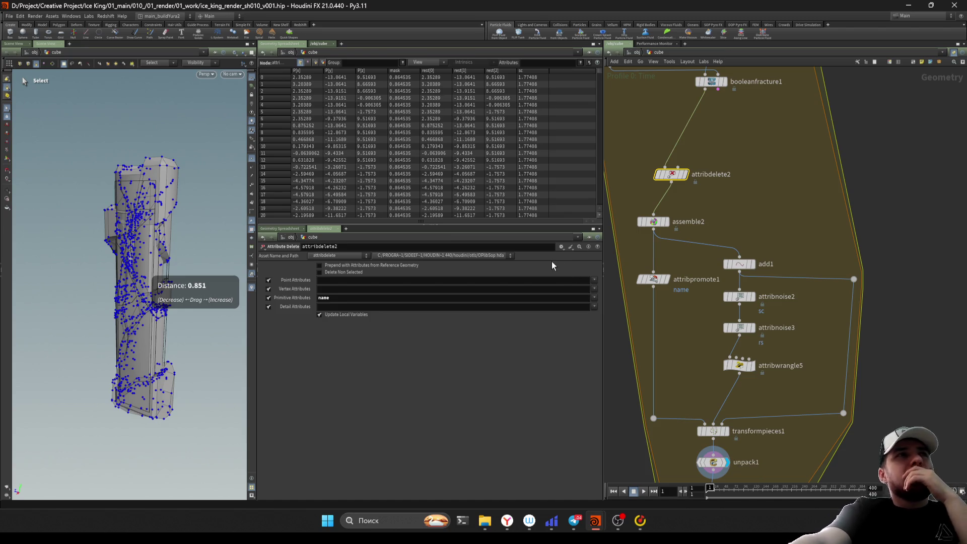
{"action": "scroll", "coordinate": [687, 328], "scroll_direction": "up", "scroll_amount": 3}
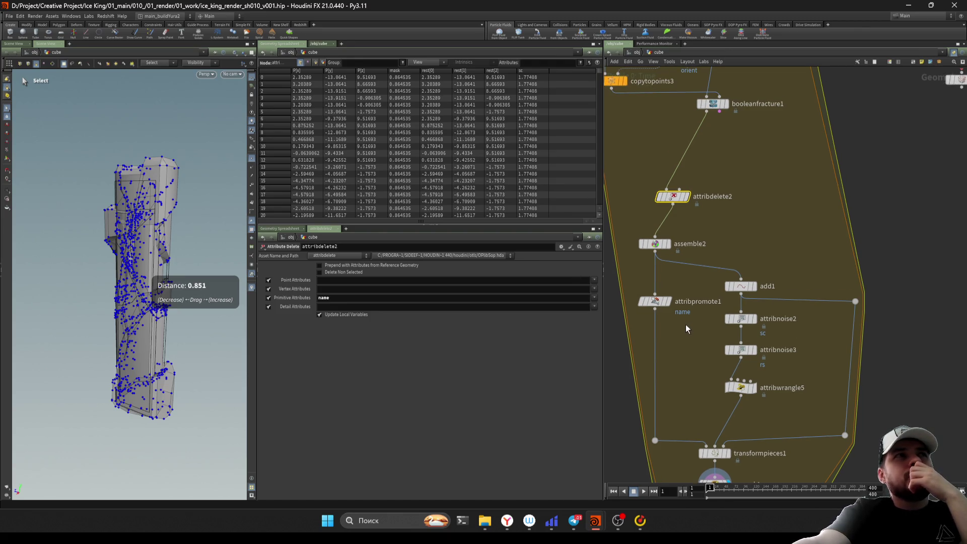
- Display attribpromote1's output and orbit the column to inspect it
{"action": "left_click", "coordinate": [666, 302]}
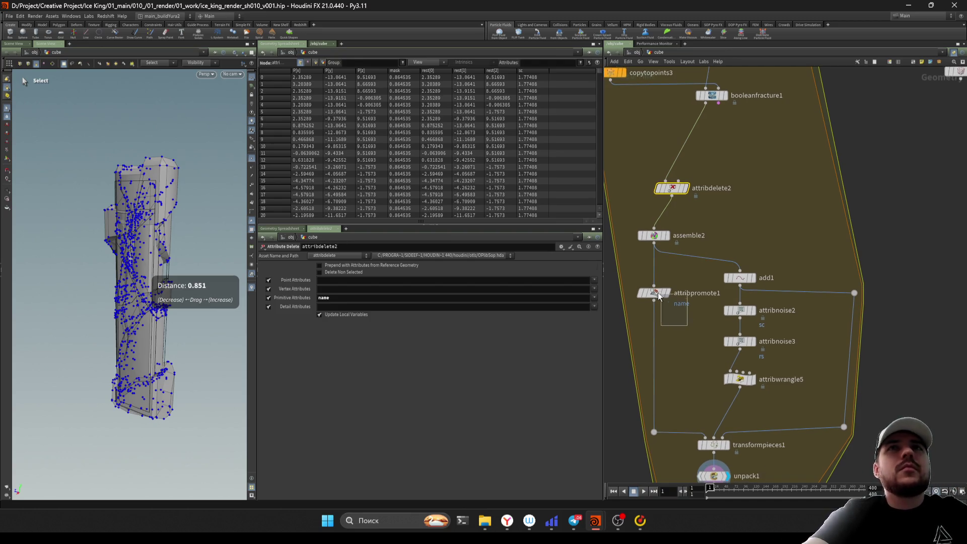
{"action": "scroll", "coordinate": [675, 349], "scroll_direction": "down", "scroll_amount": 3}
{"action": "key", "text": "r"}
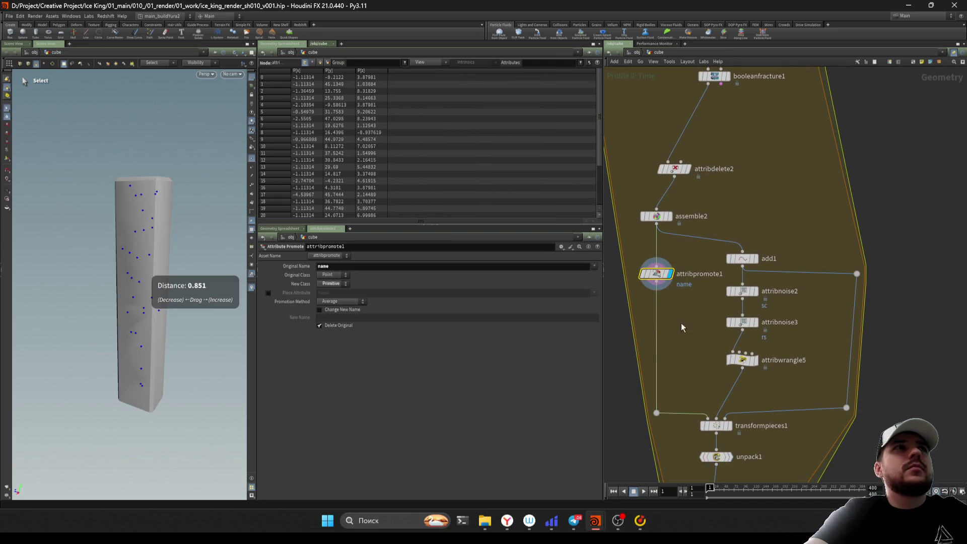
{"action": "key", "text": "space"}
{"action": "left_click_drag", "start_coordinate": [162, 216], "coordinate": [101, 255]}
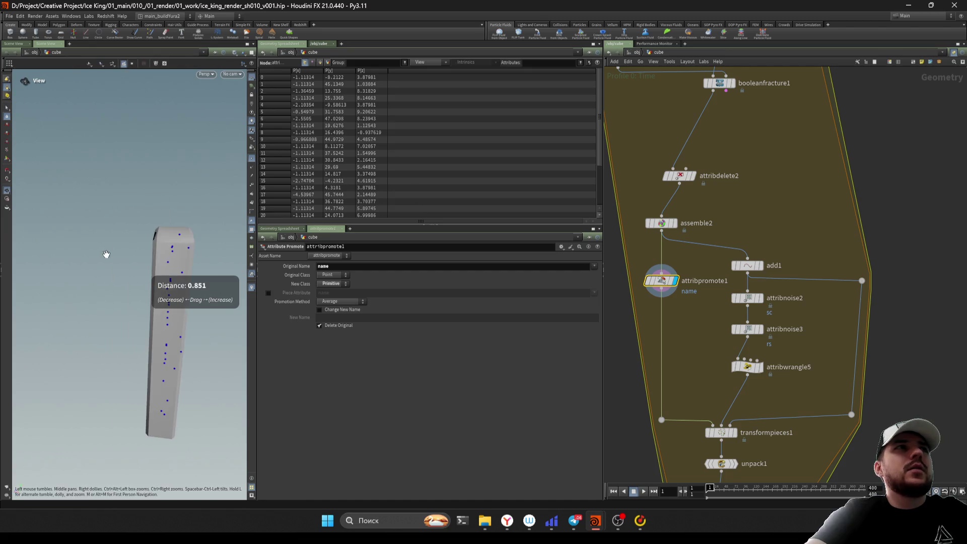
{"action": "mouse_move", "coordinate": [189, 241]}
{"action": "left_mouse_down"}
{"action": "mouse_move", "coordinate": [136, 227]}
{"action": "mouse_move", "coordinate": [154, 240]}
{"action": "left_mouse_up"}
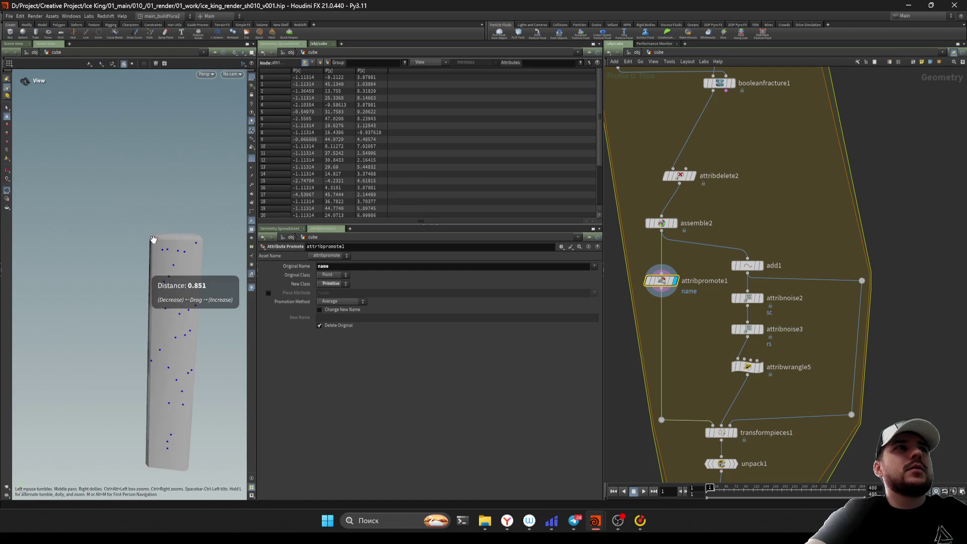
- From transformpieces1, blast away fractured piece group 26 after undoing a first deletion of the top piece
{"action": "middle_click_drag", "start_coordinate": [714, 385], "coordinate": [697, 296]}
{"action": "left_click", "coordinate": [704, 344]}
{"action": "key", "text": "r"}
{"action": "left_click_drag", "start_coordinate": [146, 231], "coordinate": [174, 247]}
{"action": "left_click", "coordinate": [175, 249]}
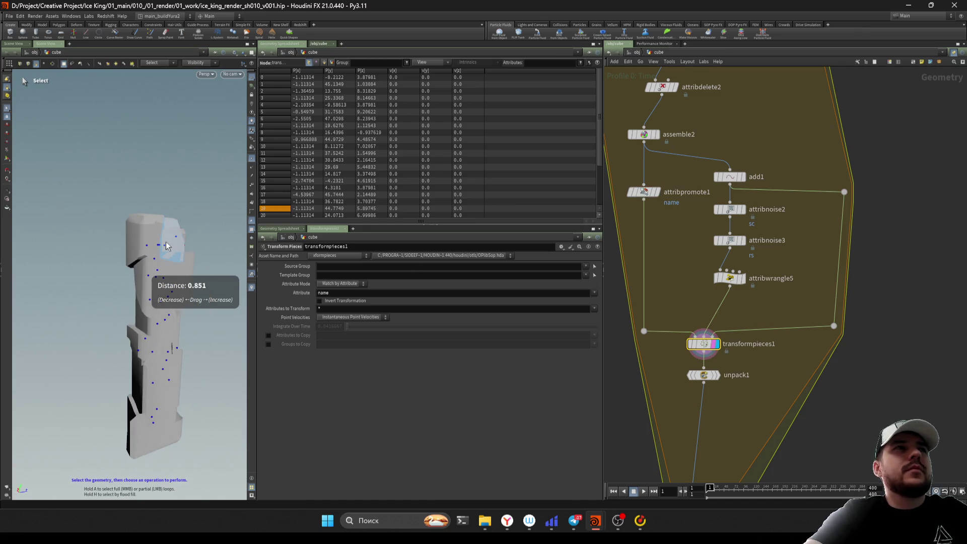
{"action": "key", "text": "Delete"}
{"action": "mouse_move", "coordinate": [177, 238]}
{"action": "left_mouse_down"}
{"action": "mouse_move", "coordinate": [116, 230]}
{"action": "mouse_move", "coordinate": [144, 218]}
{"action": "mouse_move", "coordinate": [172, 237]}
{"action": "mouse_move", "coordinate": [123, 234]}
{"action": "left_mouse_up"}
{"action": "key", "text": "ctrl+z"}
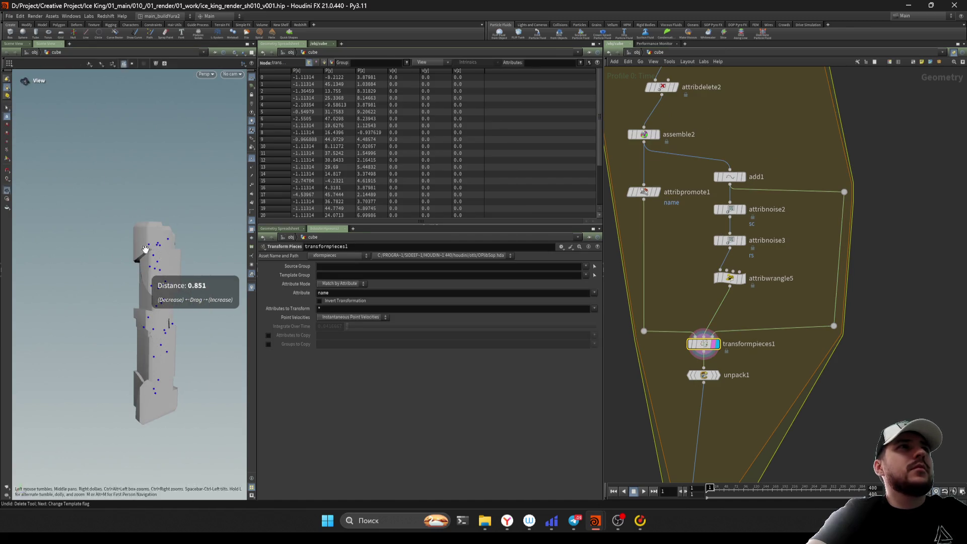
{"action": "left_click", "coordinate": [170, 262]}
{"action": "key", "text": "Delete"}
{"action": "mouse_move", "coordinate": [174, 264]}
{"action": "left_mouse_down"}
{"action": "mouse_move", "coordinate": [116, 250]}
{"action": "mouse_move", "coordinate": [134, 255]}
{"action": "mouse_move", "coordinate": [113, 201]}
{"action": "mouse_move", "coordinate": [101, 209]}
{"action": "mouse_move", "coordinate": [154, 250]}
{"action": "mouse_move", "coordinate": [95, 218]}
{"action": "mouse_move", "coordinate": [129, 224]}
{"action": "left_mouse_up"}
{"action": "key", "text": "Return"}
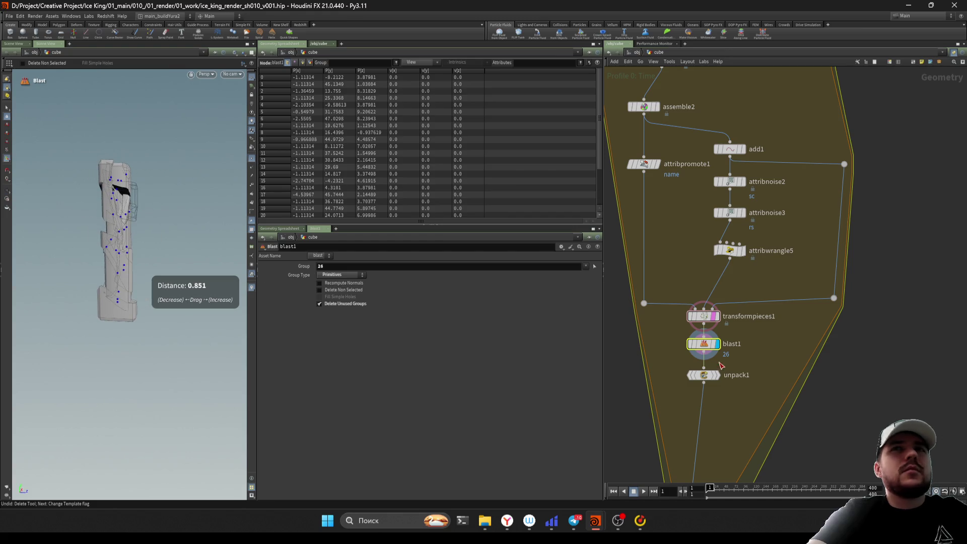
- Step the display flag through unpack1 and foreach_end1, orbiting the assembled tower
{"action": "left_click", "coordinate": [728, 395]}
{"action": "middle_click_drag", "start_coordinate": [728, 394], "coordinate": [732, 274]}
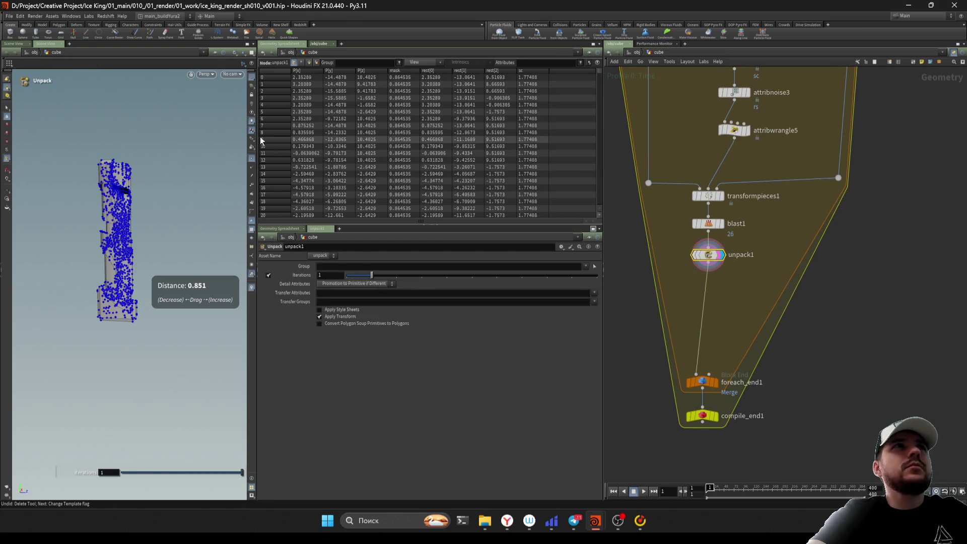
{"action": "middle_click_drag", "start_coordinate": [692, 387], "coordinate": [690, 377]}
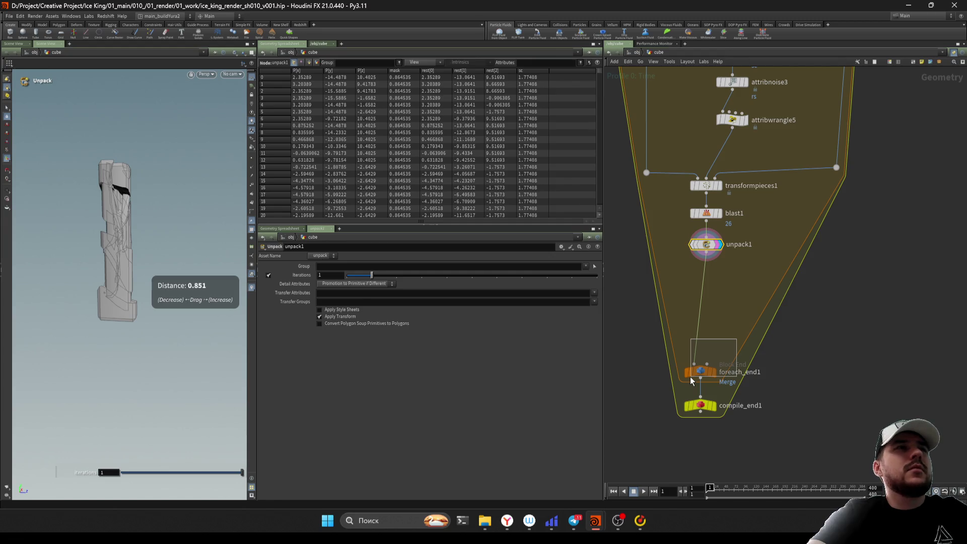
{"action": "left_click", "coordinate": [690, 377]}
{"action": "mouse_move", "coordinate": [148, 260]}
{"action": "left_mouse_down"}
{"action": "mouse_move", "coordinate": [86, 210]}
{"action": "mouse_move", "coordinate": [116, 228]}
{"action": "mouse_move", "coordinate": [127, 211]}
{"action": "mouse_move", "coordinate": [179, 218]}
{"action": "mouse_move", "coordinate": [167, 221]}
{"action": "left_mouse_up"}
{"action": "key", "text": "Escape"}
{"action": "key", "text": "Return"}
{"action": "scroll", "coordinate": [730, 443], "scroll_direction": "up", "scroll_amount": 2}
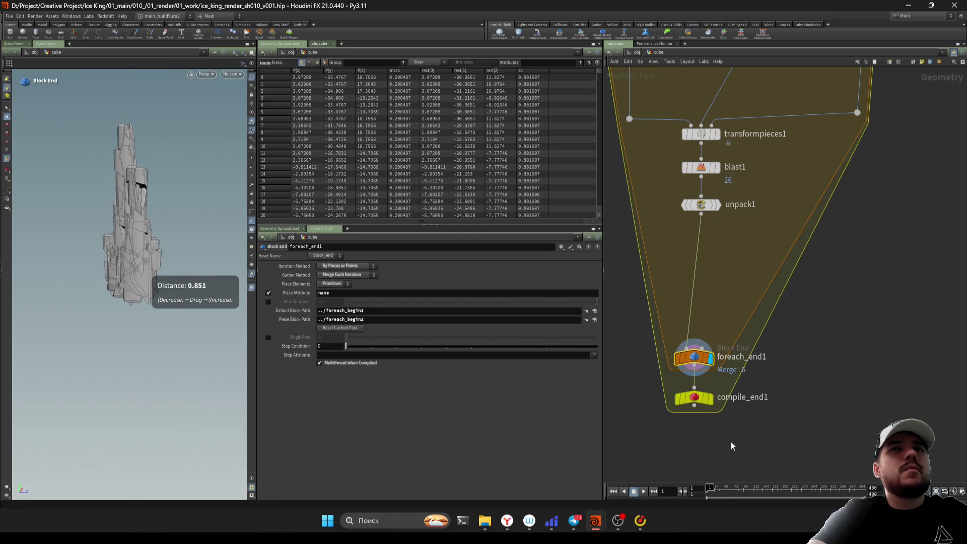
- Display compile_end1's output and make room below it for a new node
{"action": "left_click", "coordinate": [694, 405]}
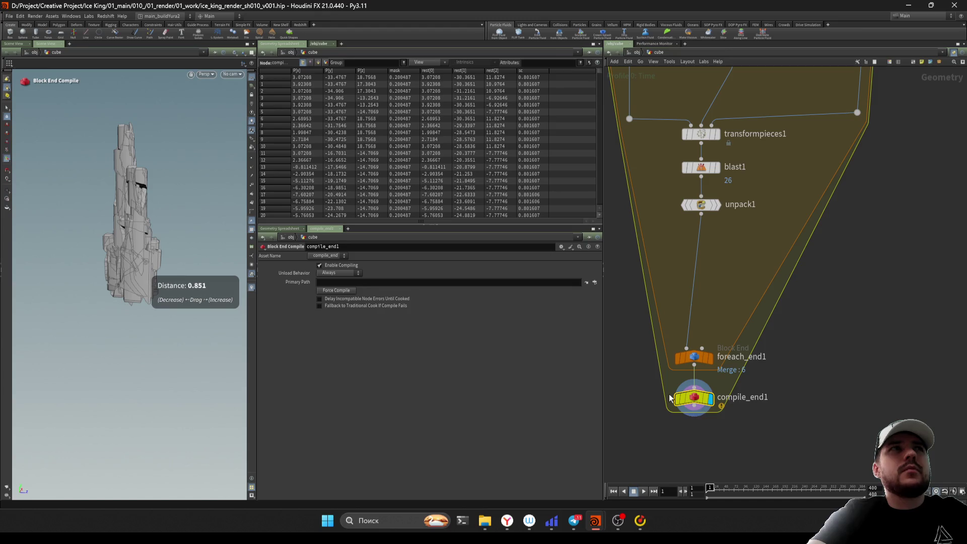
{"action": "mouse_move", "coordinate": [725, 436]}
{"action": "middle_mouse_down"}
{"action": "mouse_move", "coordinate": [711, 393]}
{"action": "mouse_move", "coordinate": [720, 351]}
{"action": "middle_mouse_up"}
{"action": "key", "text": "Tab"}
{"action": "mouse_move", "coordinate": [699, 404]}
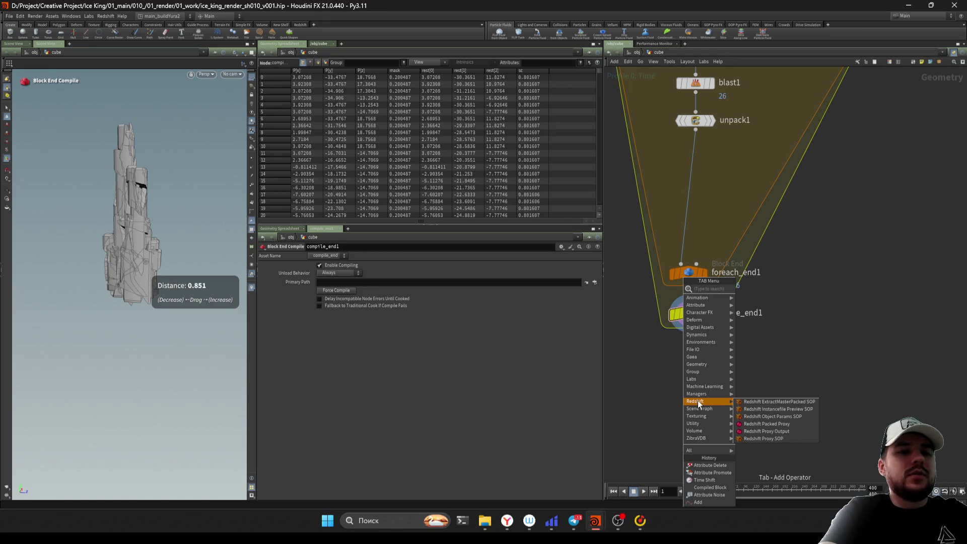
{"action": "key", "text": "Escape"}
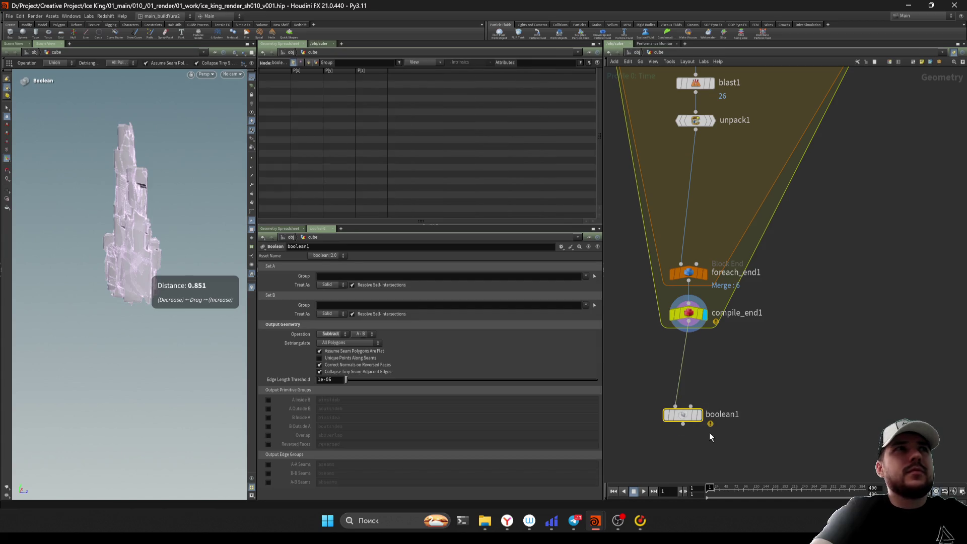
- Display boolean1, set its operation to Union, and align it under compile_end1
{"action": "key", "text": "r"}
{"action": "left_click", "coordinate": [331, 334]}
{"action": "left_click", "coordinate": [334, 343]}
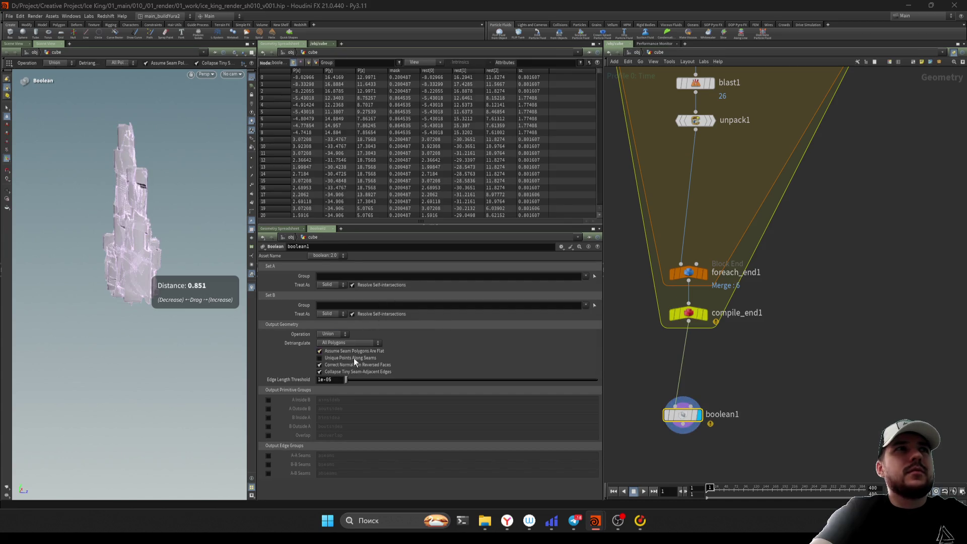
{"action": "key", "text": "l"}
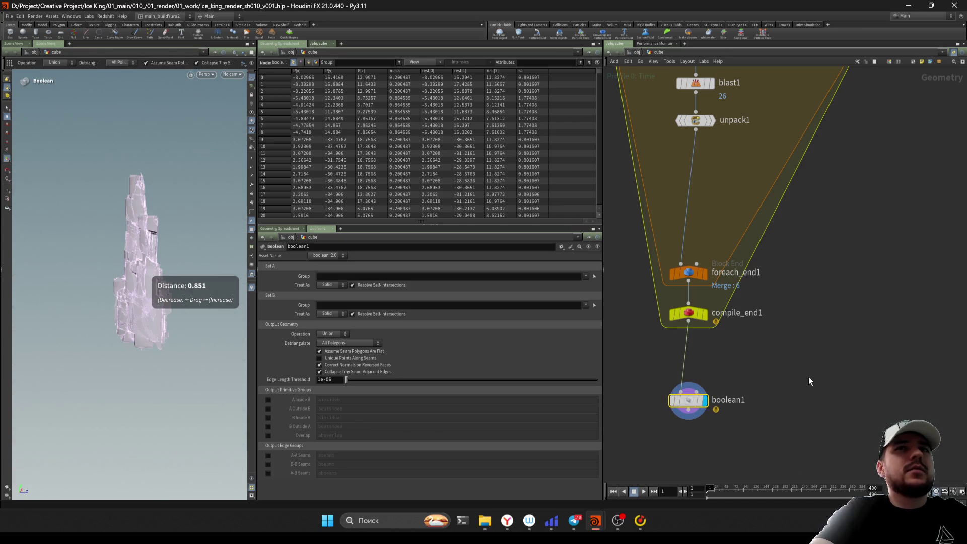
- Add a VDB from Polygons node with voxel size 0.1 below boolean1 and display it
{"action": "key", "text": "Tab"}
{"action": "type", "text": "vdb from p"}
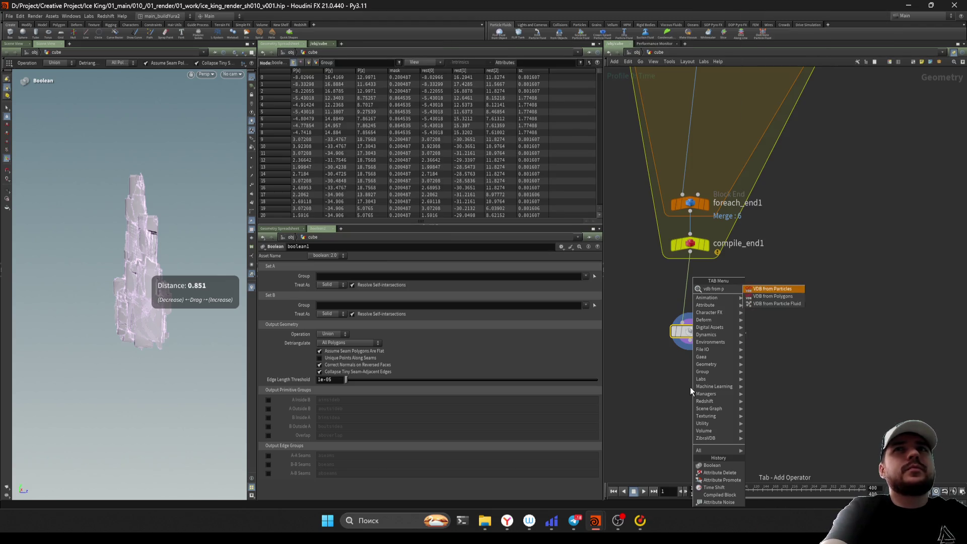
{"action": "key", "text": "Down"}
{"action": "key", "text": "Return"}
{"action": "left_click", "coordinate": [690, 388]}
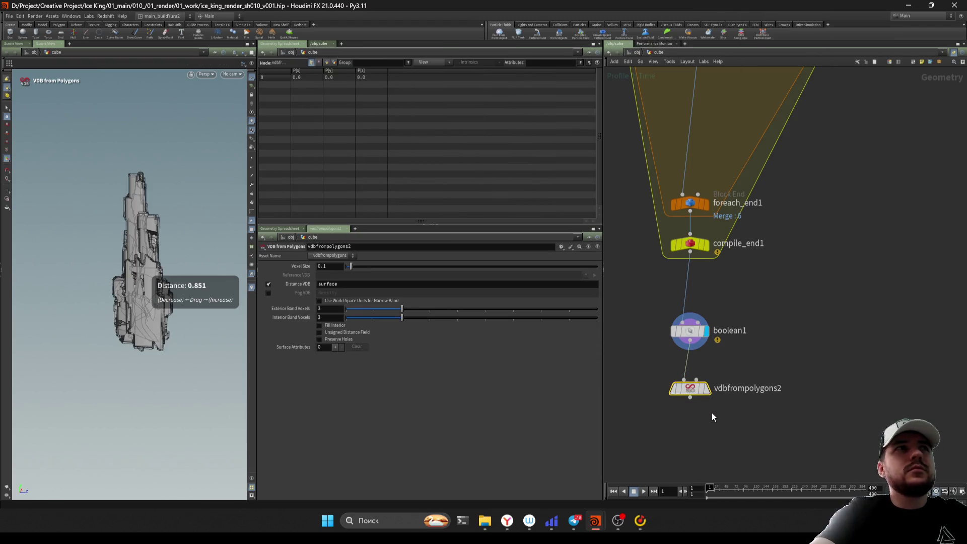
{"action": "left_click", "coordinate": [707, 388]}
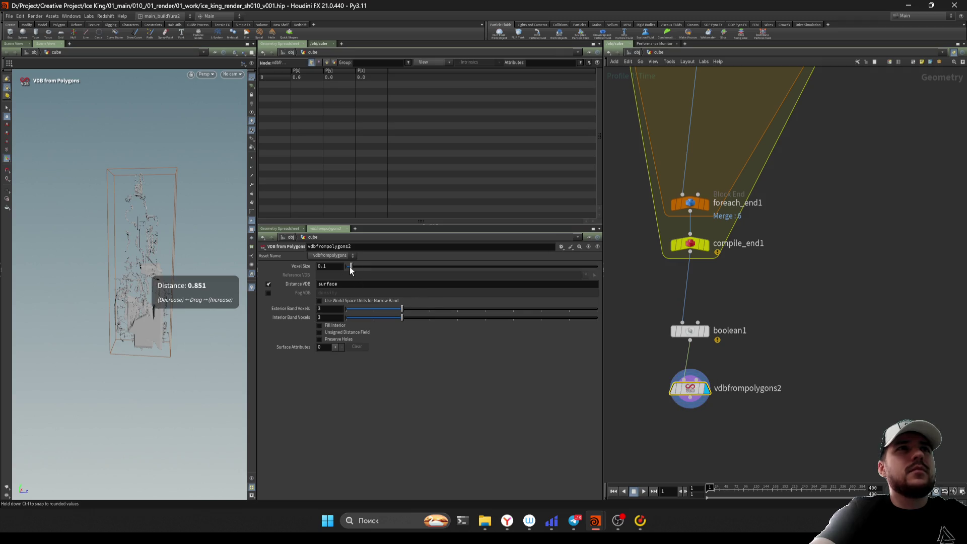